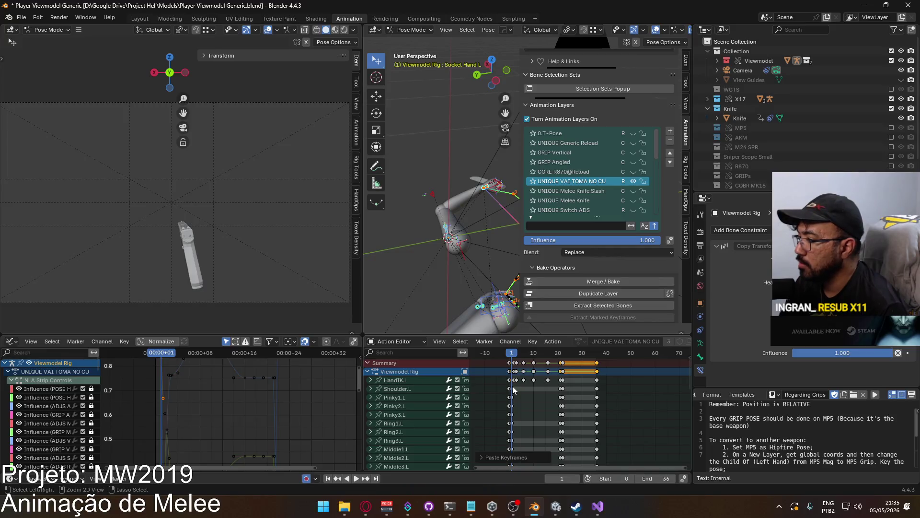
Undo the pasted hold keys in the arm action and preview the Melee Knife Slash layer.
{"action": "key", "text": "a"}
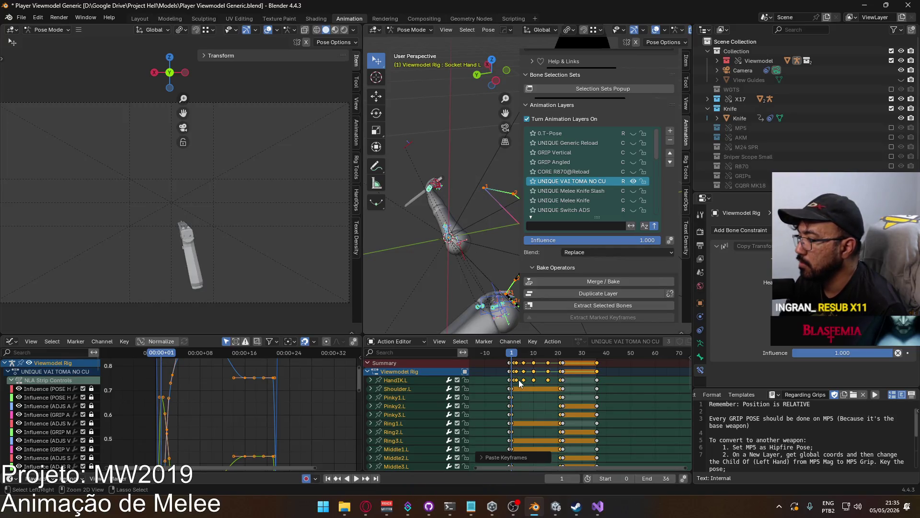
{"action": "key", "text": "ctrl+z"}
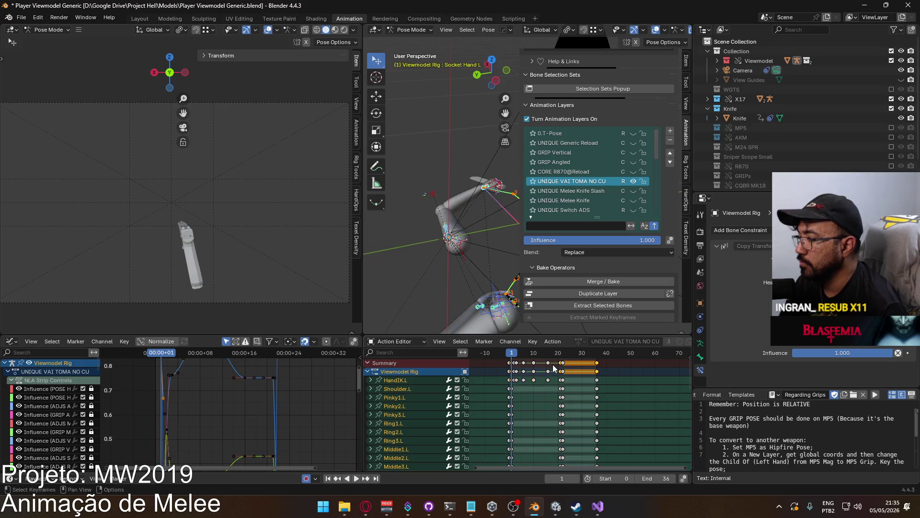
{"action": "left_click", "coordinate": [634, 191]}
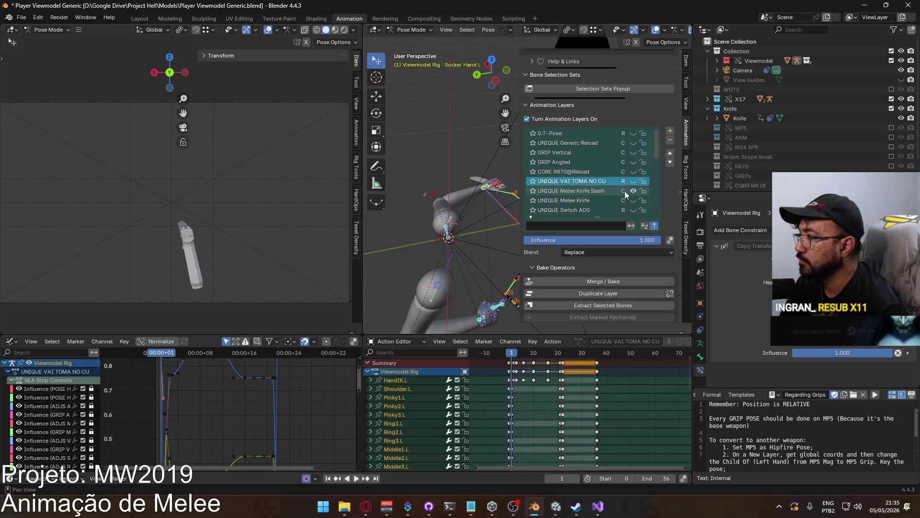
Select the left hand IK bone and inspect its Child Of constraints around the arm rig.
{"action": "left_click", "coordinate": [488, 188]}
{"action": "left_click", "coordinate": [488, 191]}
{"action": "mouse_move", "coordinate": [453, 224]}
{"action": "middle_mouse_down"}
{"action": "mouse_move", "coordinate": [464, 244]}
{"action": "mouse_move", "coordinate": [458, 231]}
{"action": "mouse_move", "coordinate": [399, 248]}
{"action": "mouse_move", "coordinate": [373, 204]}
{"action": "mouse_move", "coordinate": [413, 212]}
{"action": "mouse_move", "coordinate": [428, 228]}
{"action": "mouse_move", "coordinate": [425, 242]}
{"action": "mouse_move", "coordinate": [417, 216]}
{"action": "mouse_move", "coordinate": [444, 177]}
{"action": "middle_mouse_up"}
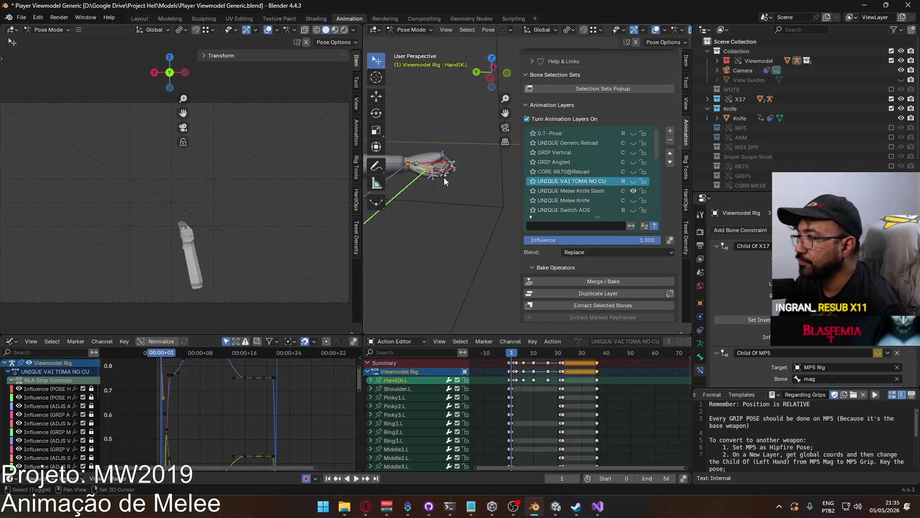
{"action": "scroll", "coordinate": [479, 246], "scroll_direction": "up", "scroll_amount": 2}
{"action": "scroll", "coordinate": [479, 268], "scroll_direction": "down", "scroll_amount": 3}
{"action": "mouse_move", "coordinate": [481, 266]}
{"action": "middle_mouse_down"}
{"action": "mouse_move", "coordinate": [473, 244]}
{"action": "mouse_move", "coordinate": [498, 235]}
{"action": "middle_mouse_up"}
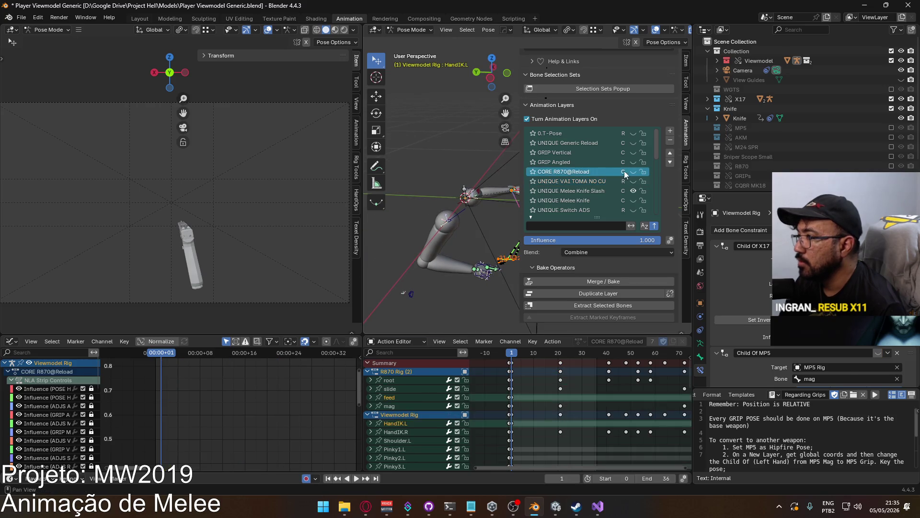
Compare the shoulder bone between the Melee Knife Slash and UNIQUE VAI TOMA NO CU layers.
{"action": "left_click", "coordinate": [633, 182]}
{"action": "left_click", "coordinate": [632, 190]}
{"action": "left_click", "coordinate": [442, 210]}
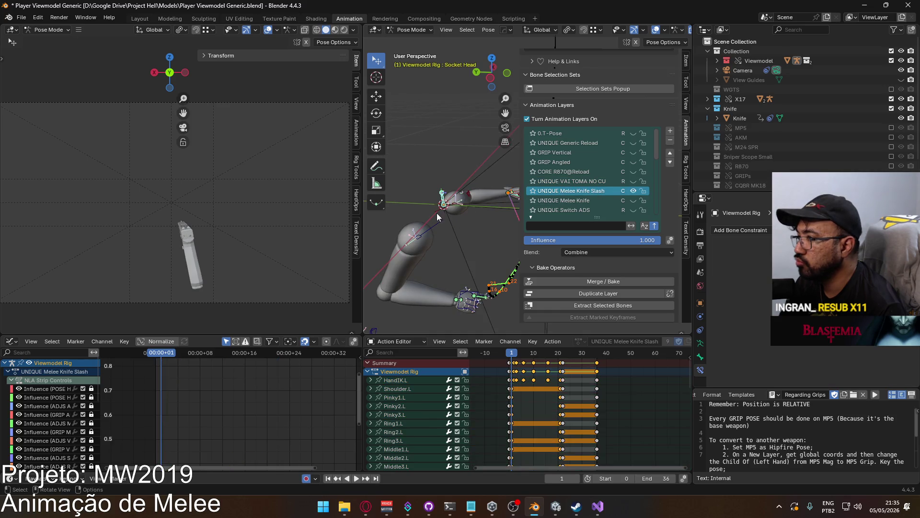
{"action": "key", "text": "q"}
{"action": "mouse_move", "coordinate": [436, 213]}
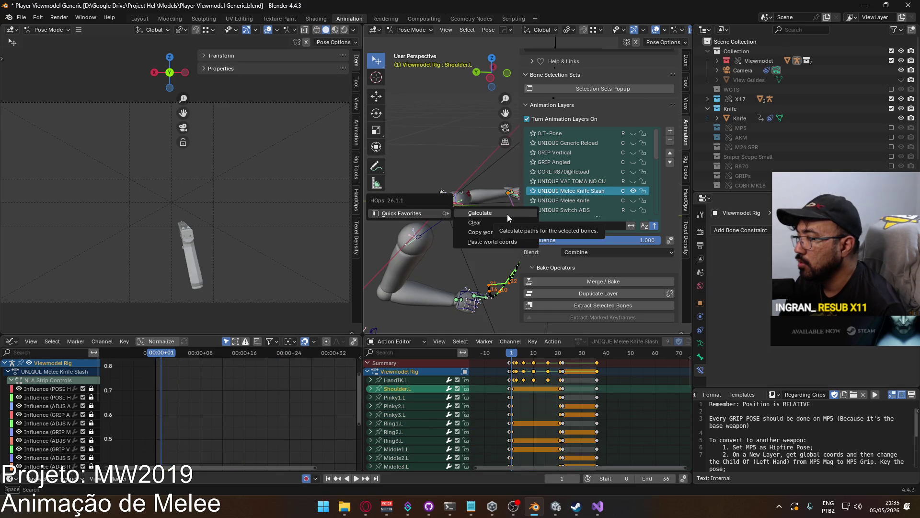
{"action": "left_click", "coordinate": [507, 214]}
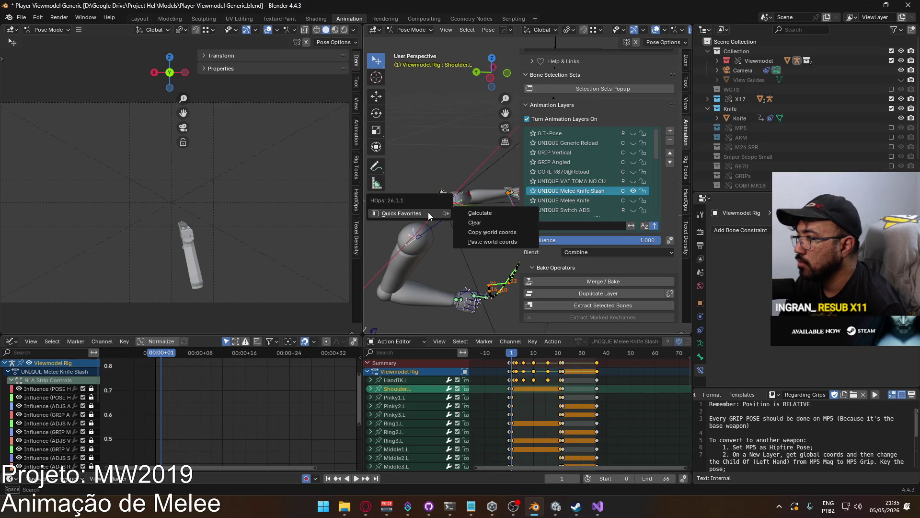
{"action": "left_click", "coordinate": [625, 182]}
{"action": "left_click", "coordinate": [633, 181]}
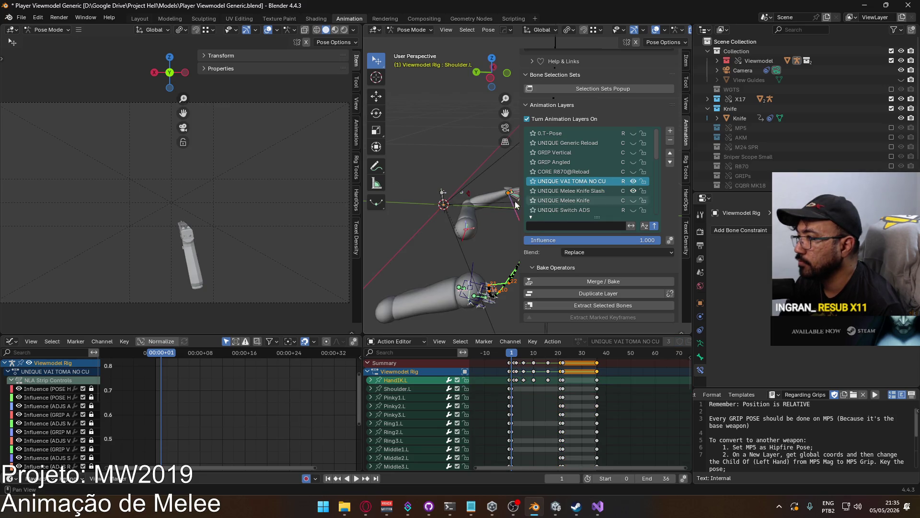
{"action": "key", "text": "q"}
{"action": "left_click", "coordinate": [512, 246]}
{"action": "mouse_move", "coordinate": [450, 205]}
{"action": "middle_mouse_down"}
{"action": "mouse_move", "coordinate": [381, 216]}
{"action": "mouse_move", "coordinate": [508, 213]}
{"action": "middle_mouse_up"}
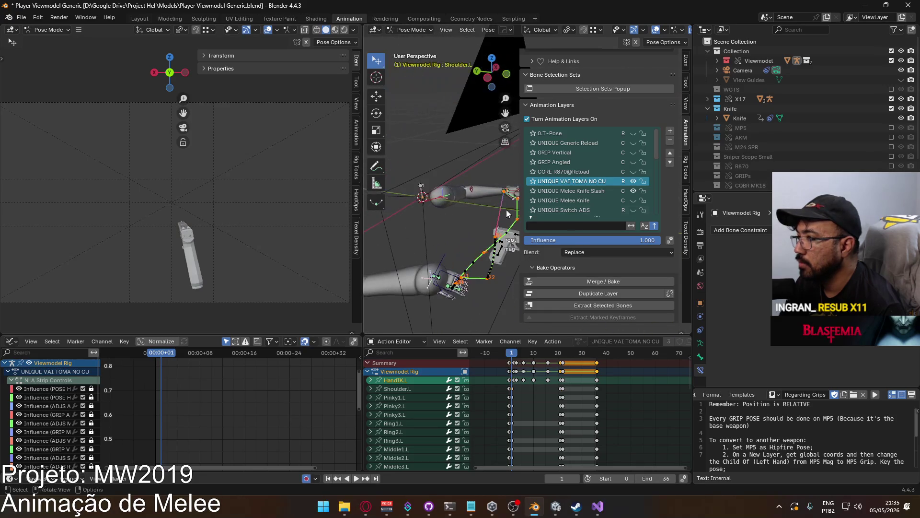
Copy Shoulder.R's world coordinates from the Melee Knife Slash layer.
{"action": "left_click", "coordinate": [633, 181]}
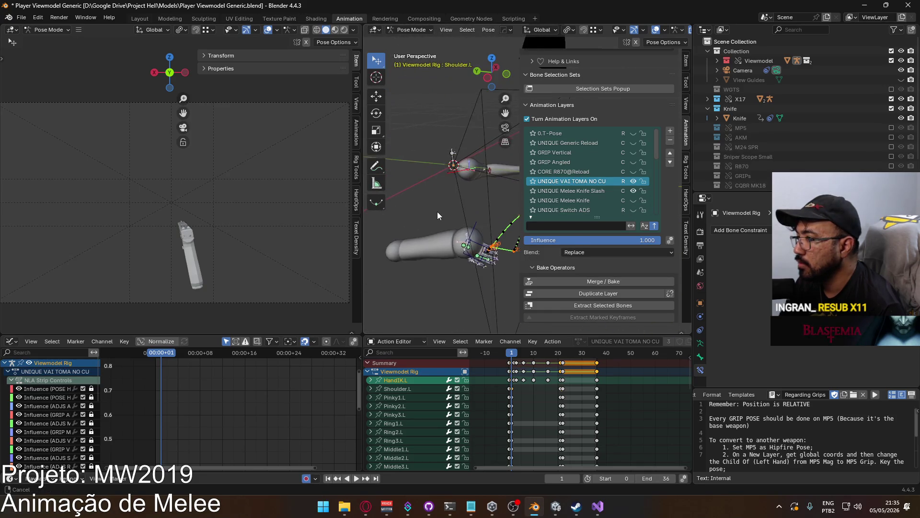
{"action": "left_click", "coordinate": [633, 190]}
{"action": "key", "text": "q"}
{"action": "mouse_move", "coordinate": [447, 192]}
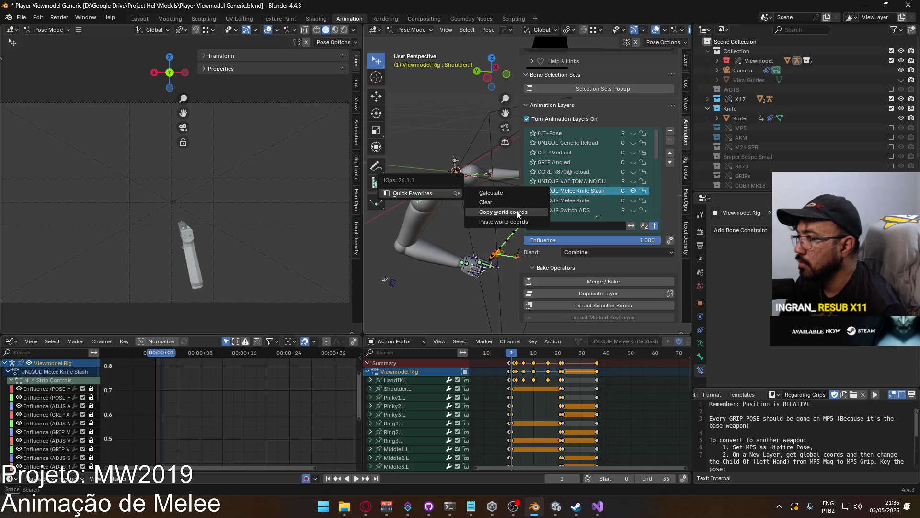
{"action": "left_click", "coordinate": [517, 211]}
Paste the shoulder's world coordinates onto the UNIQUE VAI TOMA NO CU layer.
{"action": "left_click", "coordinate": [587, 182]}
{"action": "left_click", "coordinate": [633, 182]}
{"action": "key", "text": "q"}
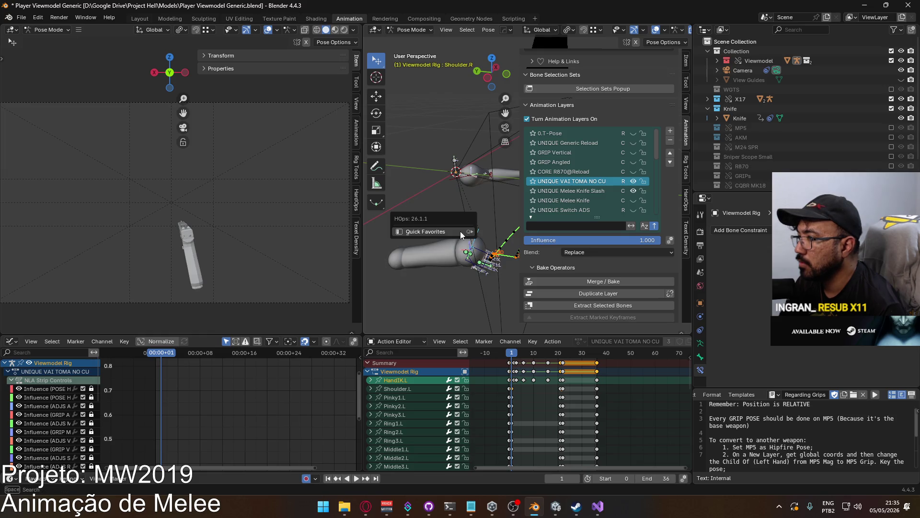
{"action": "key", "text": "q"}
{"action": "mouse_move", "coordinate": [462, 241]}
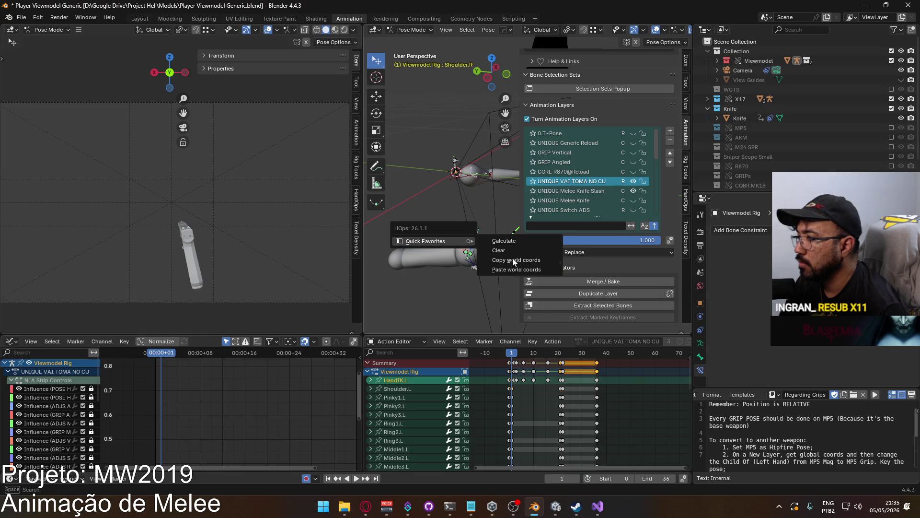
{"action": "left_click", "coordinate": [514, 269]}
{"action": "mouse_move", "coordinate": [488, 222]}
{"action": "middle_mouse_down"}
{"action": "mouse_move", "coordinate": [393, 206]}
{"action": "mouse_move", "coordinate": [475, 202]}
{"action": "mouse_move", "coordinate": [465, 221]}
{"action": "mouse_move", "coordinate": [478, 228]}
{"action": "mouse_move", "coordinate": [386, 225]}
{"action": "mouse_move", "coordinate": [594, 237]}
{"action": "mouse_move", "coordinate": [466, 240]}
{"action": "mouse_move", "coordinate": [513, 228]}
{"action": "middle_mouse_up"}
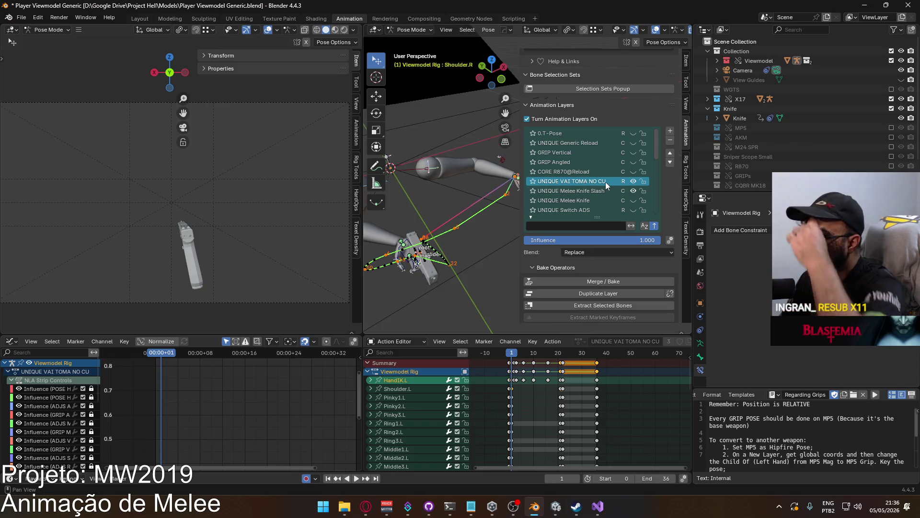
Box-select the hand bones and scroll down the Action Editor channel list.
{"action": "middle_click_drag", "start_coordinate": [418, 194], "coordinate": [436, 199]}
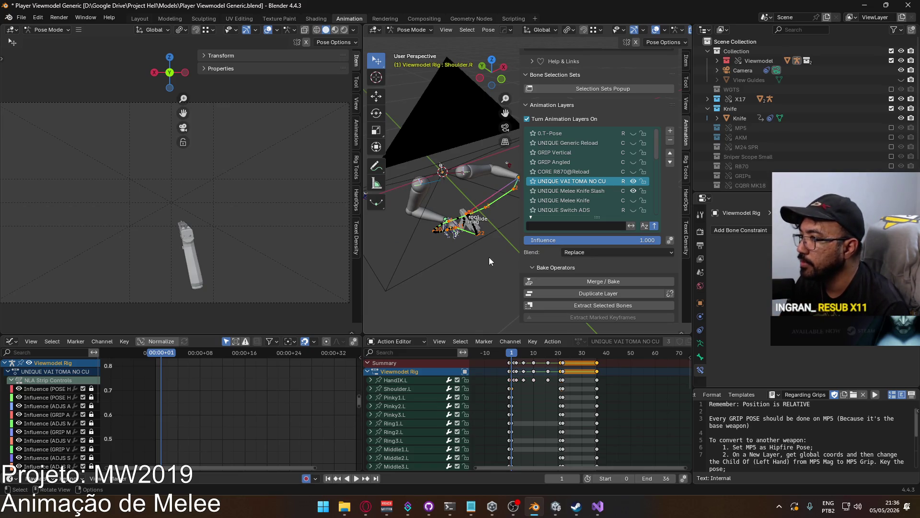
{"action": "middle_click_drag", "start_coordinate": [449, 234], "coordinate": [484, 227]}
{"action": "left_click_drag", "start_coordinate": [417, 172], "coordinate": [484, 240]}
{"action": "mouse_move", "coordinate": [484, 240]}
{"action": "middle_mouse_down"}
{"action": "mouse_move", "coordinate": [455, 202]}
{"action": "mouse_move", "coordinate": [472, 206]}
{"action": "middle_mouse_up"}
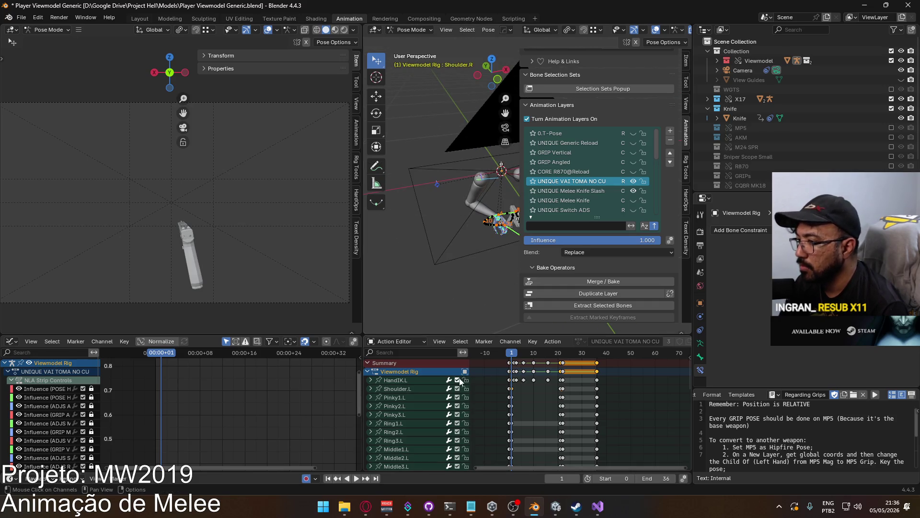
{"action": "scroll", "coordinate": [425, 383], "scroll_direction": "down", "scroll_amount": 5}
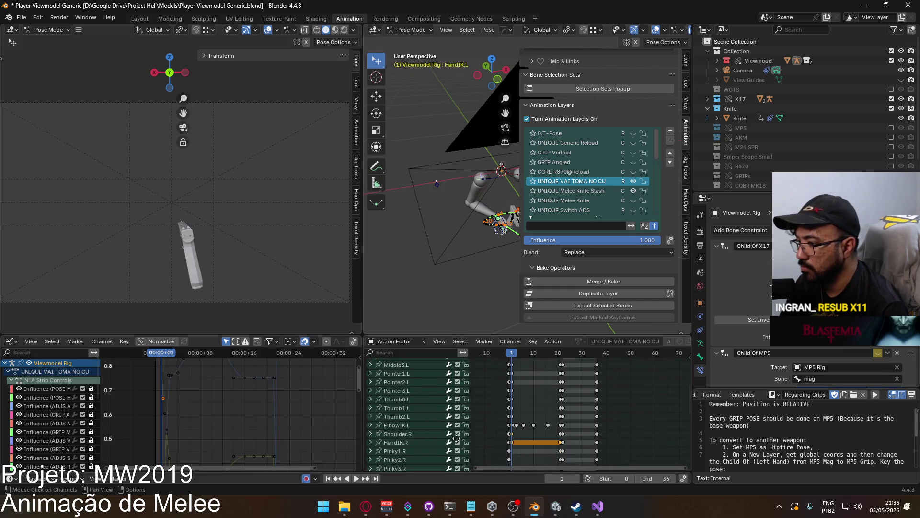
{"action": "scroll", "coordinate": [417, 431], "scroll_direction": "down", "scroll_amount": 6}
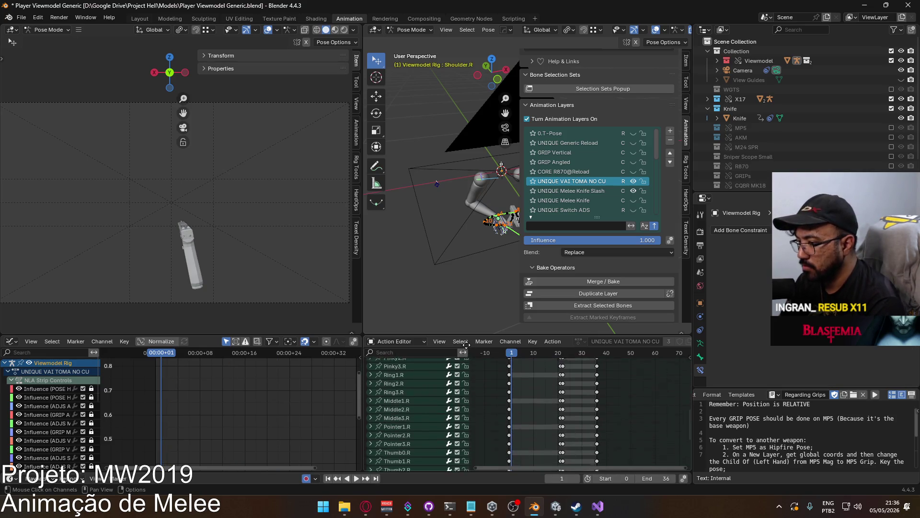
Try selecting the Socket and Child Of keyframes, then undo the keyframe change.
{"action": "left_click", "coordinate": [424, 414], "text": "shift"}
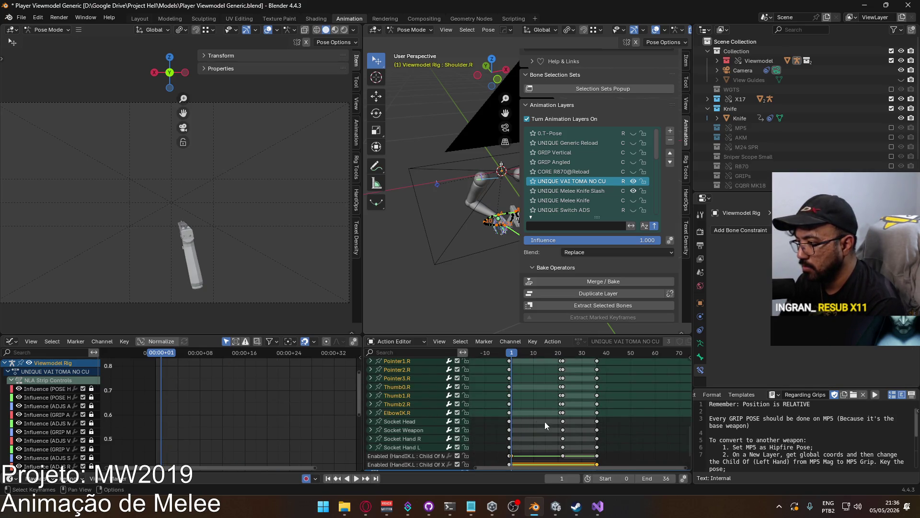
{"action": "left_click_drag", "start_coordinate": [626, 437], "coordinate": [477, 422]}
{"action": "left_click_drag", "start_coordinate": [576, 415], "coordinate": [479, 364], "text": "shift"}
{"action": "scroll", "coordinate": [554, 384], "scroll_direction": "down", "scroll_amount": 2}
{"action": "middle_click_drag", "start_coordinate": [553, 384], "coordinate": [551, 360]}
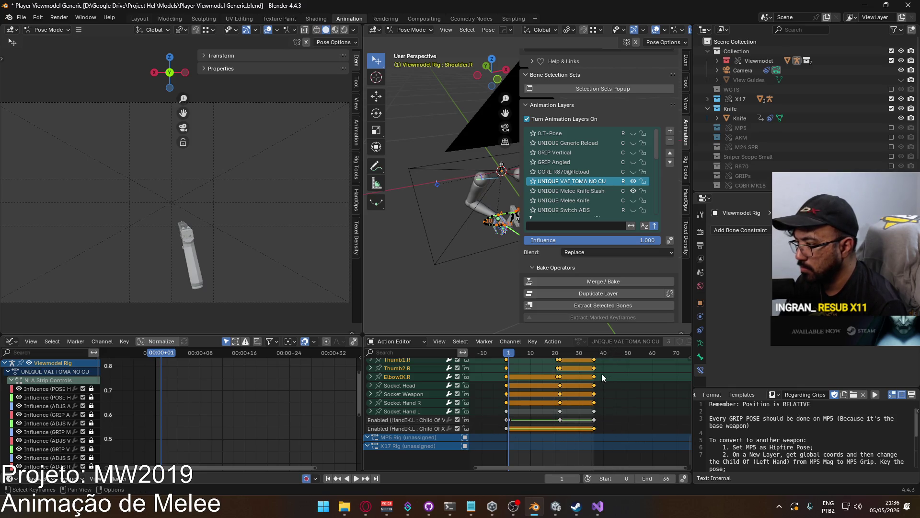
{"action": "left_click_drag", "start_coordinate": [618, 410], "coordinate": [479, 432], "text": "ctrl"}
{"action": "middle_click_drag", "start_coordinate": [621, 387], "coordinate": [603, 395]}
{"action": "mouse_move", "coordinate": [613, 456]}
{"action": "left_mouse_down"}
{"action": "mouse_move", "coordinate": [469, 381]}
{"action": "mouse_move", "coordinate": [472, 363]}
{"action": "left_mouse_up"}
{"action": "key", "text": "ctrl+z"}
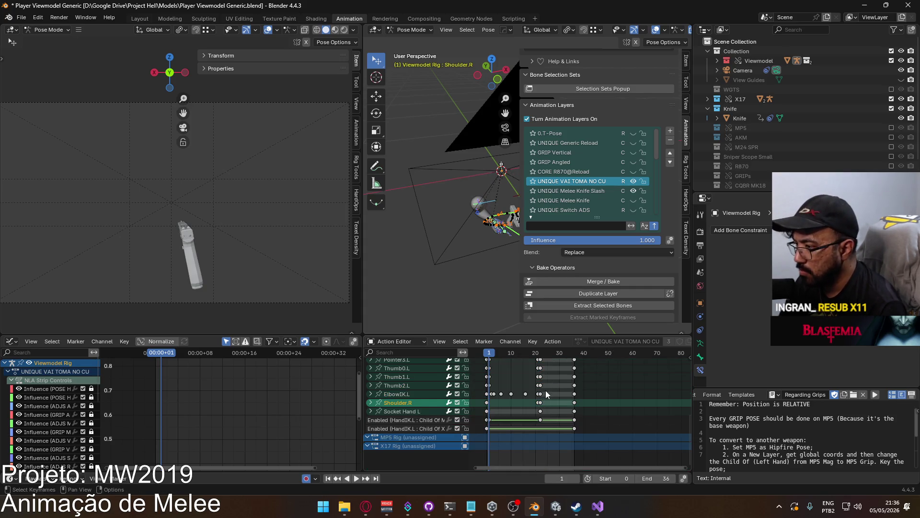
Box-select the Shoulder.R keyframes and delete them.
{"action": "mouse_move", "coordinate": [572, 407]}
{"action": "middle_mouse_down"}
{"action": "mouse_move", "coordinate": [573, 427]}
{"action": "mouse_move", "coordinate": [572, 407]}
{"action": "middle_mouse_up"}
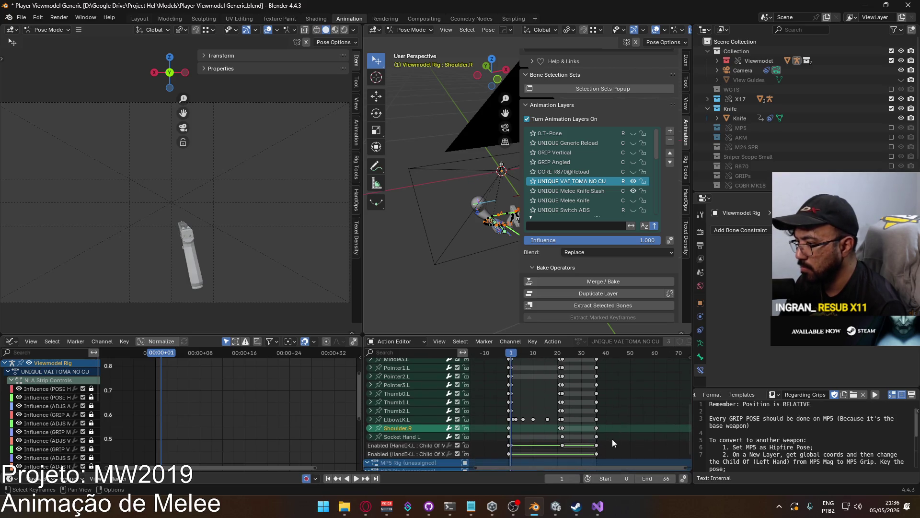
{"action": "left_click_drag", "start_coordinate": [487, 427], "coordinate": [618, 433]}
{"action": "key", "text": "Delete"}
{"action": "middle_click_drag", "start_coordinate": [563, 410], "coordinate": [549, 404]}
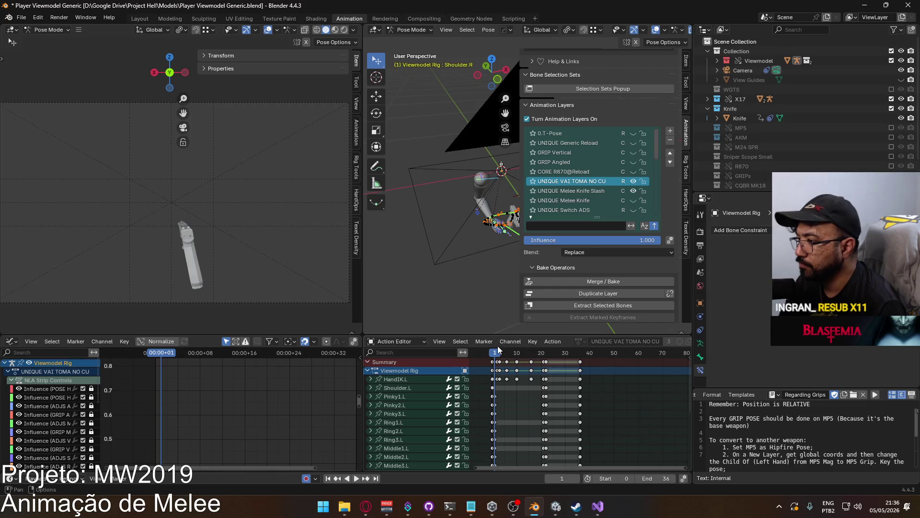
Toggle the UNIQUE VAI TOMA NO CU layer and inspect its frame 0 and hold keys.
{"action": "middle_click_drag", "start_coordinate": [476, 251], "coordinate": [461, 248]}
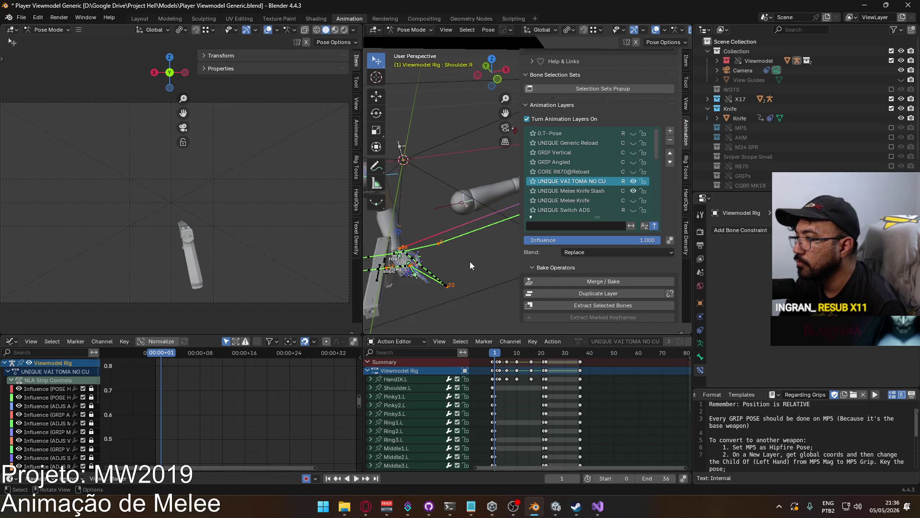
{"action": "left_click", "coordinate": [493, 359]}
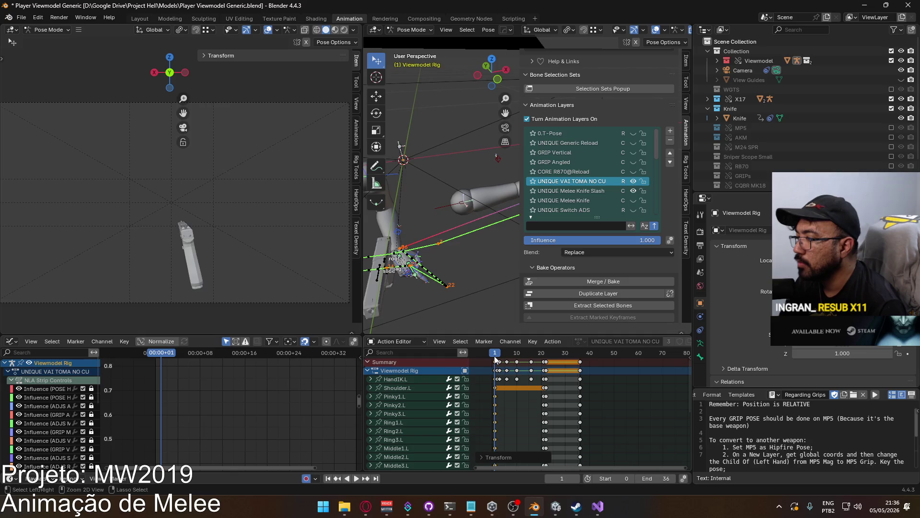
{"action": "left_click", "coordinate": [633, 181]}
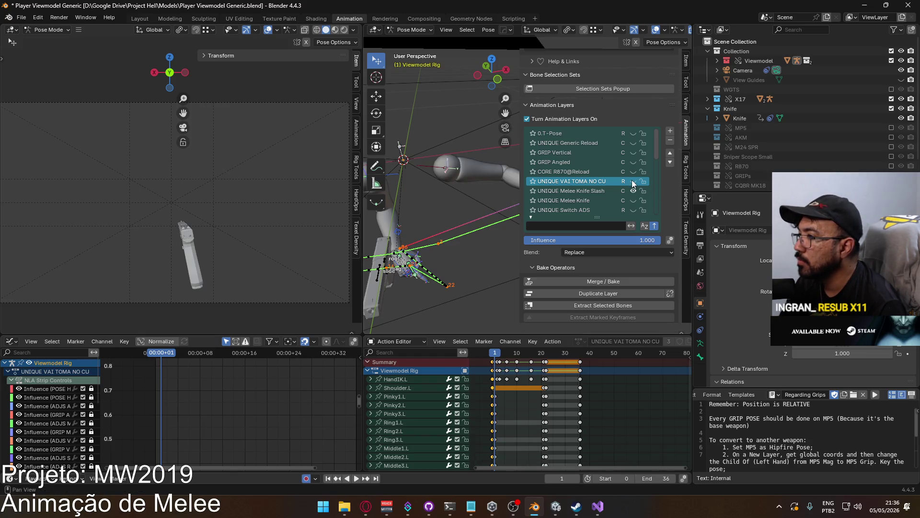
{"action": "left_click", "coordinate": [493, 353]}
{"action": "left_click", "coordinate": [494, 361]}
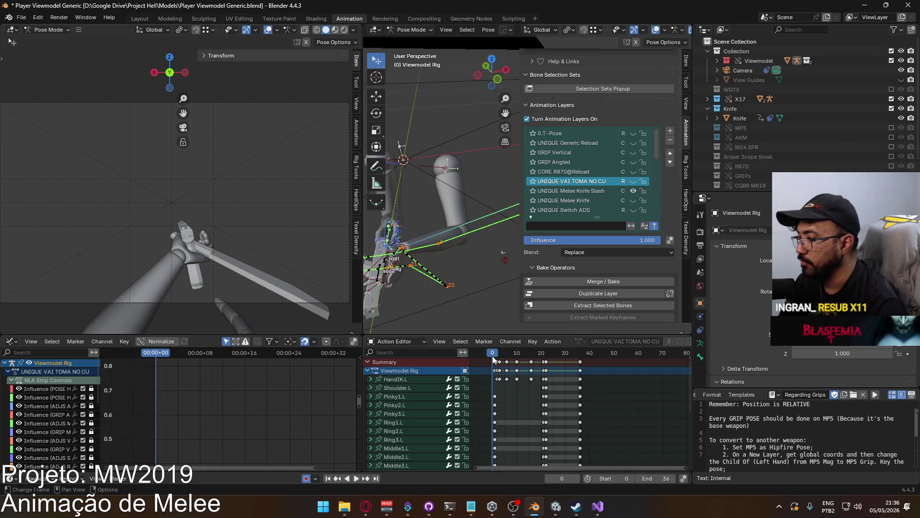
{"action": "left_click", "coordinate": [493, 360]}
{"action": "left_click", "coordinate": [494, 387]}
{"action": "scroll", "coordinate": [507, 386], "scroll_direction": "up", "scroll_amount": 1}
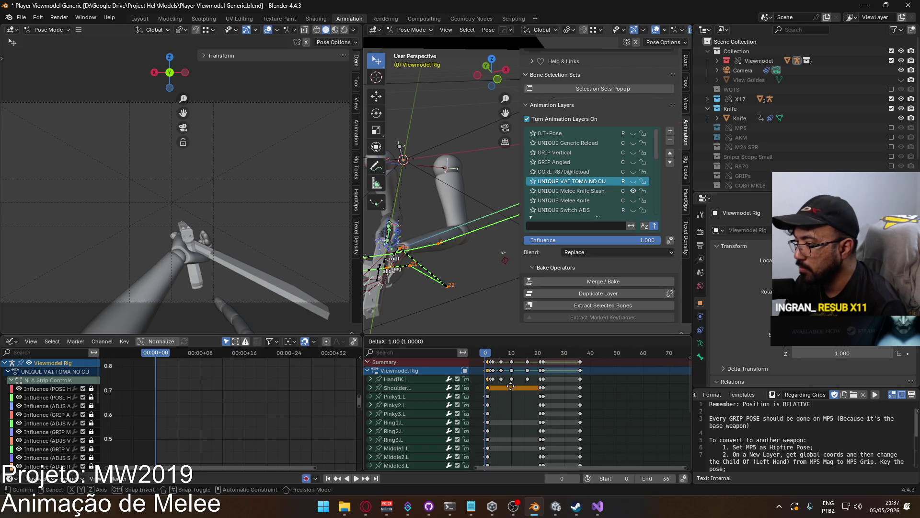
{"action": "left_click", "coordinate": [484, 364]}
{"action": "scroll", "coordinate": [519, 417], "scroll_direction": "down", "scroll_amount": 5}
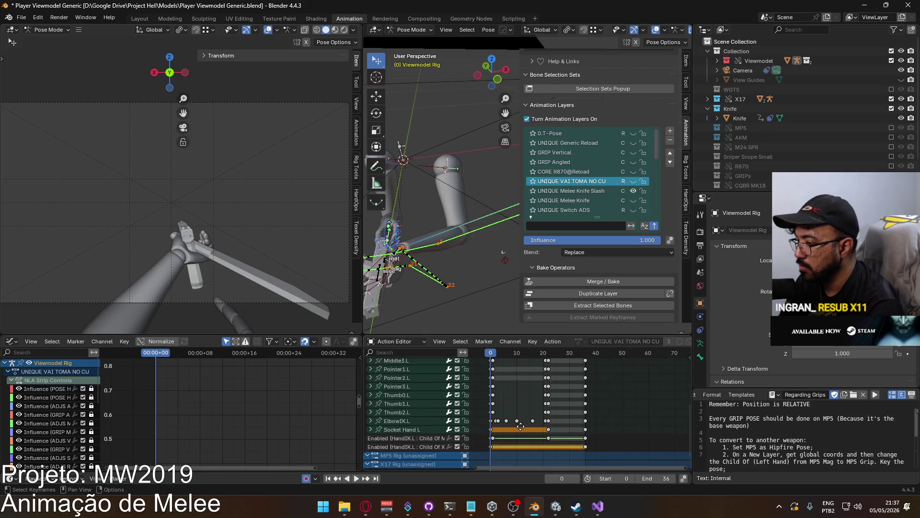
Move the Socket Hand L key from frame 0 to frame 1.
{"action": "left_click", "coordinate": [492, 430]}
{"action": "key", "text": "g"}
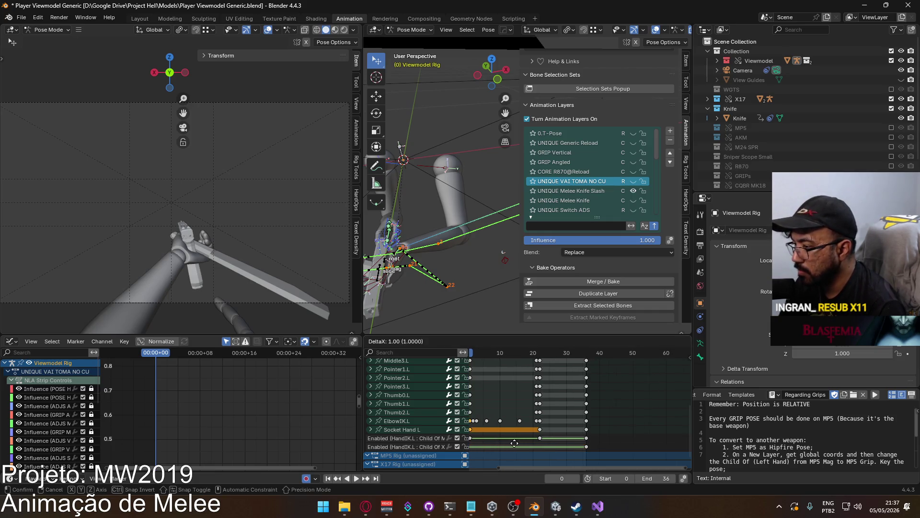
{"action": "left_click", "coordinate": [495, 428]}
{"action": "mouse_move", "coordinate": [532, 417]}
{"action": "middle_mouse_down", "text": "ctrl"}
{"action": "mouse_move", "coordinate": [572, 408]}
{"action": "mouse_move", "coordinate": [575, 399]}
{"action": "middle_mouse_up", "text": "ctrl"}
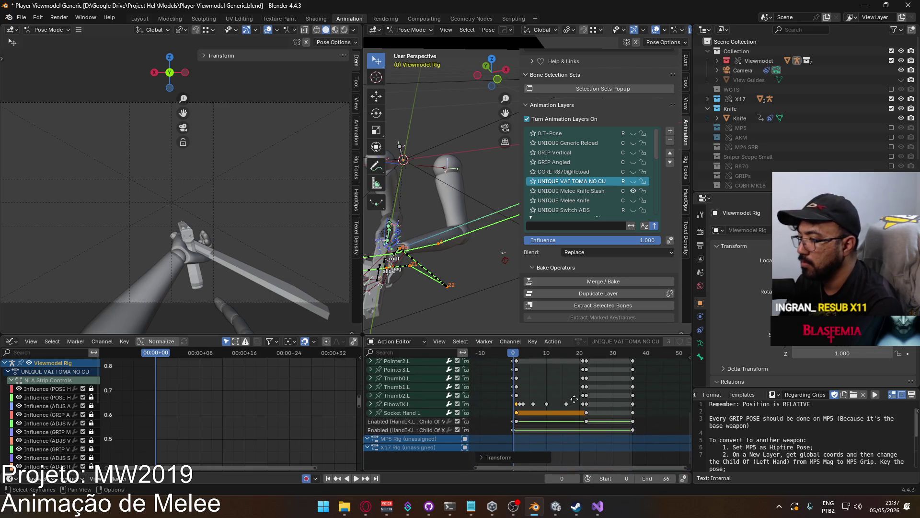
Check the HandIK.L Child Of keys, clear the selection, and play back the animation.
{"action": "double_click", "coordinate": [512, 429]}
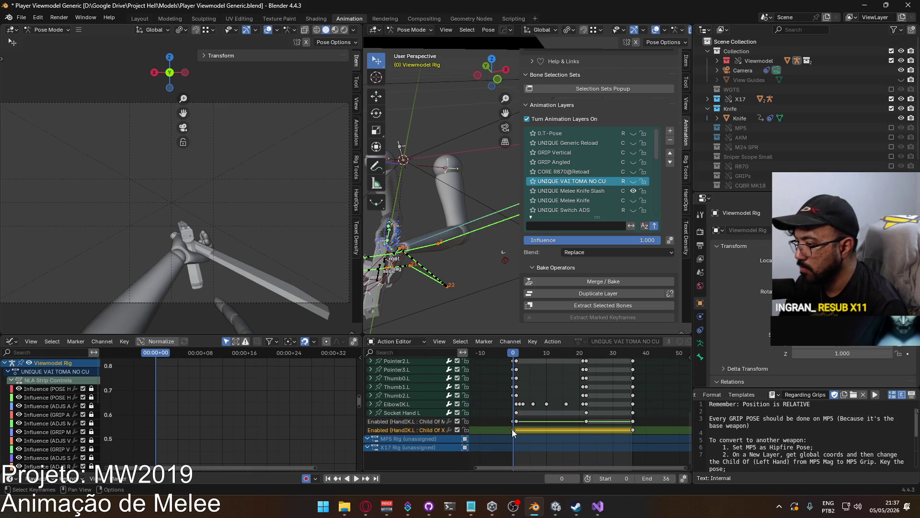
{"action": "scroll", "coordinate": [524, 423], "scroll_direction": "up", "scroll_amount": 10, "text": "shift"}
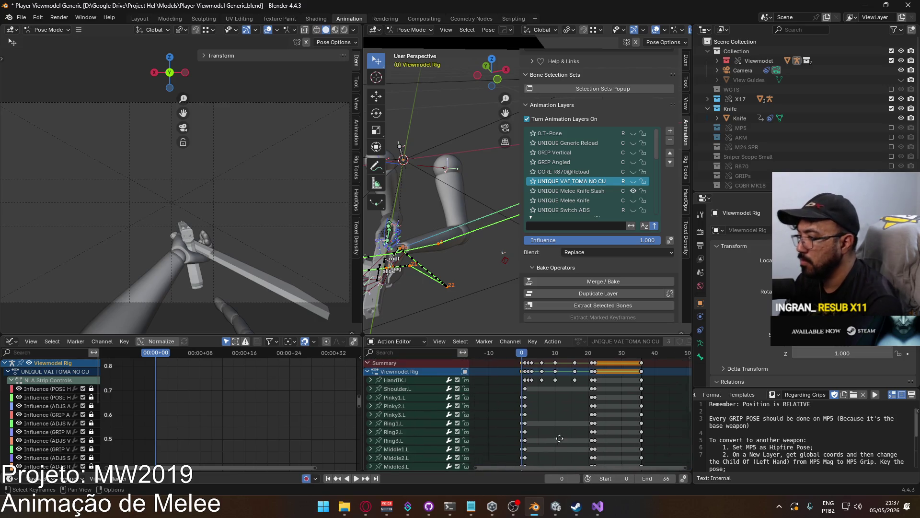
{"action": "left_click", "coordinate": [519, 365]}
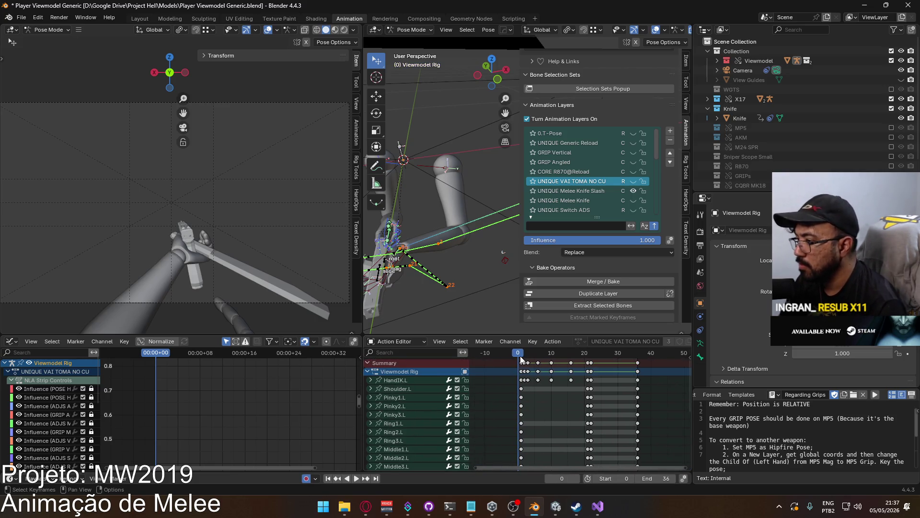
{"action": "key", "text": "space"}
{"action": "scroll", "coordinate": [582, 404], "scroll_direction": "down", "scroll_amount": 6}
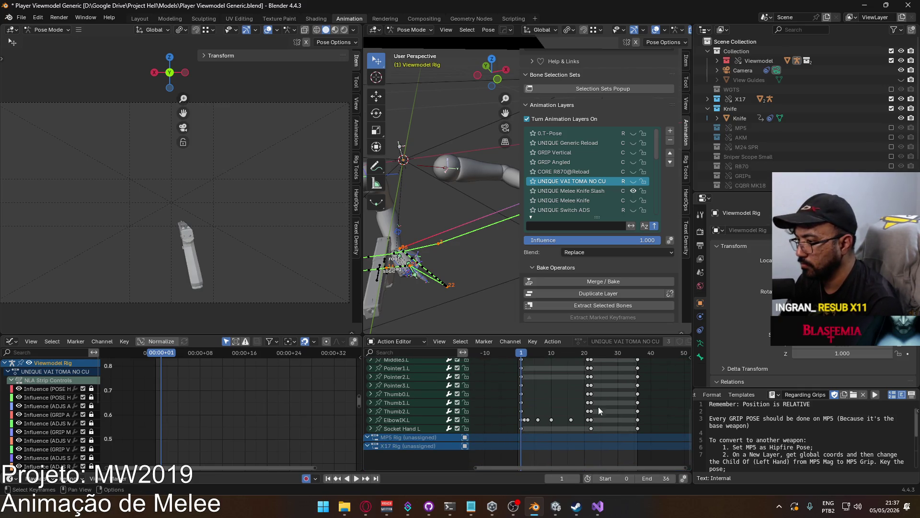
Copy HandIK.L's world coordinates on the UNIQUE Melee Knife Slash layer.
{"action": "scroll", "coordinate": [598, 406], "scroll_direction": "up", "scroll_amount": 6}
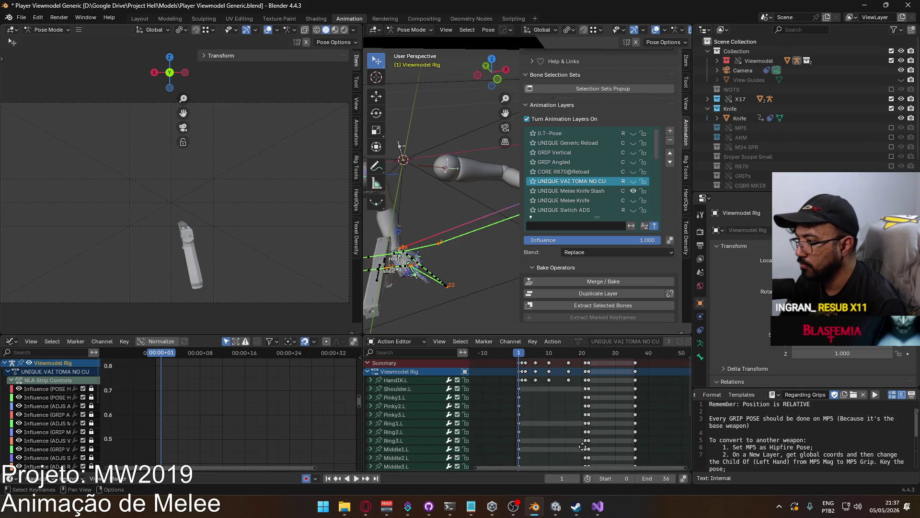
{"action": "left_click", "coordinate": [633, 181]}
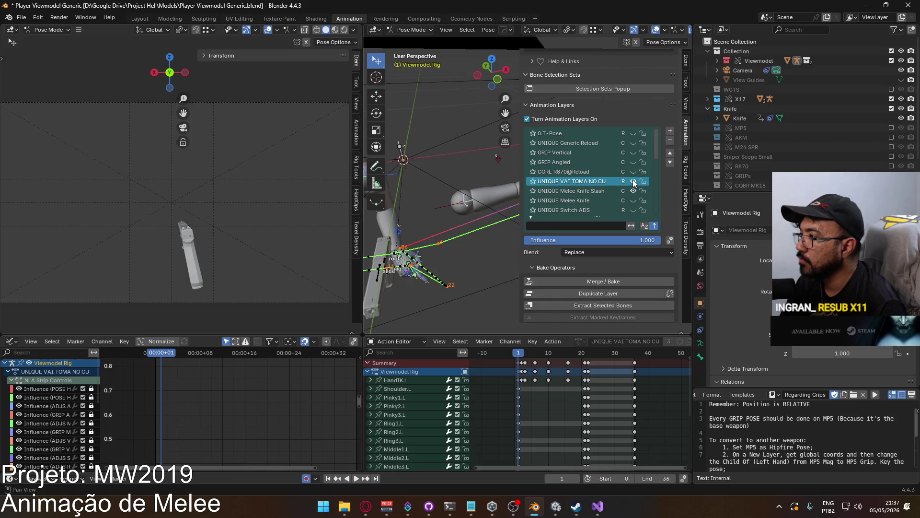
{"action": "mouse_move", "coordinate": [460, 206]}
{"action": "middle_mouse_down", "text": "shift"}
{"action": "mouse_move", "coordinate": [401, 255]}
{"action": "mouse_move", "coordinate": [446, 214]}
{"action": "mouse_move", "coordinate": [508, 206]}
{"action": "middle_mouse_up", "text": "shift"}
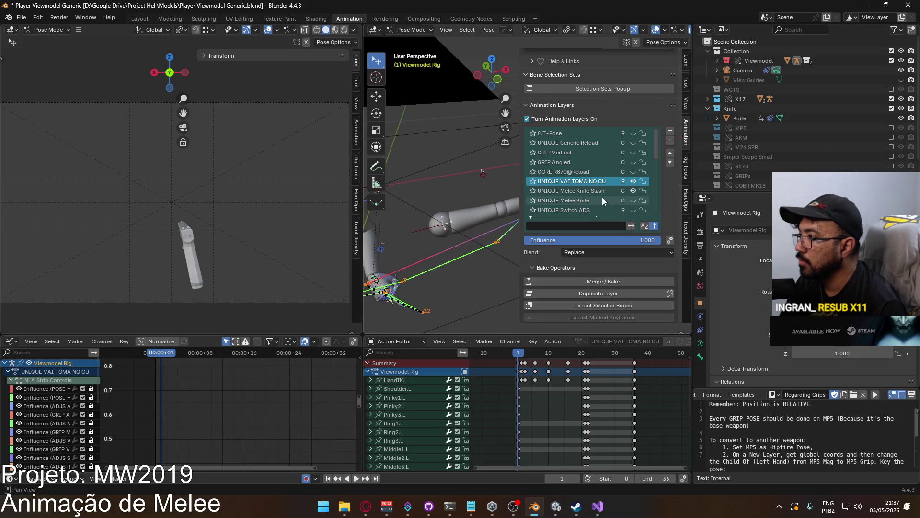
{"action": "left_click", "coordinate": [570, 191]}
{"action": "middle_click_drag", "start_coordinate": [374, 278], "coordinate": [467, 233], "text": "shift"}
{"action": "left_click", "coordinate": [467, 239]}
{"action": "right_click", "coordinate": [468, 238]}
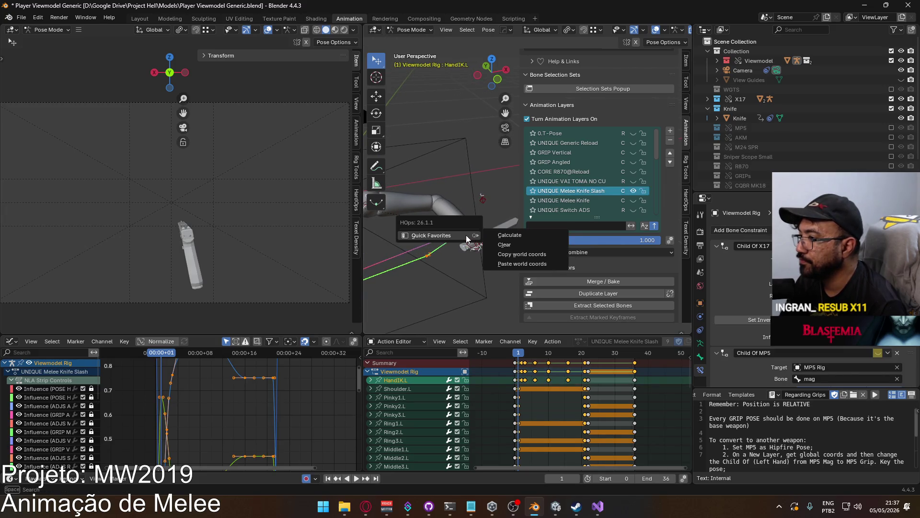
{"action": "left_click", "coordinate": [530, 261]}
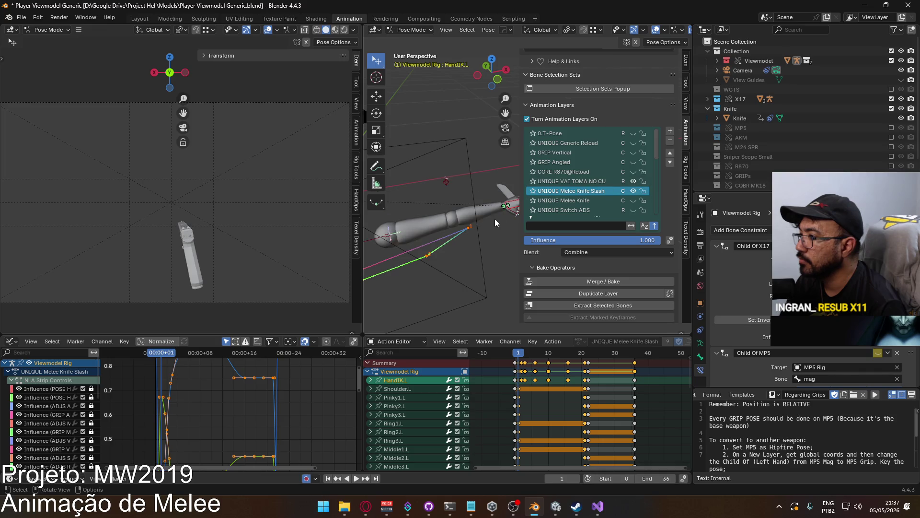
{"action": "right_click", "coordinate": [509, 207]}
{"action": "mouse_move", "coordinate": [509, 206]}
{"action": "left_click", "coordinate": [560, 234]}
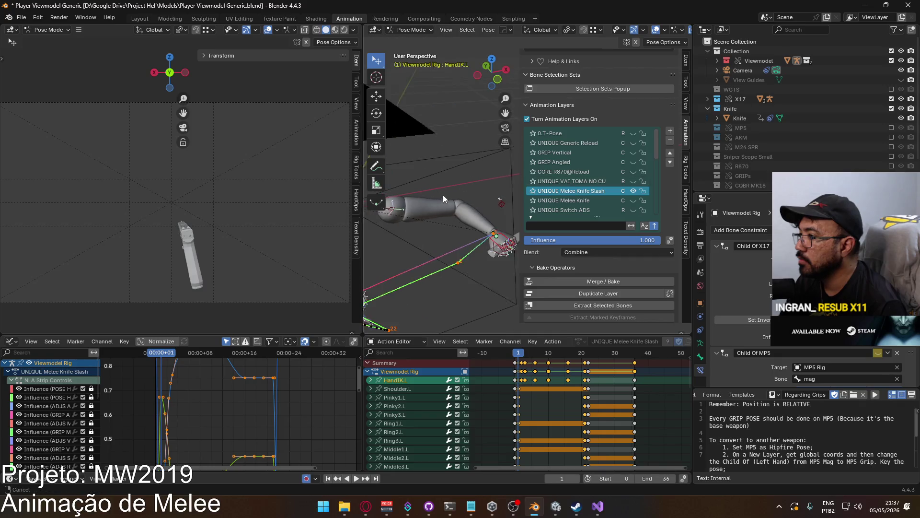
Transfer ElbowIK.L's world position from Melee Knife Slash to the UNIQUE VAI TOMA NO CU layer.
{"action": "left_click", "coordinate": [499, 203]}
{"action": "right_click", "coordinate": [503, 203]}
{"action": "mouse_move", "coordinate": [503, 203]}
{"action": "left_click", "coordinate": [559, 223]}
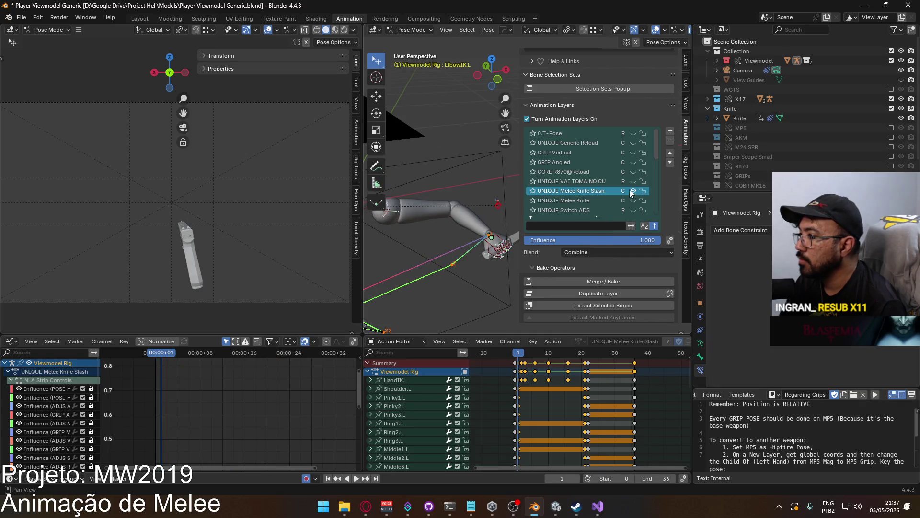
{"action": "left_click", "coordinate": [634, 182]}
{"action": "left_click", "coordinate": [616, 183]}
{"action": "right_click", "coordinate": [463, 198]}
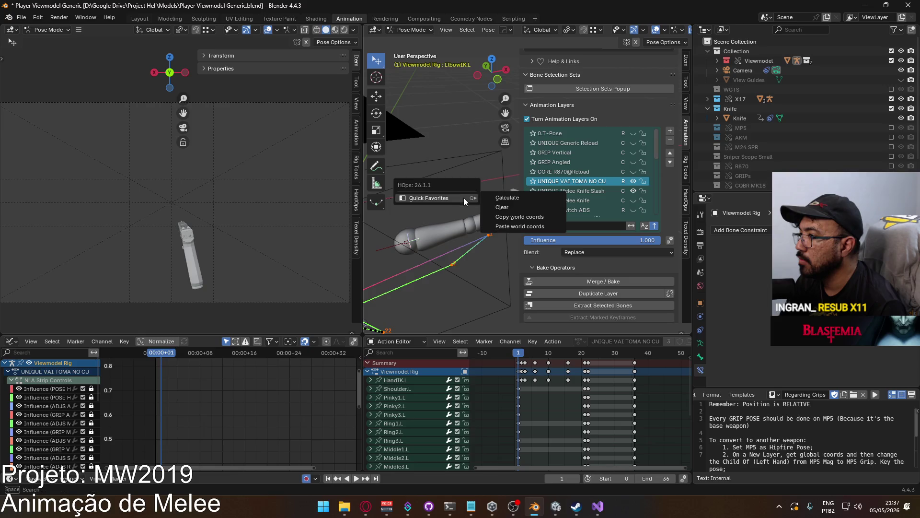
{"action": "left_click", "coordinate": [527, 227]}
{"action": "middle_click_drag", "start_coordinate": [464, 214], "coordinate": [429, 231], "text": "shift"}
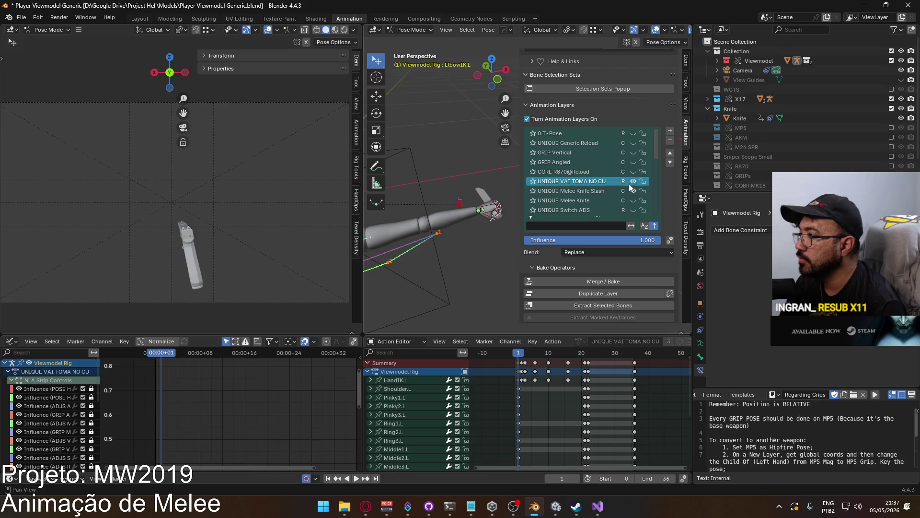
Transfer HandIK.L's knife-grip world position from Melee Knife Slash to UNIQUE VAI TOMA NO CU.
{"action": "left_click", "coordinate": [632, 182]}
{"action": "left_click", "coordinate": [594, 190]}
{"action": "left_click", "coordinate": [450, 236]}
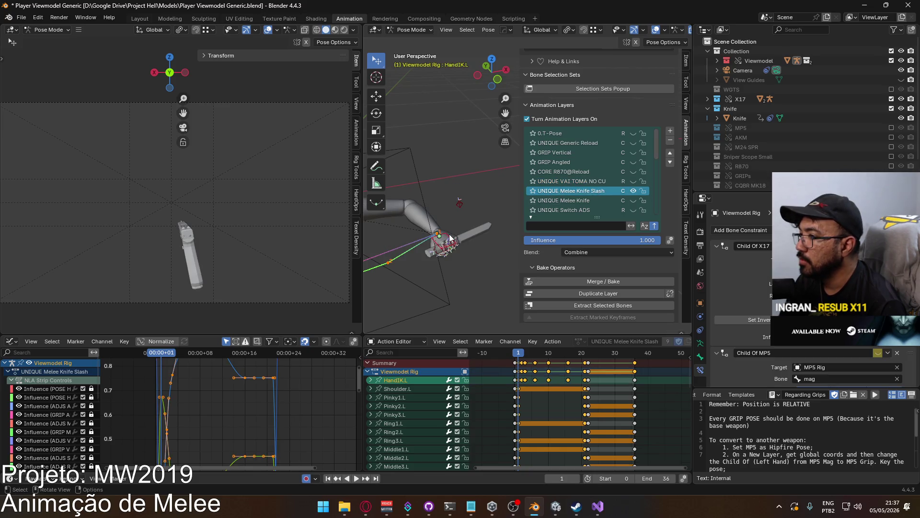
{"action": "right_click", "coordinate": [450, 237]}
{"action": "left_click", "coordinate": [505, 250]}
{"action": "left_click", "coordinate": [618, 183]}
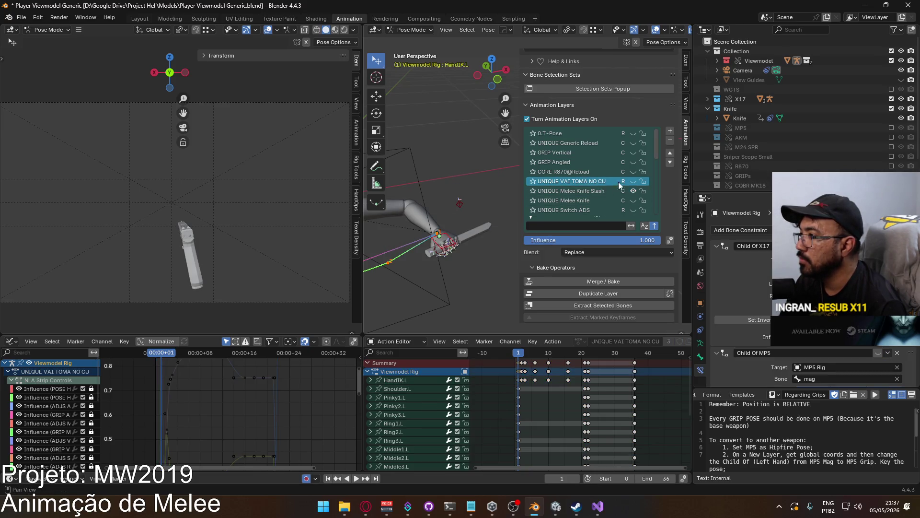
{"action": "left_click", "coordinate": [633, 181]}
{"action": "left_click", "coordinate": [493, 207]}
{"action": "key", "text": "q"}
{"action": "mouse_move", "coordinate": [479, 205]}
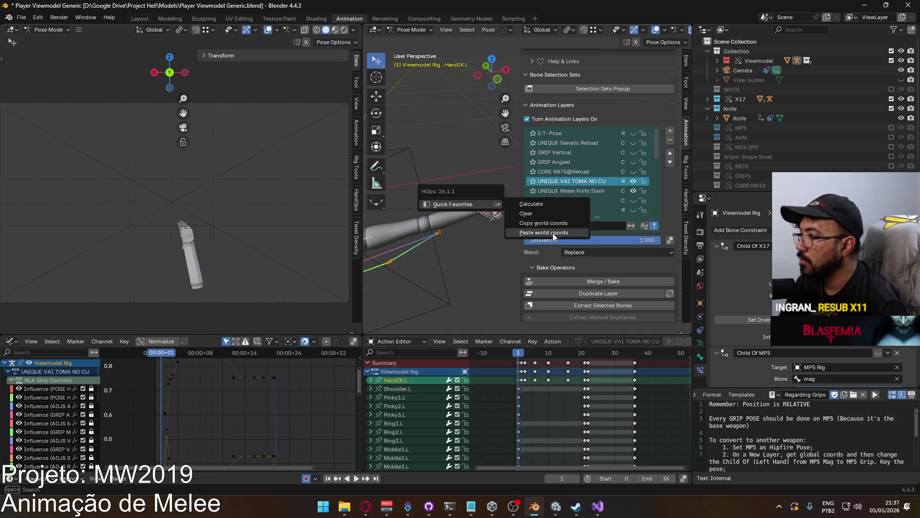
{"action": "left_click", "coordinate": [553, 233]}
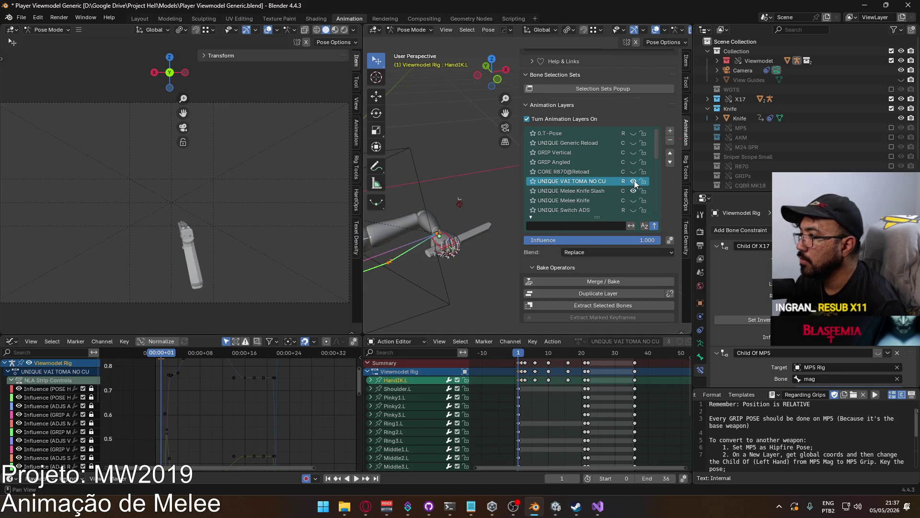
Compare the left shoulder on Melee Knife Slash, then reactivate the UNIQUE VAI TOMA NO CU layer.
{"action": "left_click", "coordinate": [595, 192]}
{"action": "left_click", "coordinate": [632, 181]}
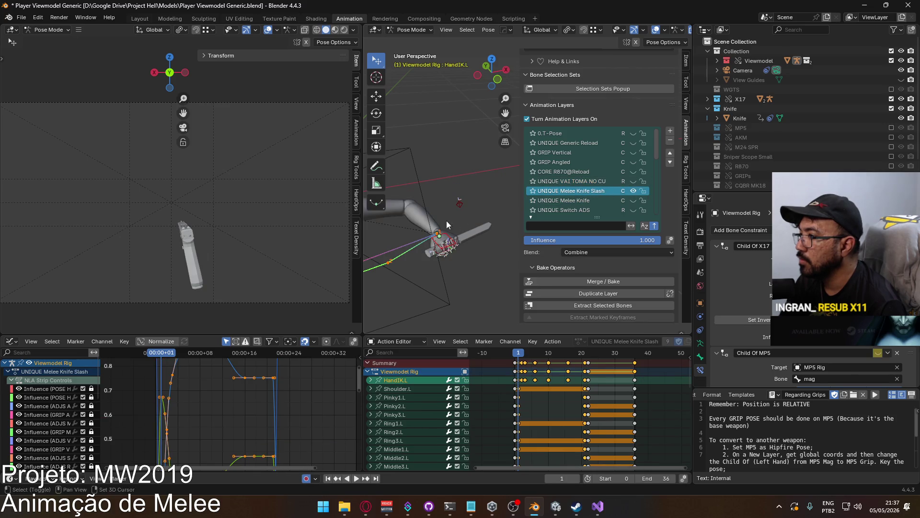
{"action": "mouse_move", "coordinate": [519, 203]}
{"action": "middle_mouse_down"}
{"action": "mouse_move", "coordinate": [410, 197]}
{"action": "mouse_move", "coordinate": [462, 192]}
{"action": "middle_mouse_up"}
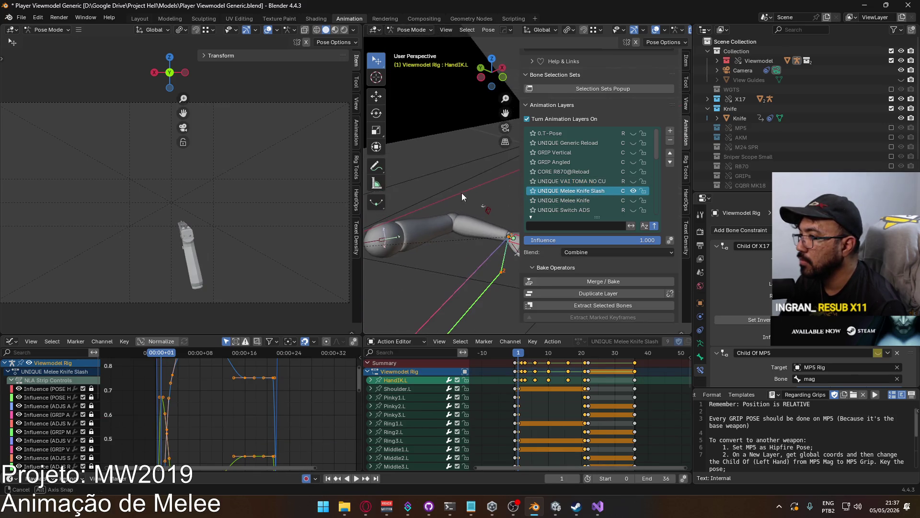
{"action": "left_click", "coordinate": [382, 241]}
{"action": "key", "text": "q"}
{"action": "left_click", "coordinate": [432, 256]}
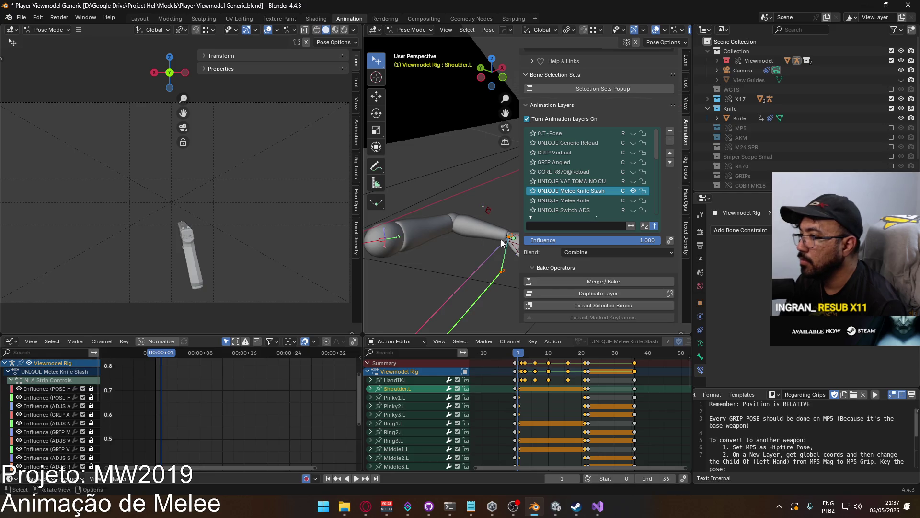
{"action": "left_click", "coordinate": [634, 191]}
{"action": "left_click", "coordinate": [632, 181]}
{"action": "mouse_move", "coordinate": [476, 234]}
{"action": "middle_mouse_down"}
{"action": "mouse_move", "coordinate": [488, 194]}
{"action": "mouse_move", "coordinate": [429, 222]}
{"action": "middle_mouse_up"}
{"action": "left_click", "coordinate": [570, 181]}
{"action": "left_click", "coordinate": [633, 190]}
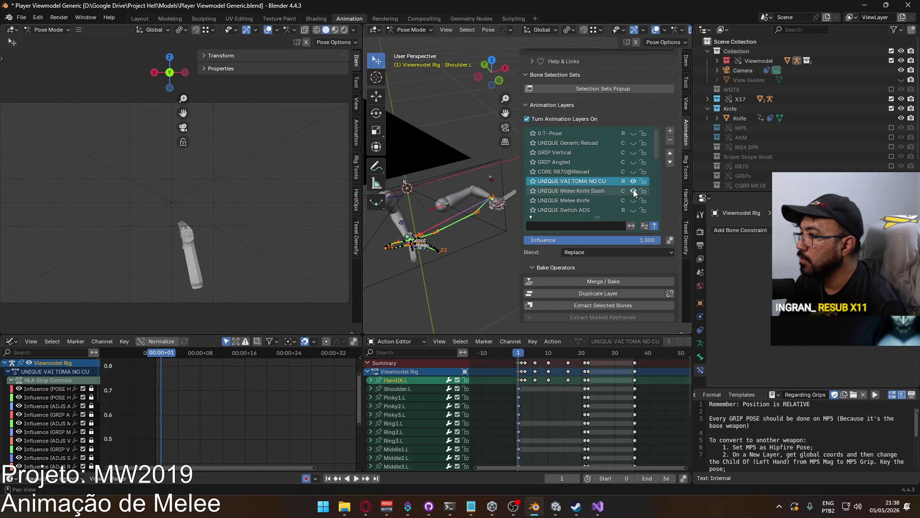
{"action": "left_click", "coordinate": [634, 192]}
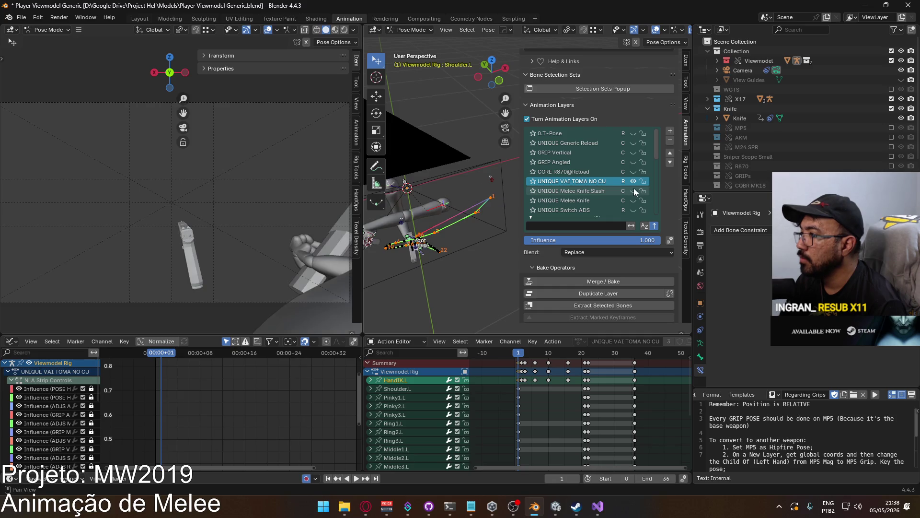
{"action": "mouse_move", "coordinate": [654, 157]}
{"action": "left_mouse_down"}
{"action": "mouse_move", "coordinate": [660, 219]}
{"action": "mouse_move", "coordinate": [658, 160]}
{"action": "left_mouse_up"}
{"action": "left_click", "coordinate": [632, 172]}
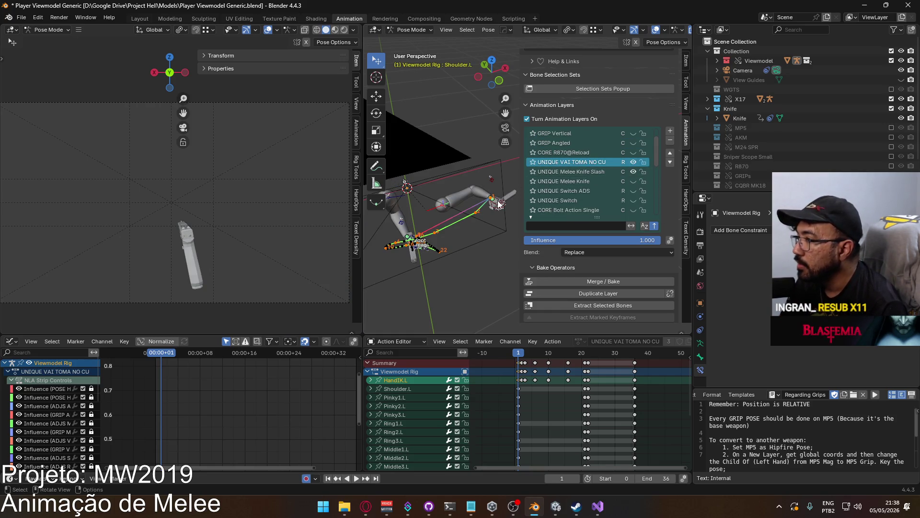
{"action": "left_click", "coordinate": [492, 206]}
{"action": "right_click", "coordinate": [493, 203]}
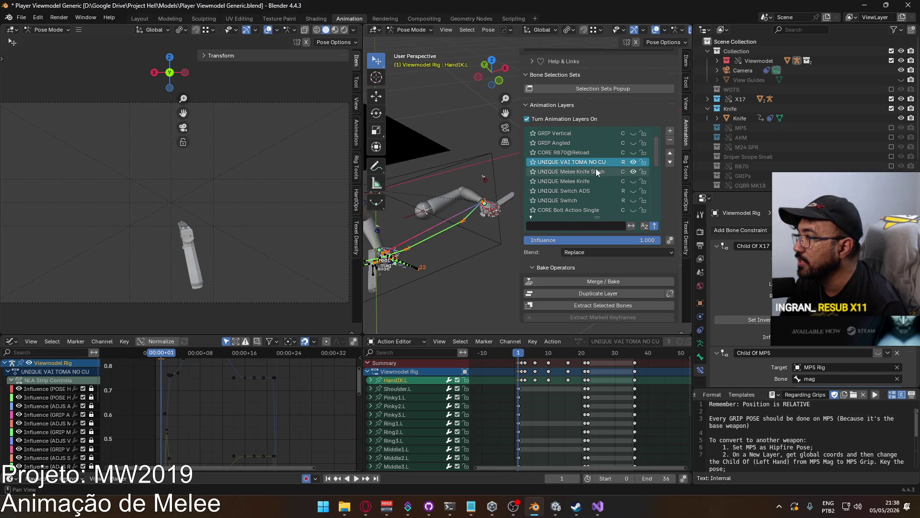
{"action": "left_click", "coordinate": [632, 171]}
{"action": "mouse_move", "coordinate": [435, 232]}
{"action": "middle_mouse_down"}
{"action": "mouse_move", "coordinate": [434, 222]}
{"action": "mouse_move", "coordinate": [649, 176]}
{"action": "middle_mouse_up"}
{"action": "left_click", "coordinate": [407, 225]}
{"action": "left_click", "coordinate": [443, 210]}
{"action": "key", "text": "q"}
{"action": "mouse_move", "coordinate": [447, 210]}
{"action": "left_click", "coordinate": [505, 240]}
{"action": "left_click", "coordinate": [617, 252]}
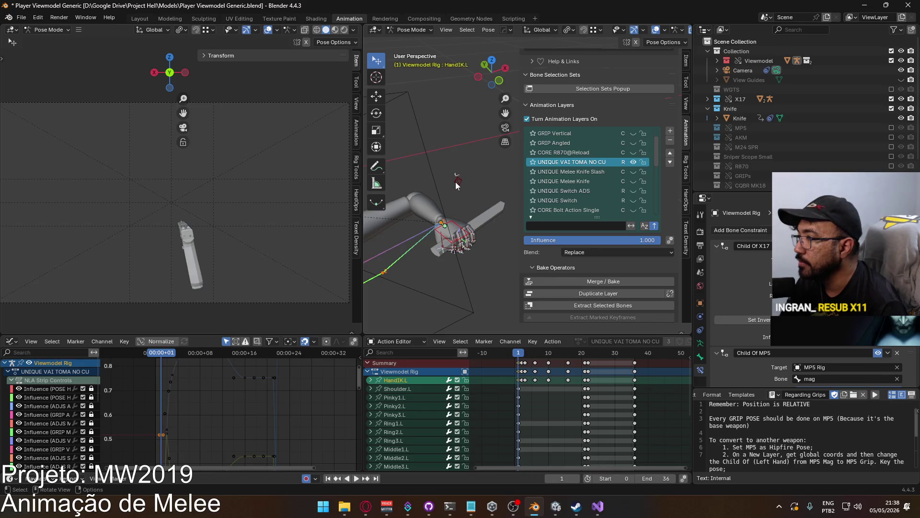
{"action": "left_click", "coordinate": [633, 172]}
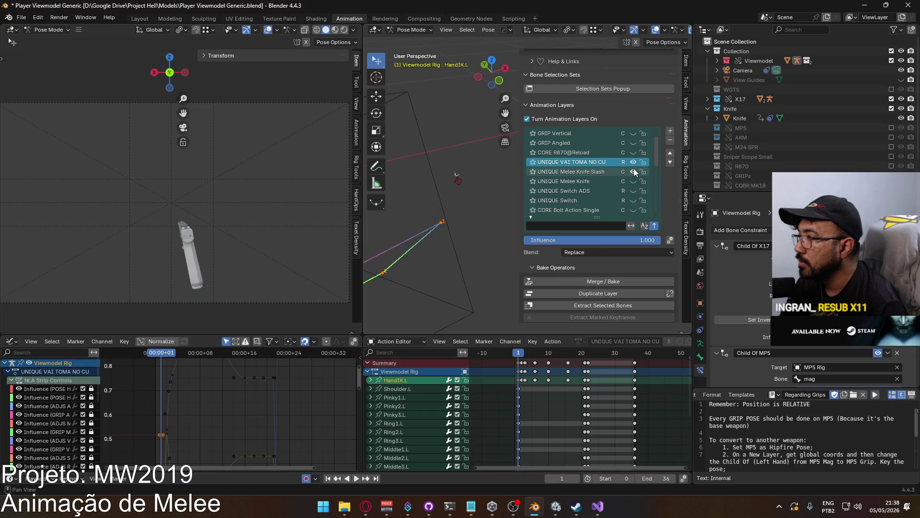
{"action": "left_click", "coordinate": [599, 171]}
{"action": "left_click", "coordinate": [601, 163]}
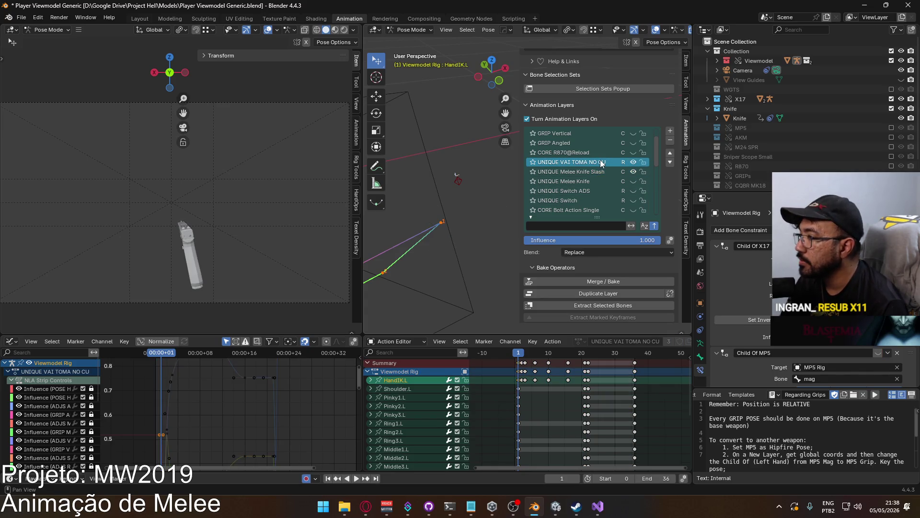
{"action": "left_click", "coordinate": [591, 171]}
{"action": "mouse_move", "coordinate": [658, 155]}
{"action": "left_mouse_down"}
{"action": "mouse_move", "coordinate": [649, 205]}
{"action": "mouse_move", "coordinate": [649, 147]}
{"action": "left_mouse_up"}
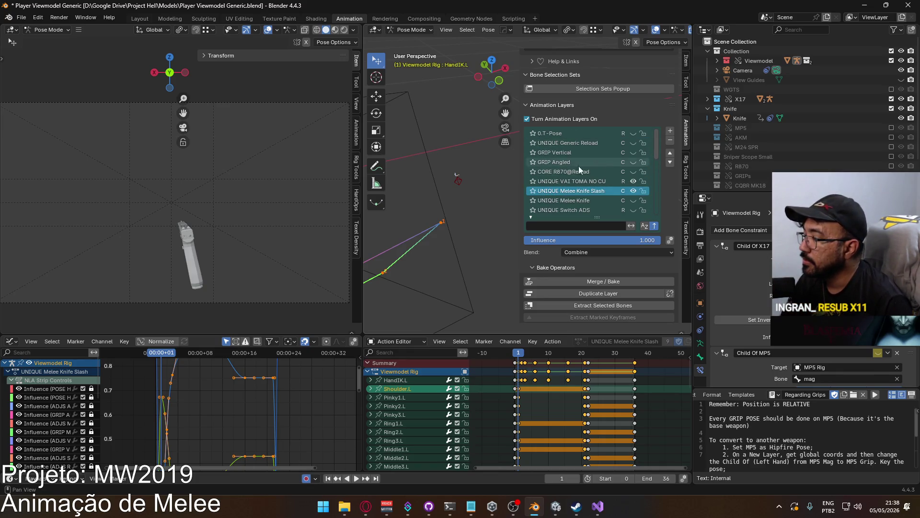
{"action": "scroll", "coordinate": [443, 189], "scroll_direction": "down", "scroll_amount": 3}
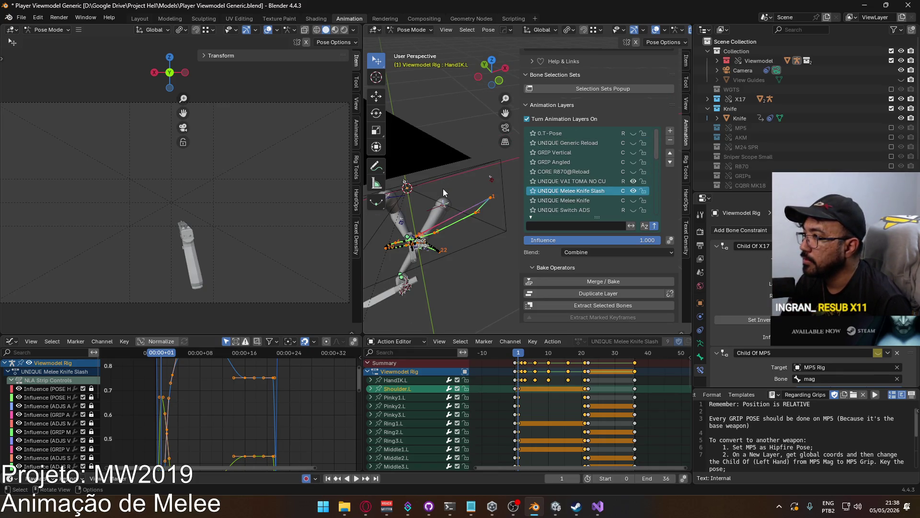
{"action": "scroll", "coordinate": [443, 189], "scroll_direction": "down", "scroll_amount": 2}
{"action": "scroll", "coordinate": [443, 189], "scroll_direction": "down", "scroll_amount": 2}
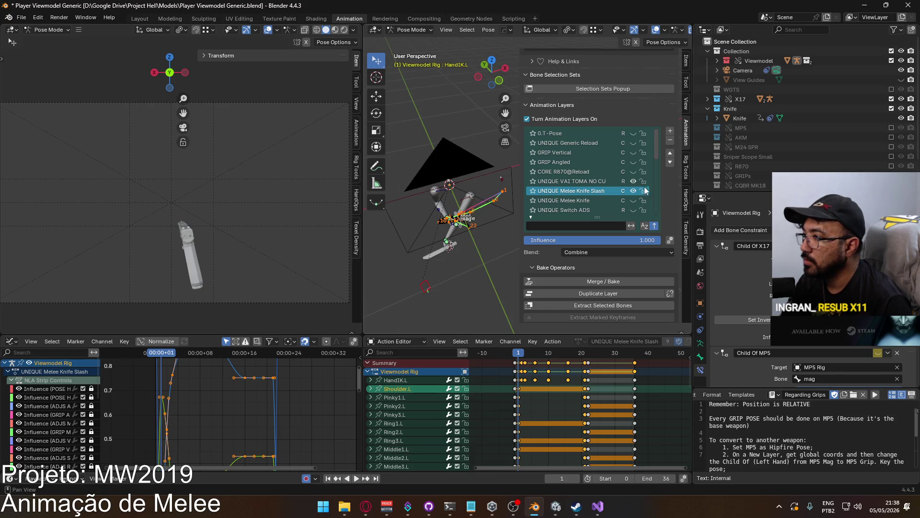
{"action": "left_click", "coordinate": [632, 181]}
{"action": "scroll", "coordinate": [454, 210], "scroll_direction": "up", "scroll_amount": 4}
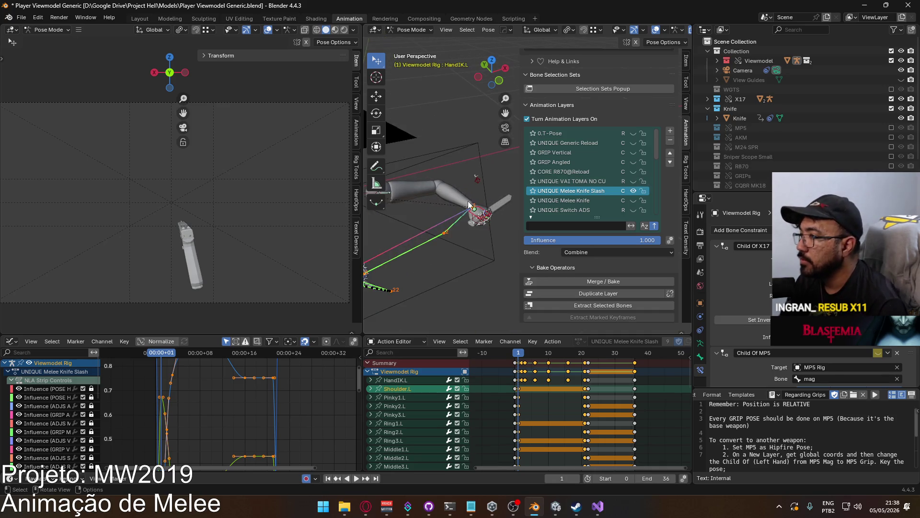
{"action": "left_click", "coordinate": [633, 191]}
{"action": "left_click", "coordinate": [633, 192]}
{"action": "left_click", "coordinate": [633, 191]}
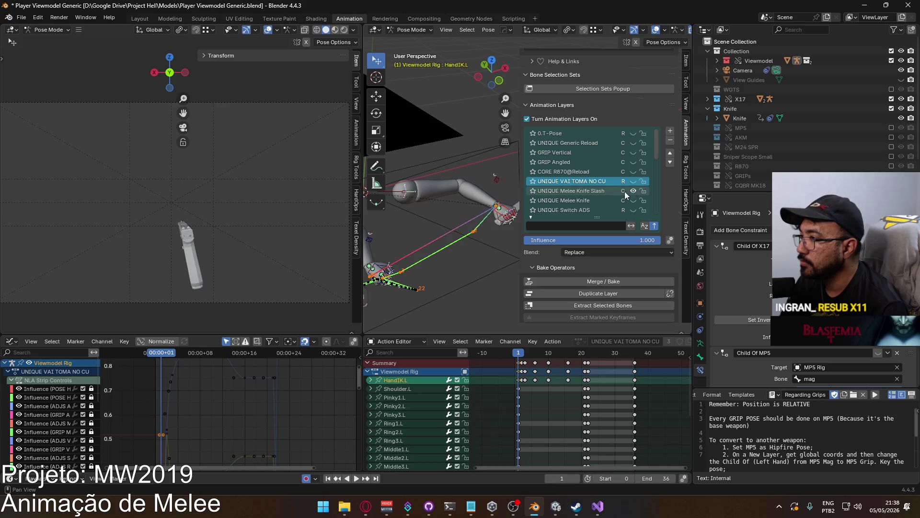
{"action": "left_click", "coordinate": [496, 180]}
{"action": "right_click", "coordinate": [497, 182]}
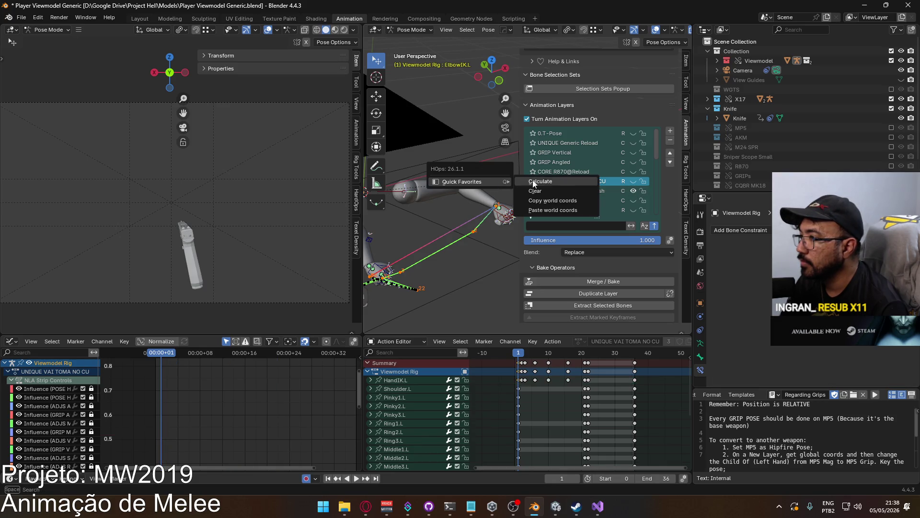
{"action": "left_click", "coordinate": [635, 184]}
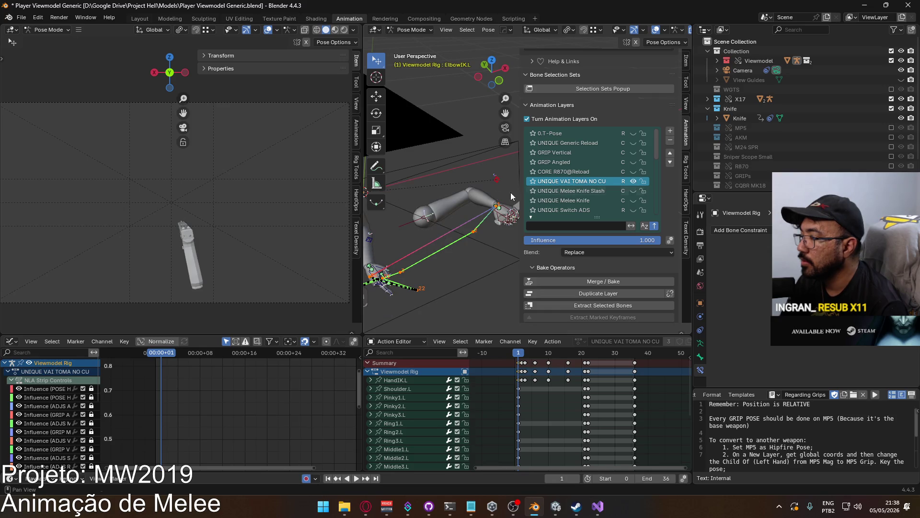
{"action": "left_click", "coordinate": [591, 190]}
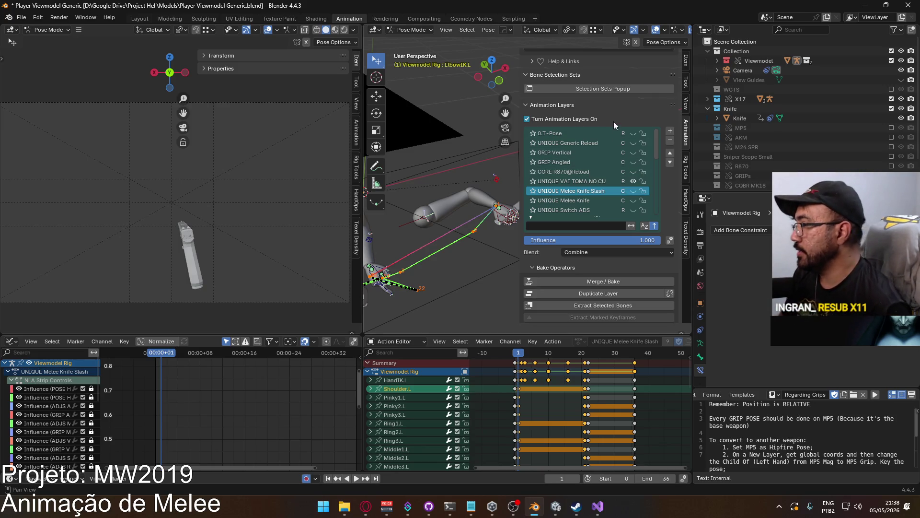
{"action": "mouse_move", "coordinate": [660, 135]}
{"action": "left_mouse_down"}
{"action": "mouse_move", "coordinate": [655, 195]}
{"action": "mouse_move", "coordinate": [646, 131]}
{"action": "left_mouse_up"}
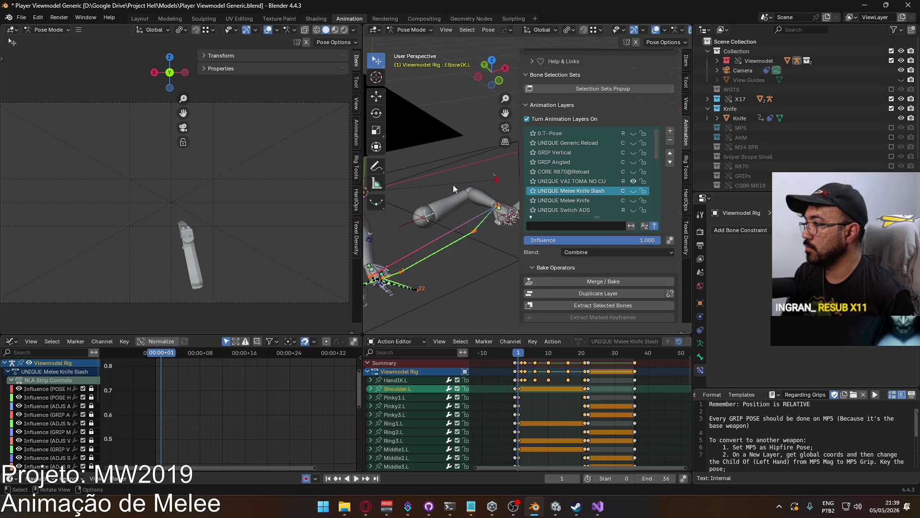
{"action": "middle_click_drag", "start_coordinate": [453, 185], "coordinate": [453, 185]}
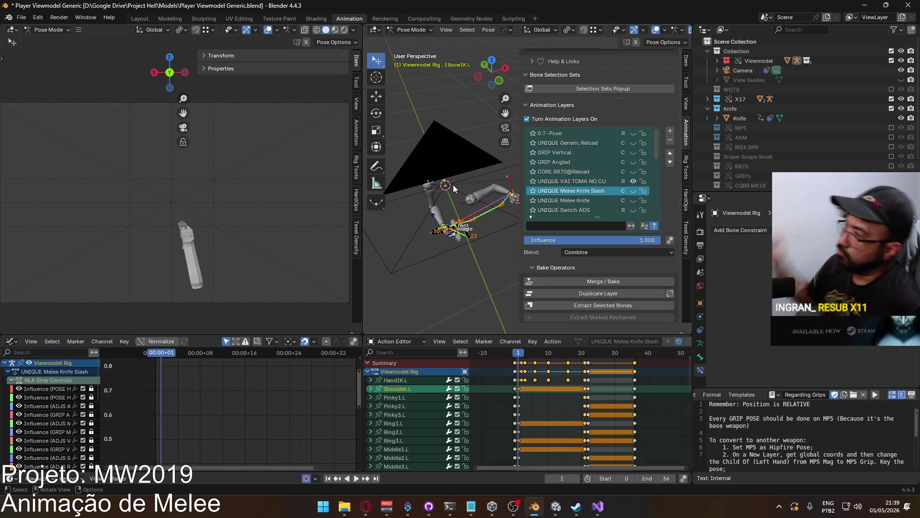
Switch to Object Mode and clear the Knife object's animation data.
{"action": "left_click", "coordinate": [424, 30]}
{"action": "left_click", "coordinate": [433, 40]}
{"action": "left_click", "coordinate": [717, 118]}
{"action": "right_click", "coordinate": [764, 127]}
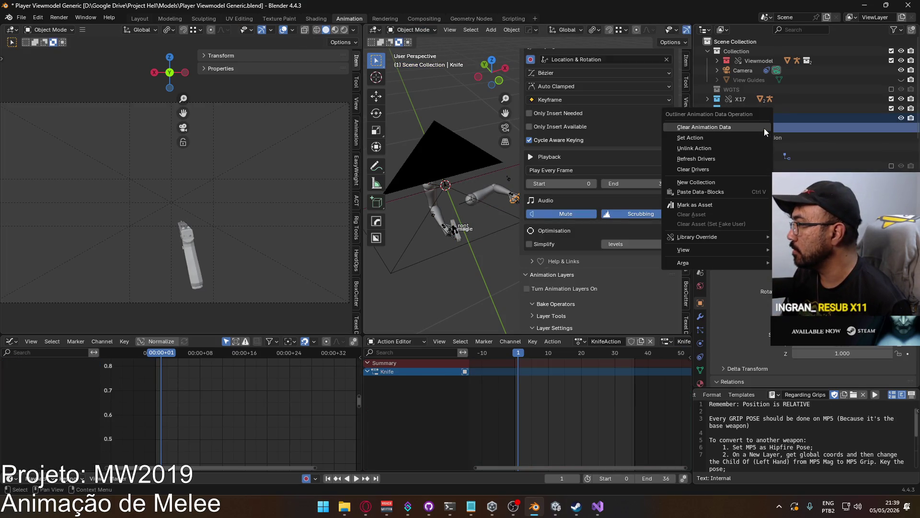
{"action": "left_click", "coordinate": [729, 130]}
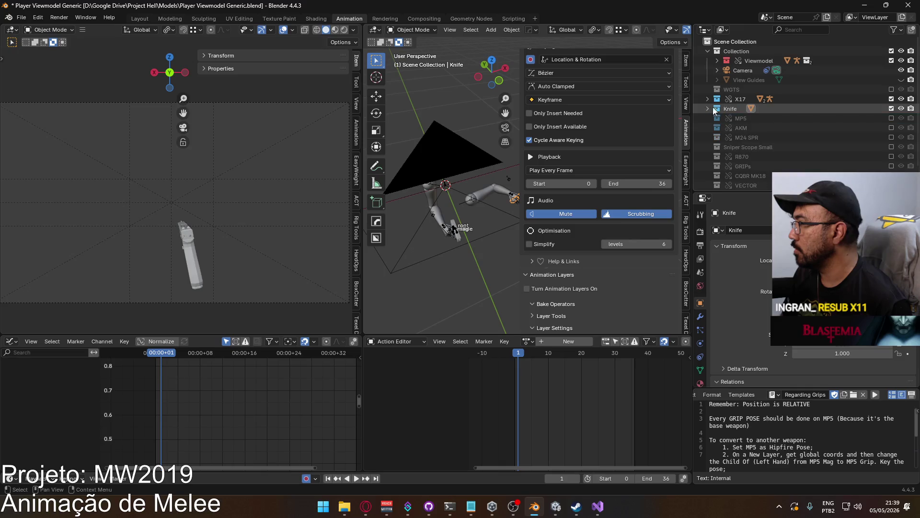
Temporarily exclude the Knife collection, select the Viewmodel rig, then re-include the collection.
{"action": "left_click", "coordinate": [892, 108]}
{"action": "scroll", "coordinate": [492, 225], "scroll_direction": "up", "scroll_amount": 2}
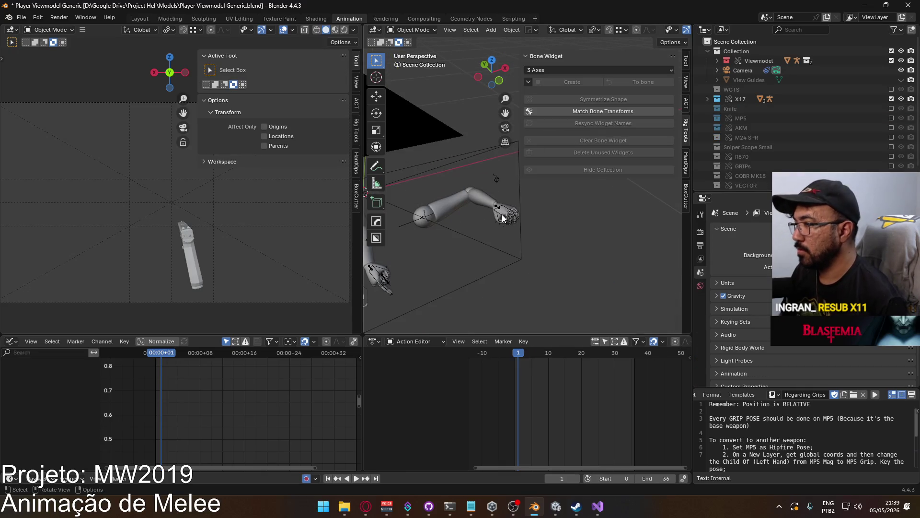
{"action": "left_click", "coordinate": [492, 225]}
{"action": "scroll", "coordinate": [493, 225], "scroll_direction": "up", "scroll_amount": 2}
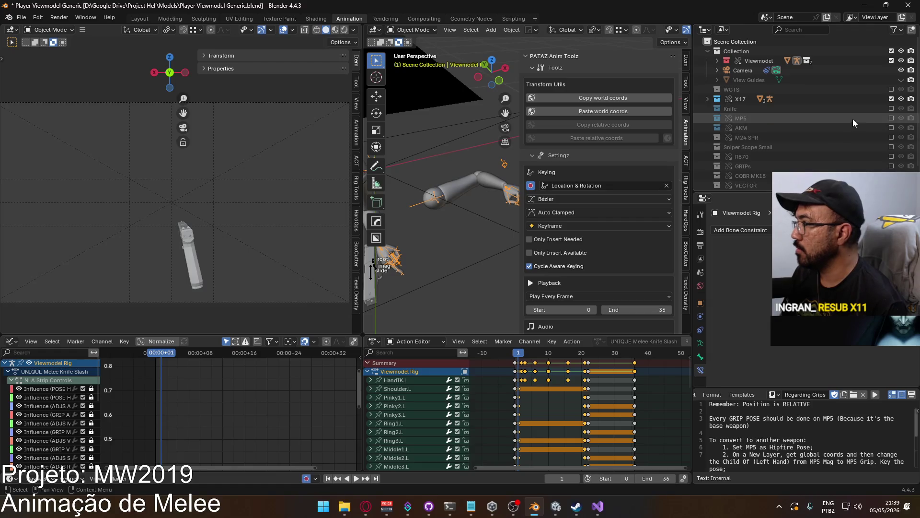
{"action": "left_click", "coordinate": [891, 108]}
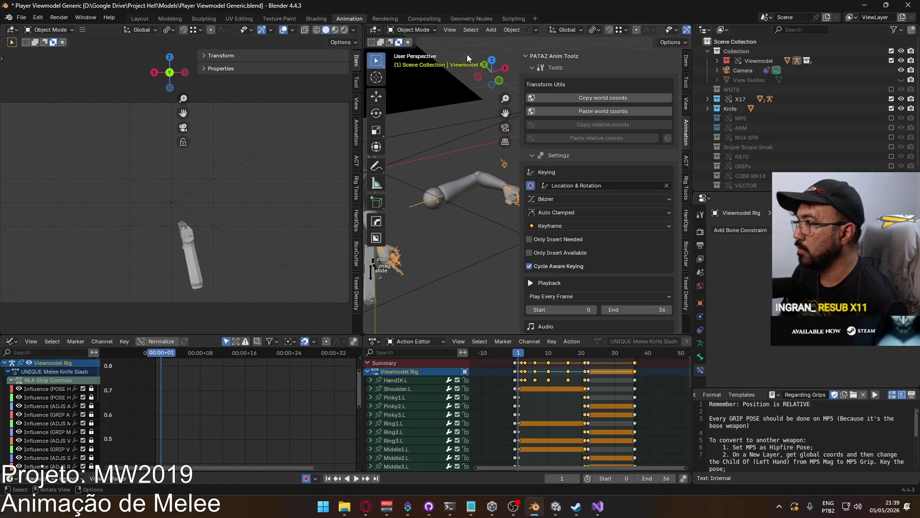
Make UNIQUE VAI TOMA NO CU the active layer and select the X17 rig.
{"action": "scroll", "coordinate": [502, 202], "scroll_direction": "down", "scroll_amount": 3}
{"action": "middle_click_drag", "start_coordinate": [451, 140], "coordinate": [420, 121], "text": "shift"}
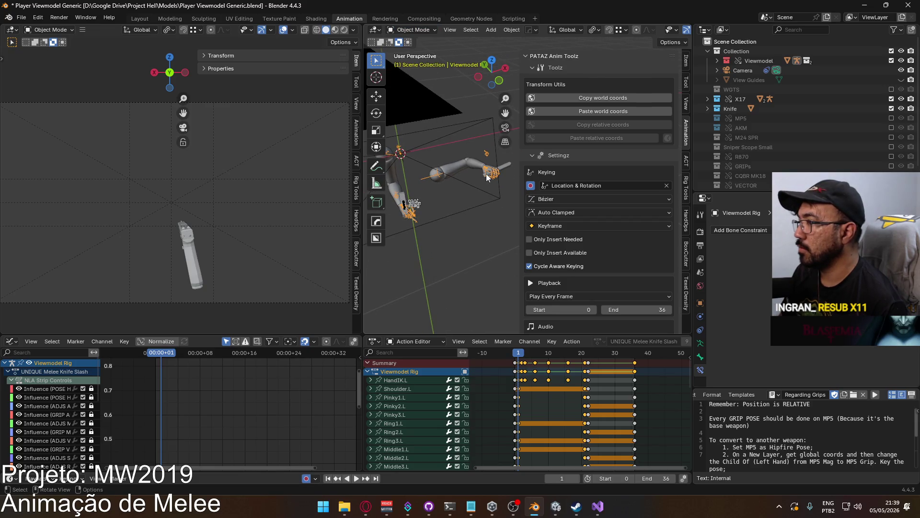
{"action": "scroll", "coordinate": [612, 197], "scroll_direction": "down", "scroll_amount": 8}
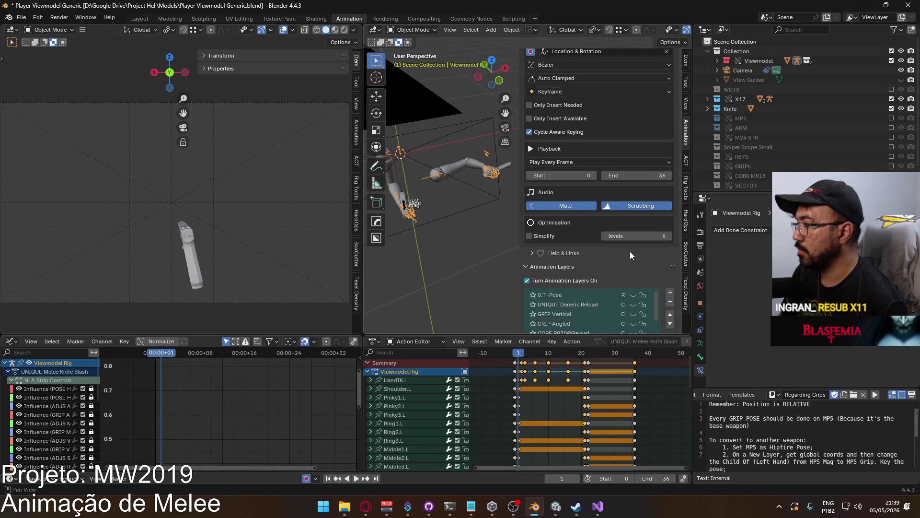
{"action": "left_click", "coordinate": [584, 275]}
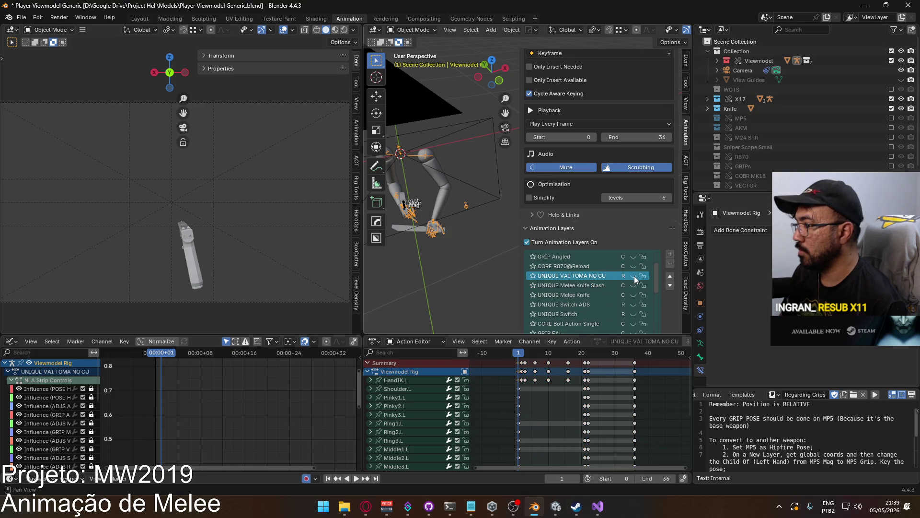
{"action": "left_click", "coordinate": [403, 203]}
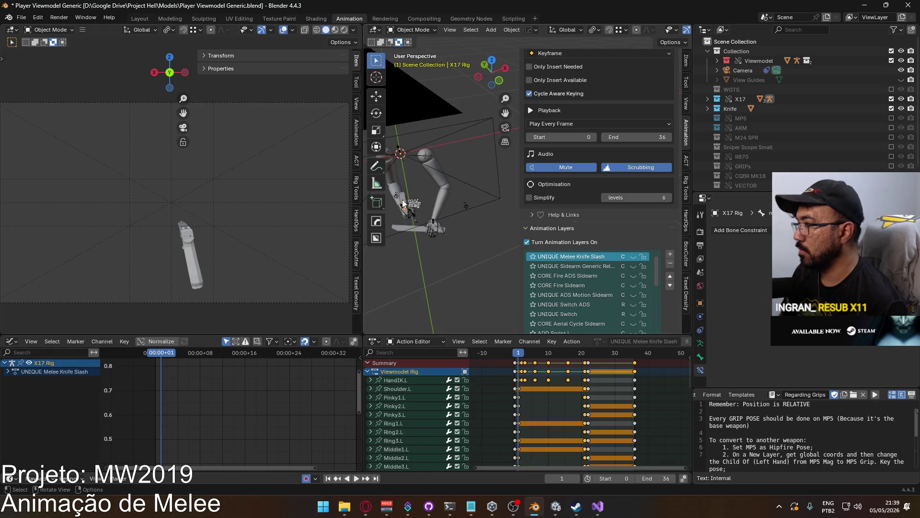
Check the X17 rig's layer list, making POSE Hipfire Sidearm its active layer.
{"action": "scroll", "coordinate": [657, 266], "scroll_direction": "up", "scroll_amount": 1}
{"action": "left_click_drag", "start_coordinate": [656, 258], "coordinate": [655, 329]}
{"action": "scroll", "coordinate": [674, 317], "scroll_direction": "down", "scroll_amount": 4}
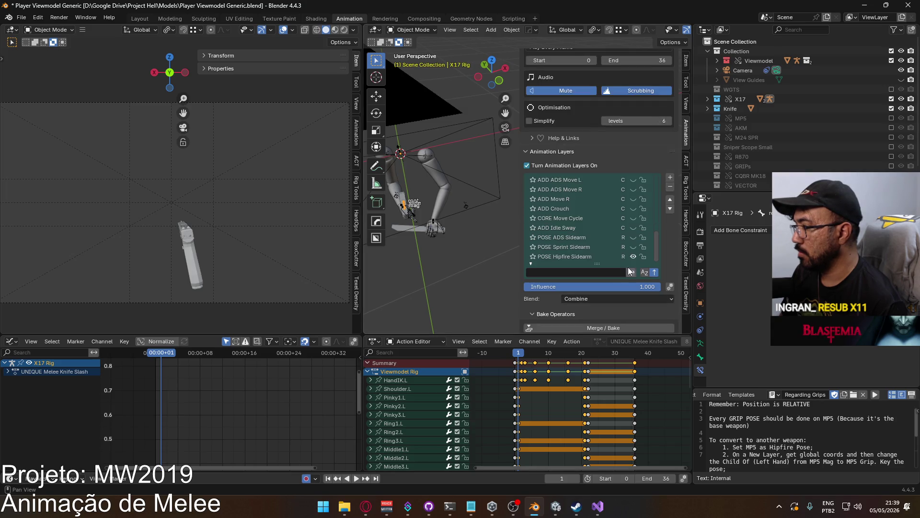
{"action": "left_click", "coordinate": [597, 257]}
{"action": "mouse_move", "coordinate": [656, 255]}
{"action": "left_mouse_down"}
{"action": "mouse_move", "coordinate": [656, 178]}
{"action": "mouse_move", "coordinate": [654, 236]}
{"action": "left_mouse_up"}
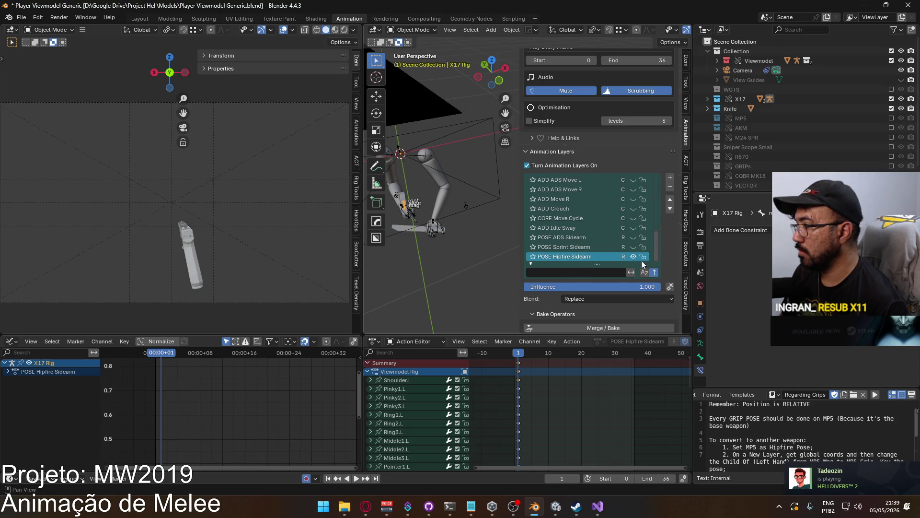
Select the Viewmodel rig, make UNIQUE Melee Knife Slash its active layer, and enter Pose Mode.
{"action": "mouse_move", "coordinate": [498, 182]}
{"action": "middle_mouse_down"}
{"action": "mouse_move", "coordinate": [476, 191]}
{"action": "mouse_move", "coordinate": [458, 254]}
{"action": "middle_mouse_up"}
{"action": "left_click", "coordinate": [459, 254]}
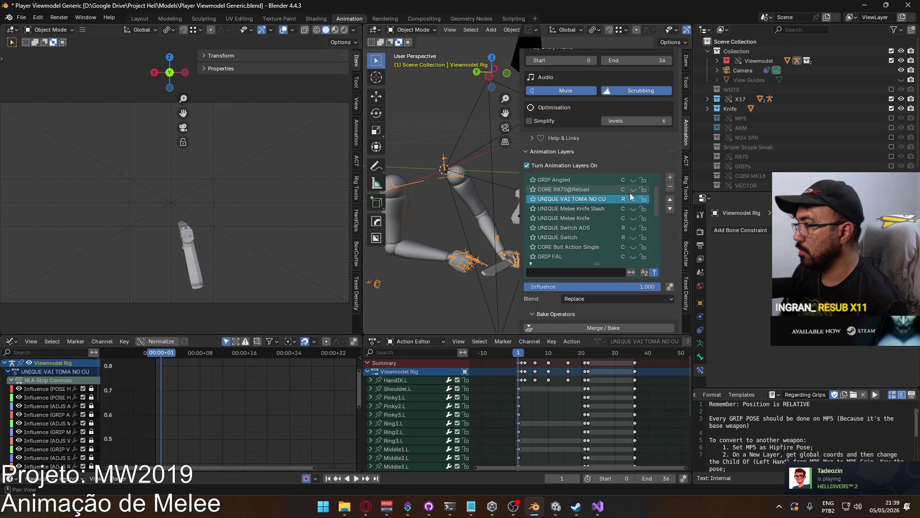
{"action": "left_click", "coordinate": [633, 197]}
{"action": "middle_click_drag", "start_coordinate": [465, 200], "coordinate": [407, 206]}
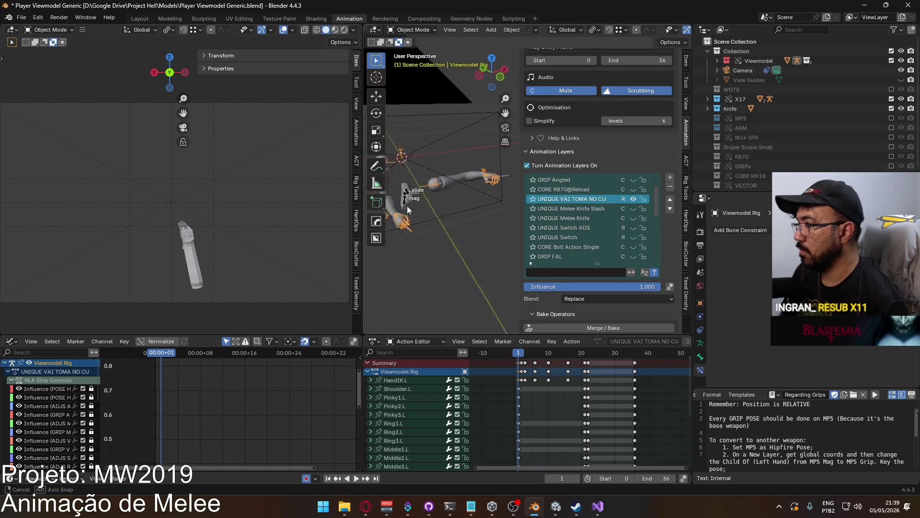
{"action": "left_click", "coordinate": [634, 199]}
{"action": "left_click", "coordinate": [634, 209]}
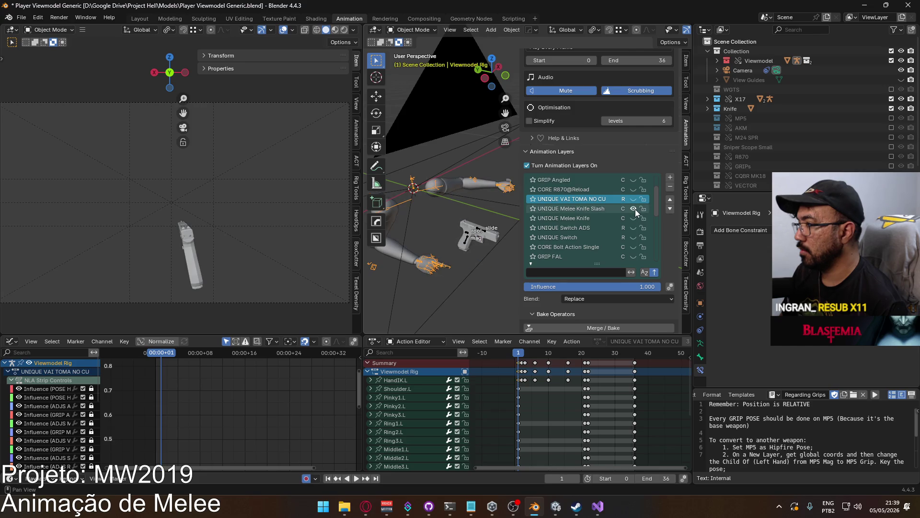
{"action": "left_click", "coordinate": [584, 207]}
{"action": "left_click", "coordinate": [411, 30]}
{"action": "left_click", "coordinate": [412, 63]}
Select the left shoulder bone and briefly show the UNIQUE VAI TOMA NO CU layer for comparison.
{"action": "left_click", "coordinate": [437, 188]}
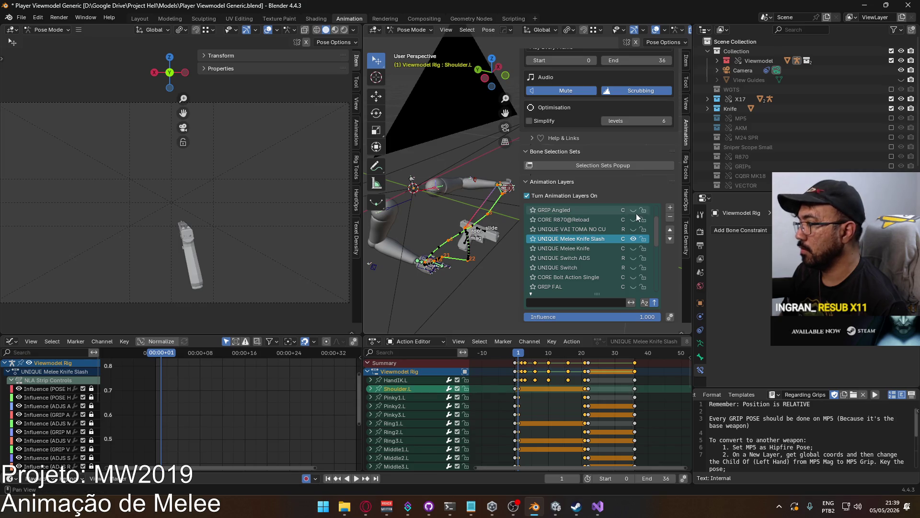
{"action": "left_click", "coordinate": [634, 230]}
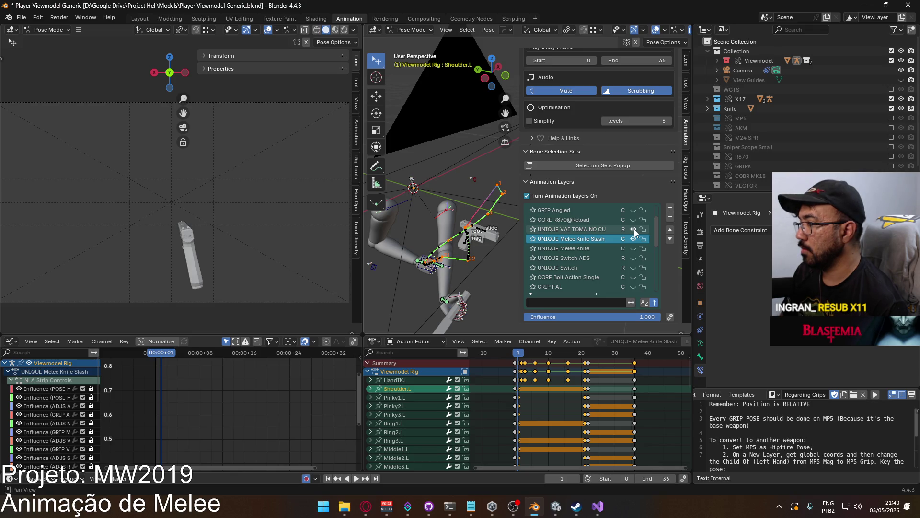
{"action": "left_click", "coordinate": [634, 229]}
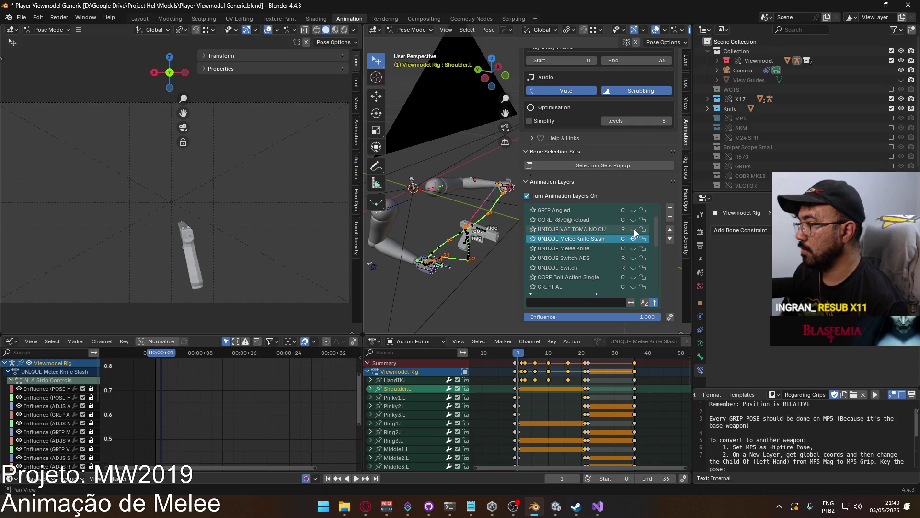
Make UNIQUE VAI TOMA NO CU active and inspect the left hand IK bone's Child Of constraint.
{"action": "left_click", "coordinate": [634, 229]}
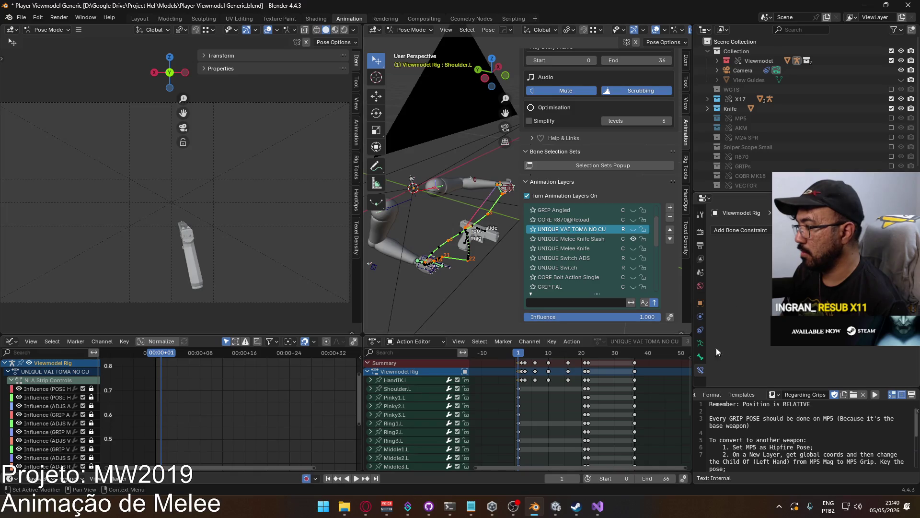
{"action": "left_click", "coordinate": [502, 191]}
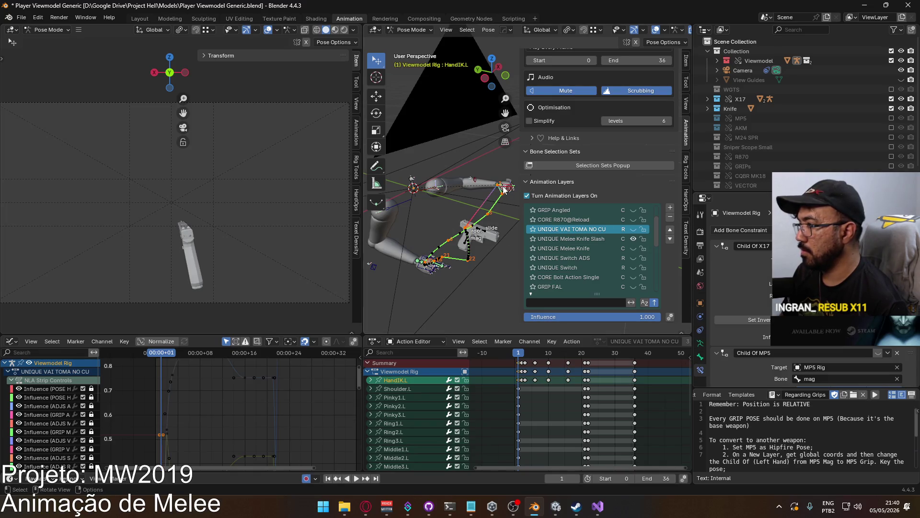
{"action": "right_click", "coordinate": [881, 345]}
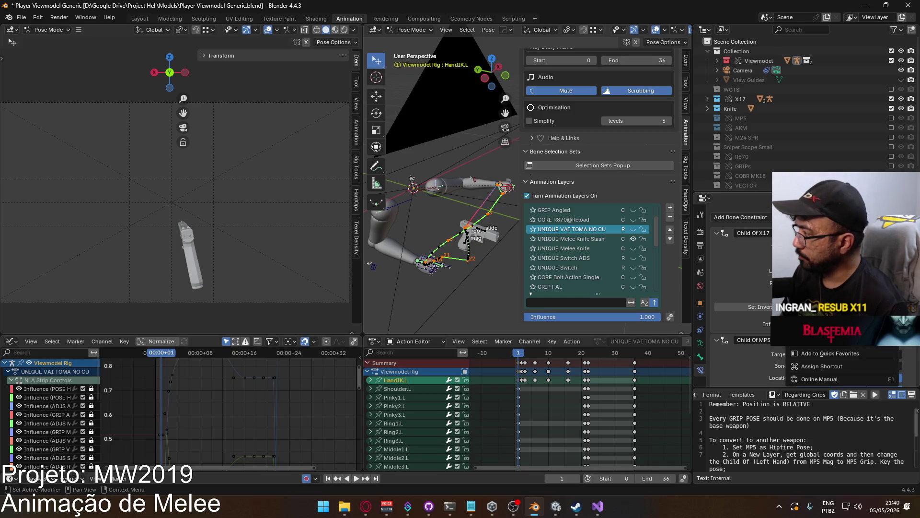
Preview playback, then make UNIQUE Melee Knife Slash active with VAI TOMA NO CU hidden.
{"action": "key", "text": "space"}
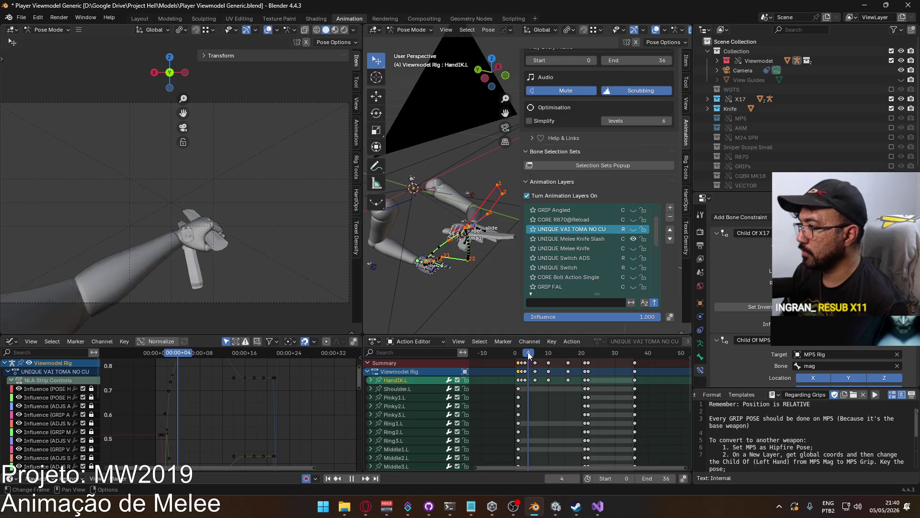
{"action": "key", "text": "Escape"}
{"action": "left_click", "coordinate": [633, 230]}
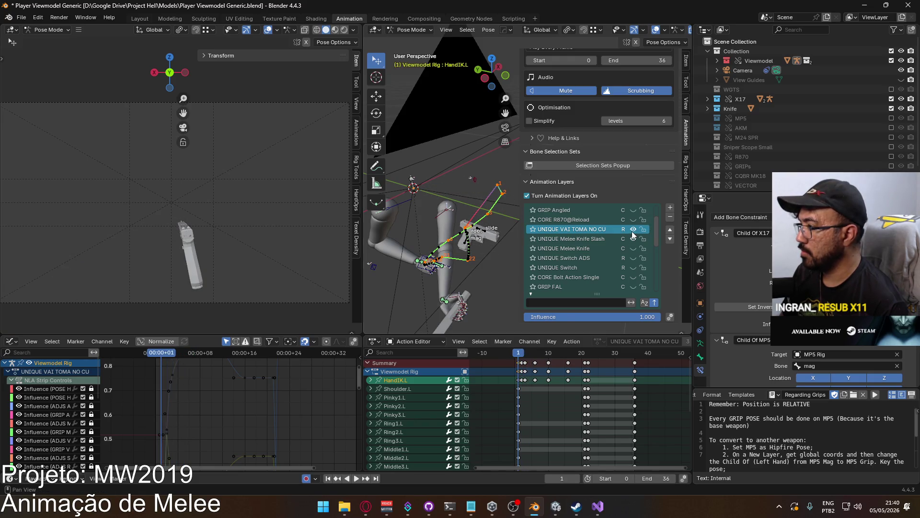
{"action": "left_click", "coordinate": [593, 238]}
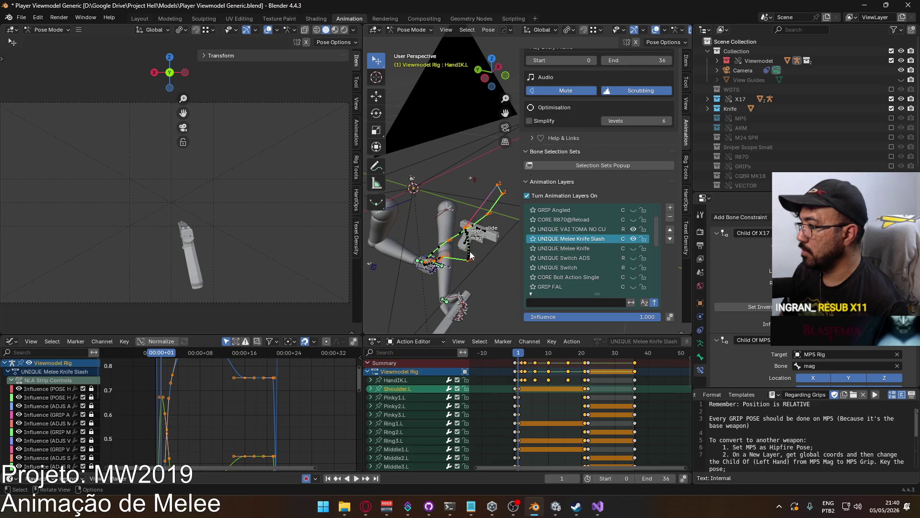
{"action": "left_click", "coordinate": [632, 229]}
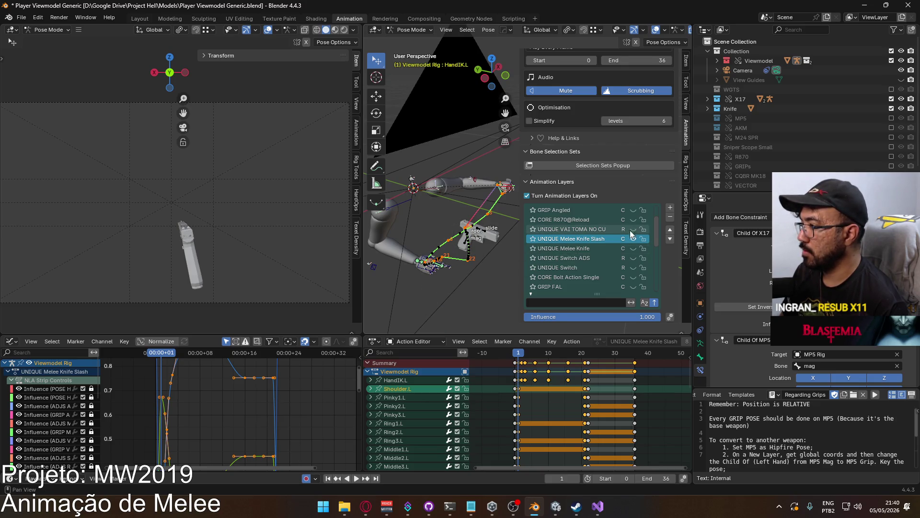
{"action": "middle_click_drag", "start_coordinate": [465, 234], "coordinate": [461, 225]}
Toggle the Melee Knife Slash layer's visibility, then show both layers with VAI TOMA NO CU active.
{"action": "right_click", "coordinate": [422, 180]}
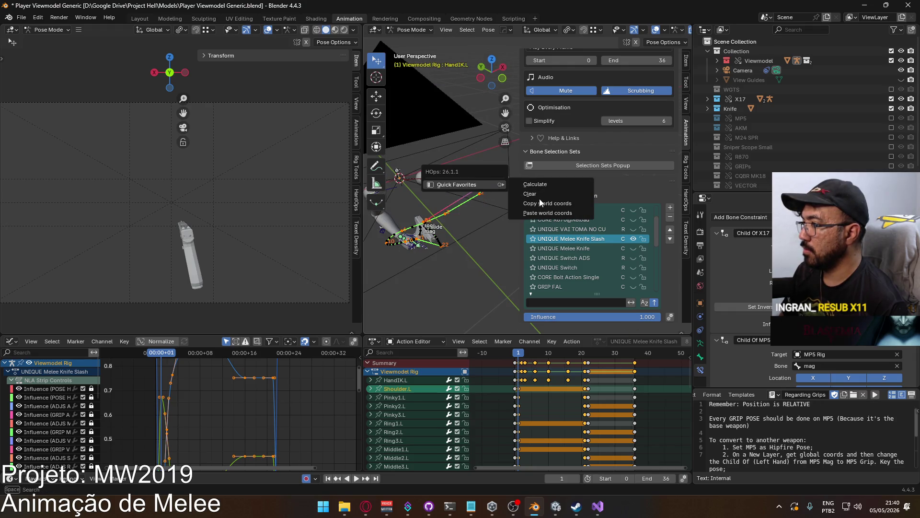
{"action": "left_click", "coordinate": [633, 239]}
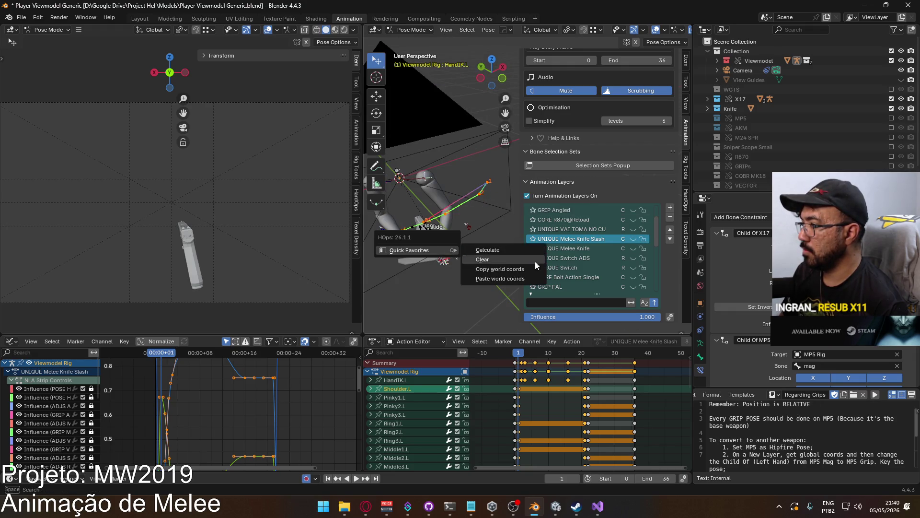
{"action": "left_click", "coordinate": [633, 241]}
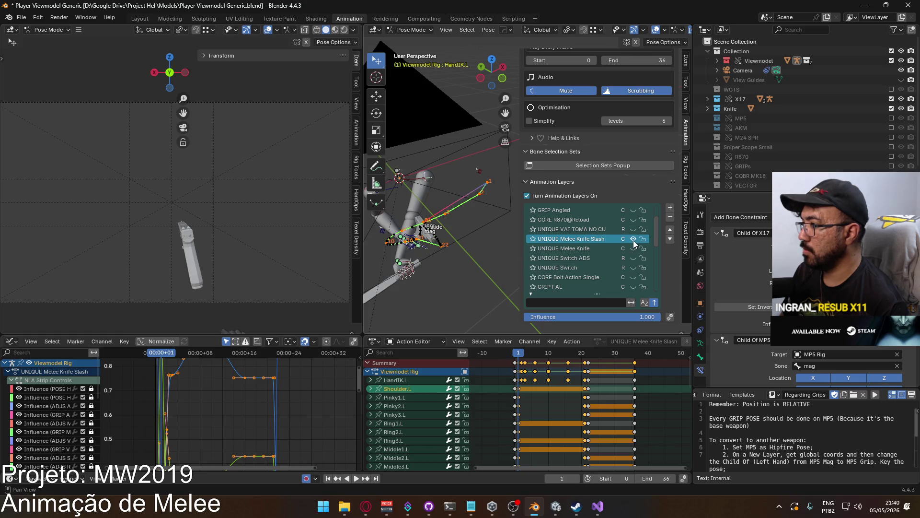
{"action": "left_click", "coordinate": [633, 240]}
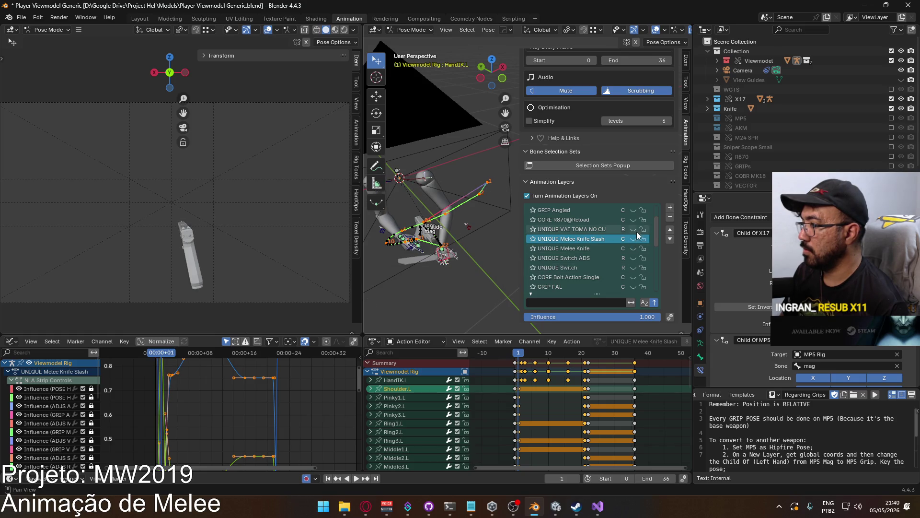
{"action": "left_click", "coordinate": [633, 229]}
{"action": "left_click", "coordinate": [632, 239]}
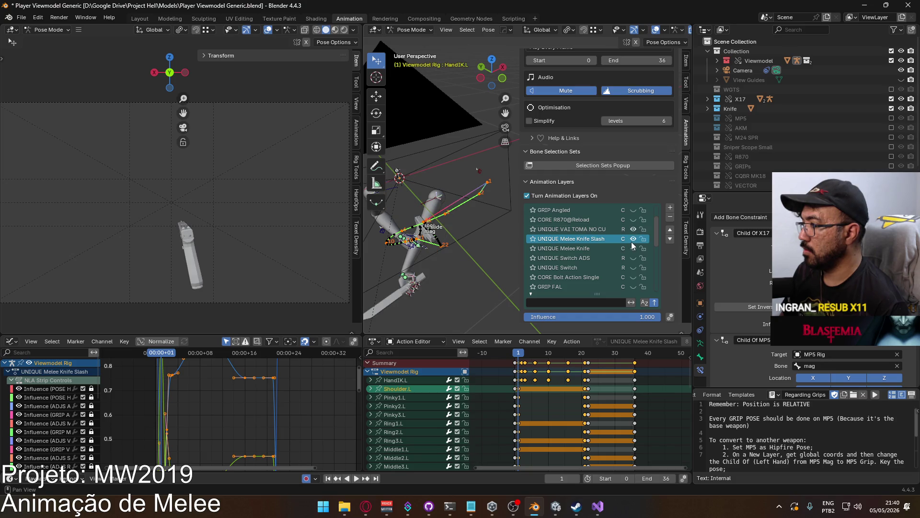
{"action": "left_click", "coordinate": [575, 229]}
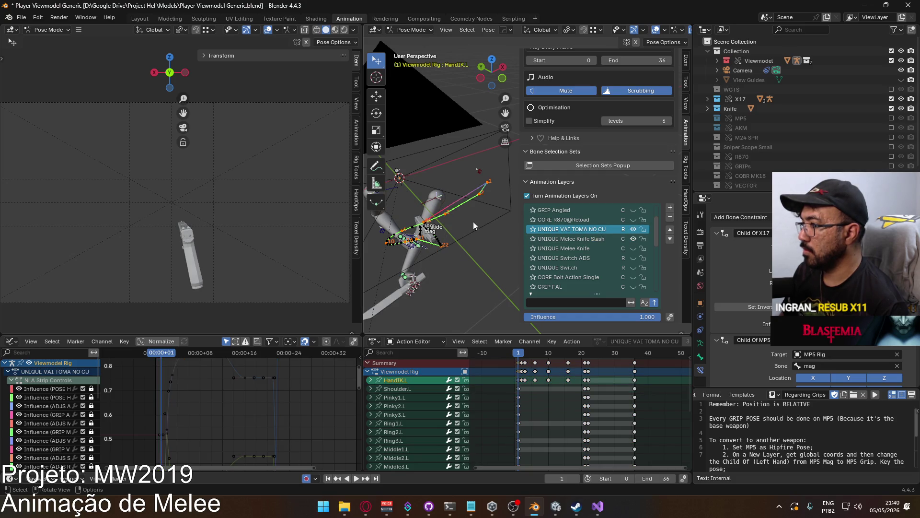
Frame the whole rig, compare poses by toggling VAI TOMA NO CU, then reactivate Melee Knife Slash.
{"action": "key", "text": "Home"}
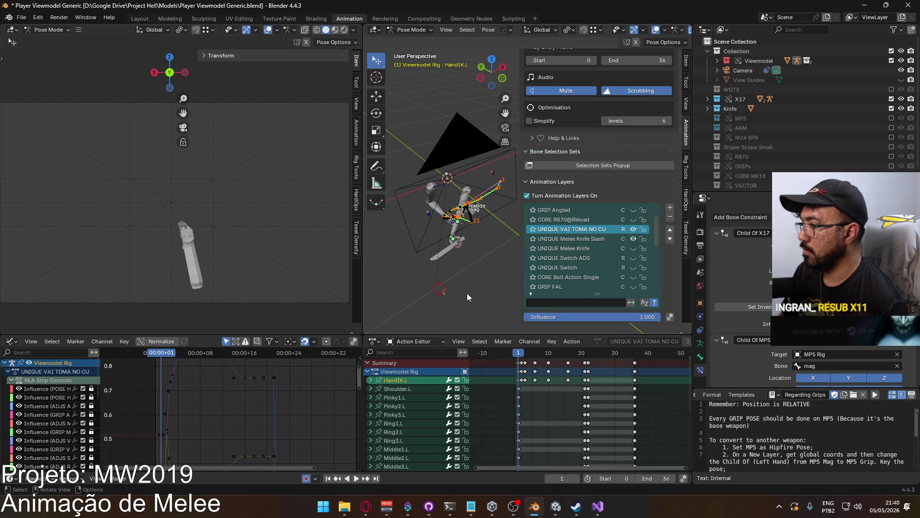
{"action": "right_click", "coordinate": [429, 279]}
{"action": "left_click", "coordinate": [498, 314]}
{"action": "left_click", "coordinate": [634, 229]}
{"action": "left_click", "coordinate": [633, 229]}
{"action": "left_click", "coordinate": [634, 229]}
{"action": "left_click", "coordinate": [634, 229]}
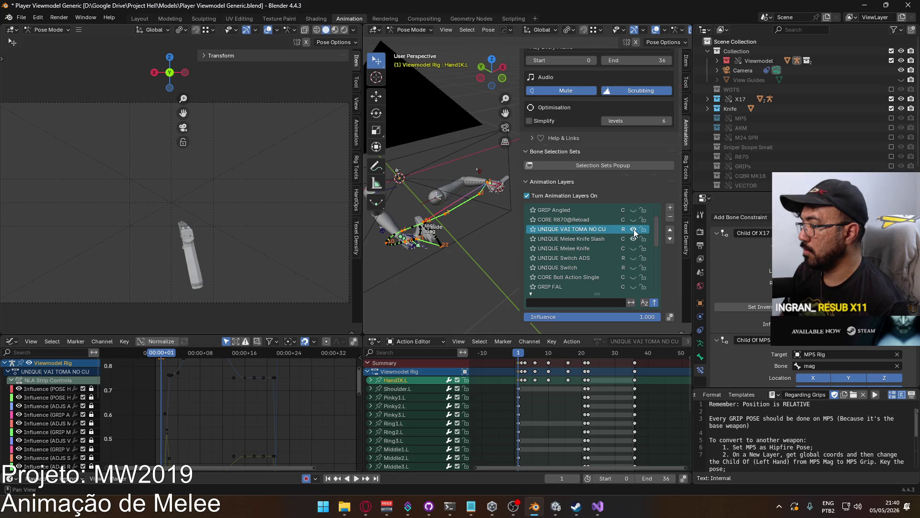
{"action": "left_click", "coordinate": [575, 238]}
Select the Shoulder.L bone, hide VAI TOMA NO CU, and play the knife slash animation.
{"action": "mouse_move", "coordinate": [467, 223]}
{"action": "middle_mouse_down"}
{"action": "mouse_move", "coordinate": [480, 196]}
{"action": "mouse_move", "coordinate": [424, 218]}
{"action": "middle_mouse_up"}
{"action": "left_click", "coordinate": [465, 202]}
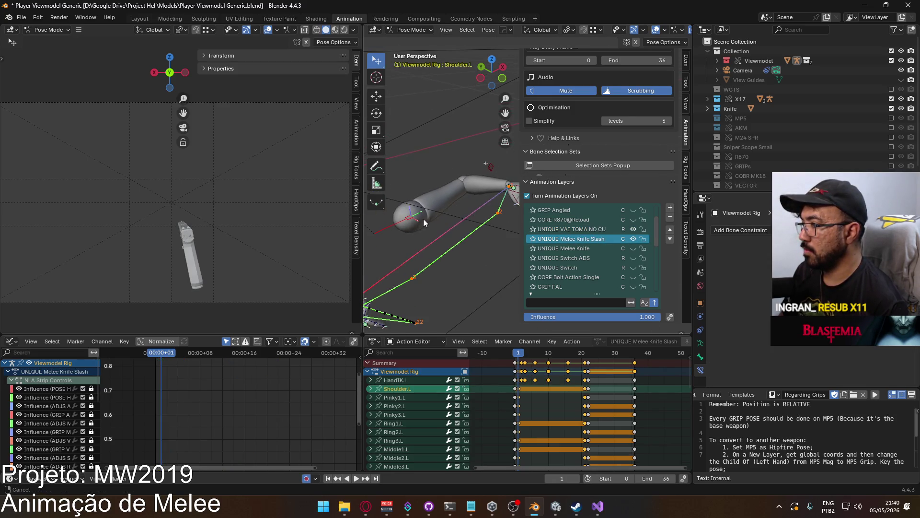
{"action": "left_click", "coordinate": [634, 229]}
{"action": "scroll", "coordinate": [463, 228], "scroll_direction": "down", "scroll_amount": 3}
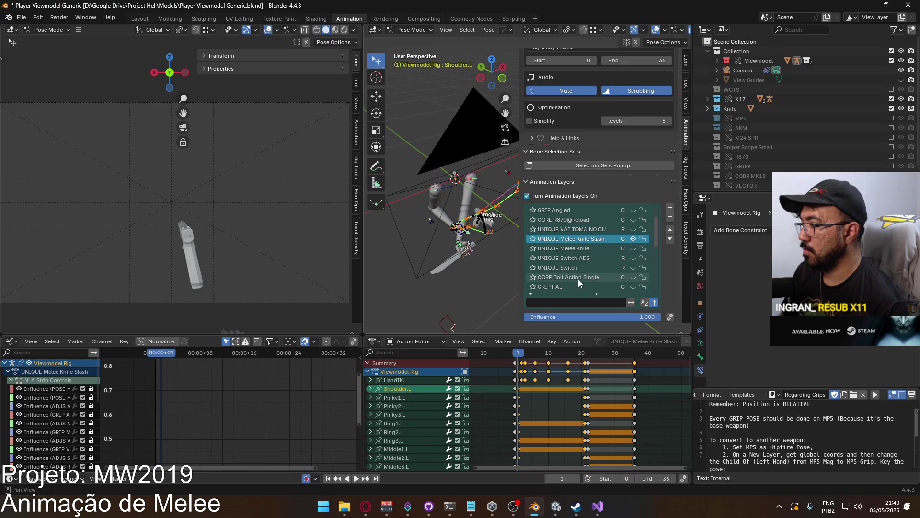
{"action": "key", "text": "space"}
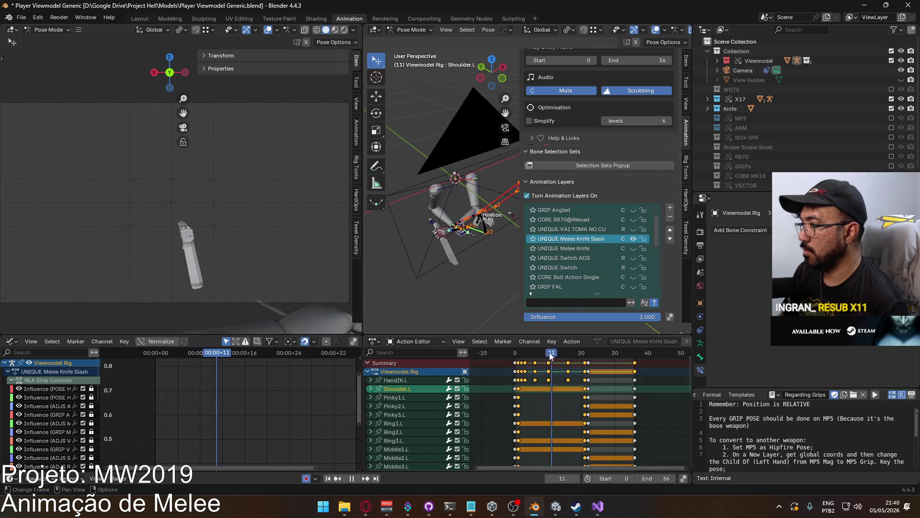
{"action": "left_click", "coordinate": [519, 357]}
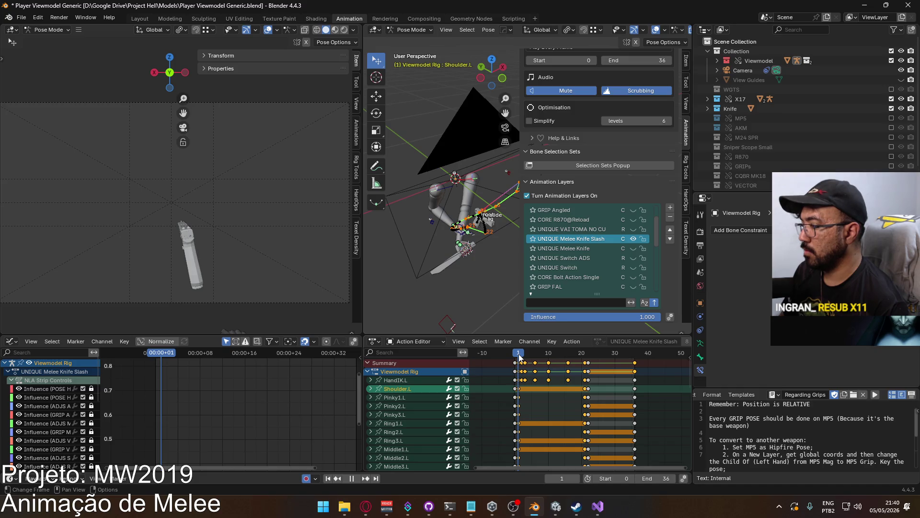
{"action": "left_click", "coordinate": [516, 358]}
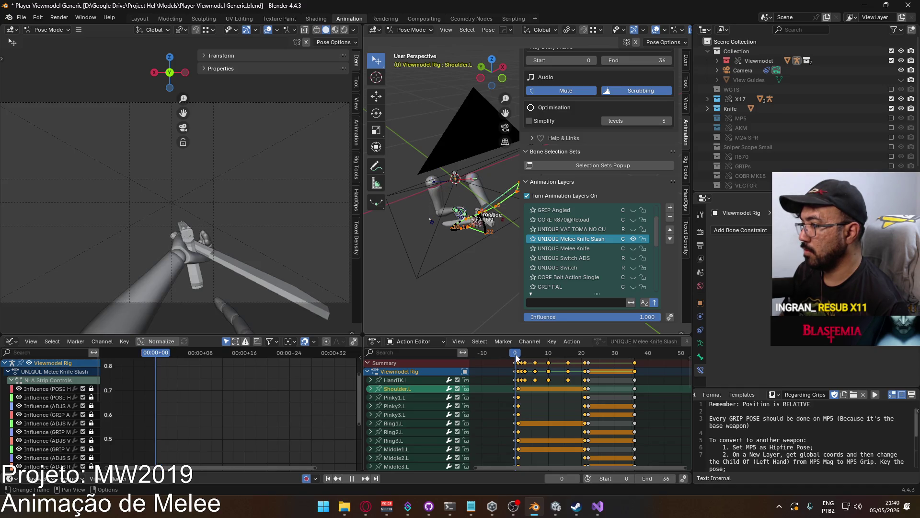
{"action": "left_click_drag", "start_coordinate": [518, 357], "coordinate": [520, 358]}
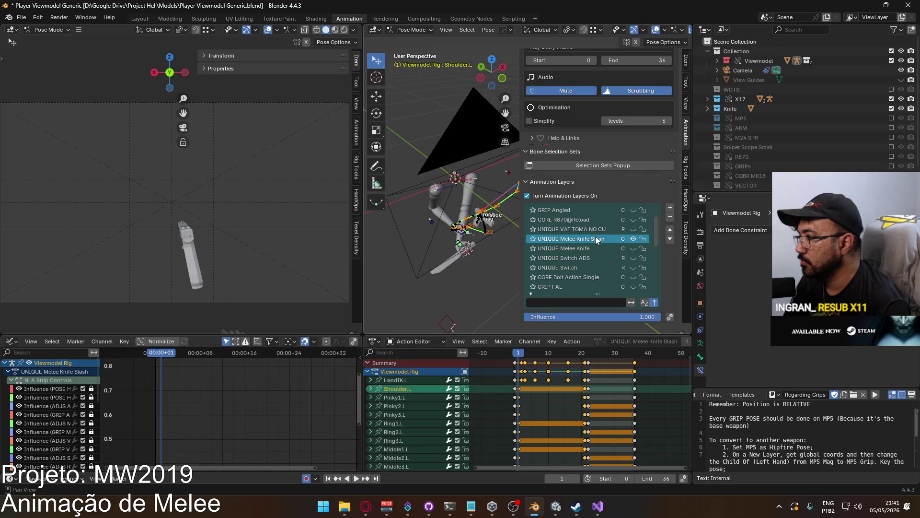
Delete the UNIQUE Melee Knife Slash, UNIQUE Melee Knife and UNIQUE VAI TOMA NO CU layers from the arms rig.
{"action": "left_click", "coordinate": [670, 218]}
{"action": "left_click", "coordinate": [670, 217]}
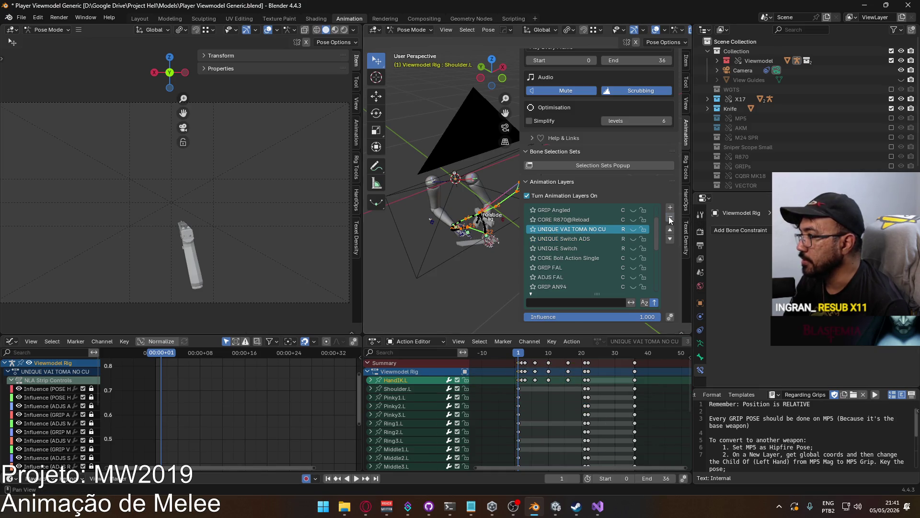
{"action": "left_click", "coordinate": [670, 219]}
In Object Mode, select the X17 Rig and delete its UNIQUE Melee Knife Slash layer.
{"action": "left_click", "coordinate": [411, 30]}
{"action": "left_click", "coordinate": [413, 51]}
{"action": "left_click", "coordinate": [463, 229]}
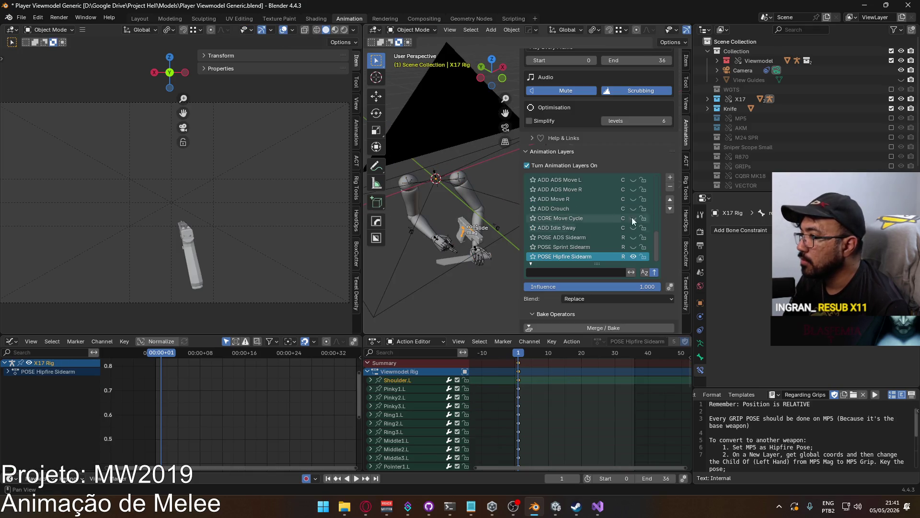
{"action": "left_click_drag", "start_coordinate": [657, 243], "coordinate": [653, 175]}
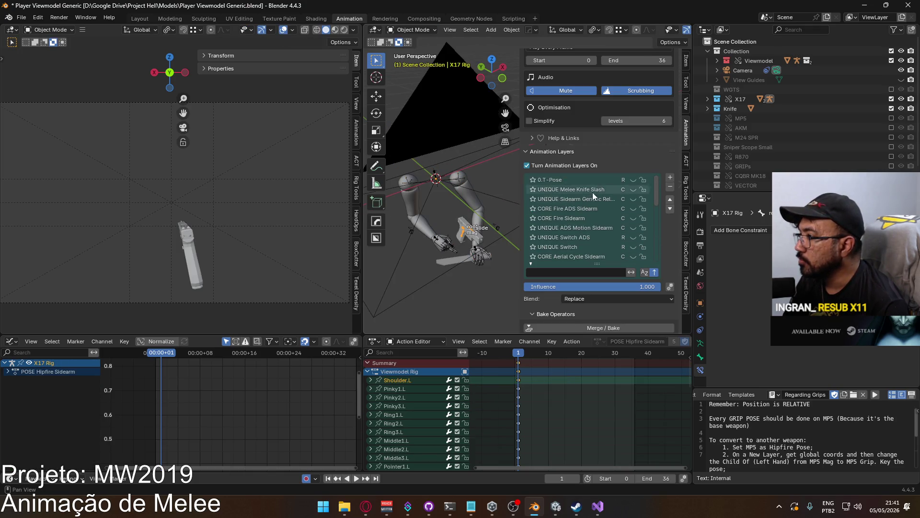
{"action": "left_click", "coordinate": [580, 221]}
{"action": "left_click", "coordinate": [619, 190]}
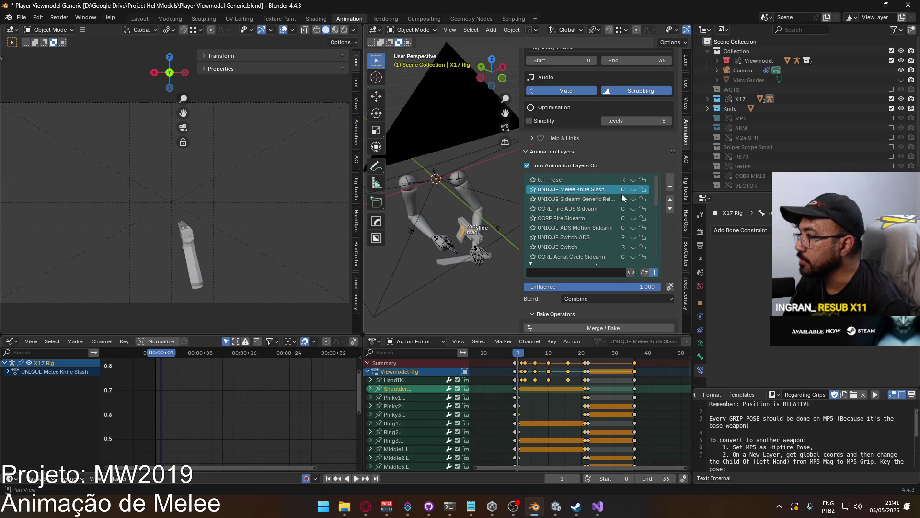
{"action": "left_click", "coordinate": [668, 190]}
Enable and expand the MP5 collection in the Outliner.
{"action": "scroll", "coordinate": [633, 211], "scroll_direction": "down", "scroll_amount": 1}
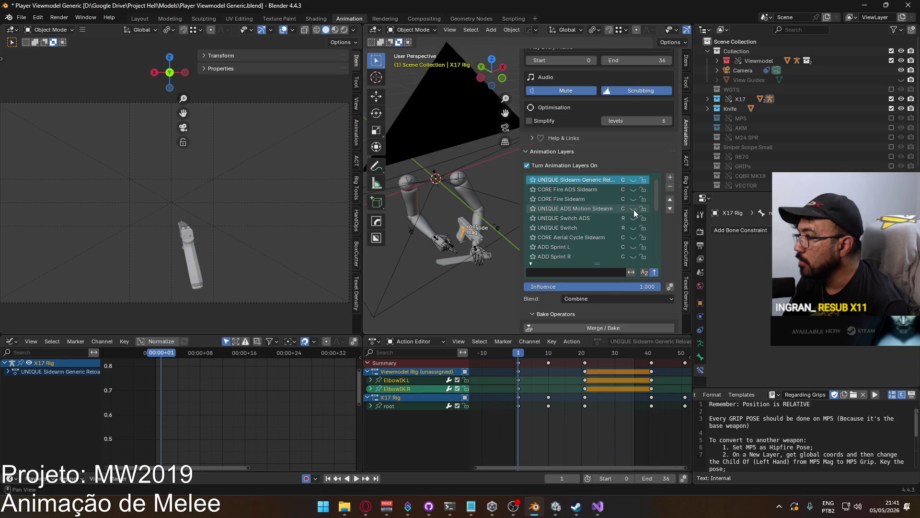
{"action": "scroll", "coordinate": [635, 213], "scroll_direction": "up", "scroll_amount": 1}
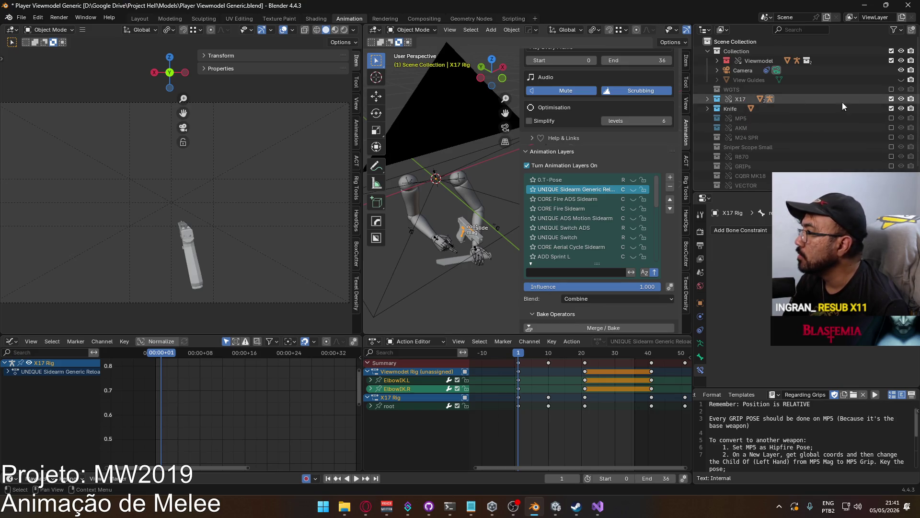
{"action": "scroll", "coordinate": [785, 126], "scroll_direction": "down", "scroll_amount": 2}
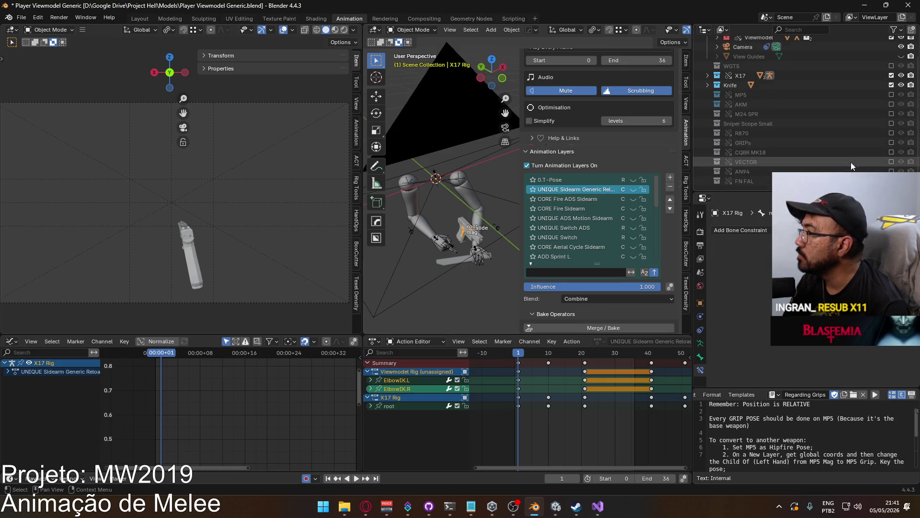
{"action": "scroll", "coordinate": [834, 114], "scroll_direction": "up", "scroll_amount": 2}
{"action": "scroll", "coordinate": [834, 114], "scroll_direction": "down", "scroll_amount": 2}
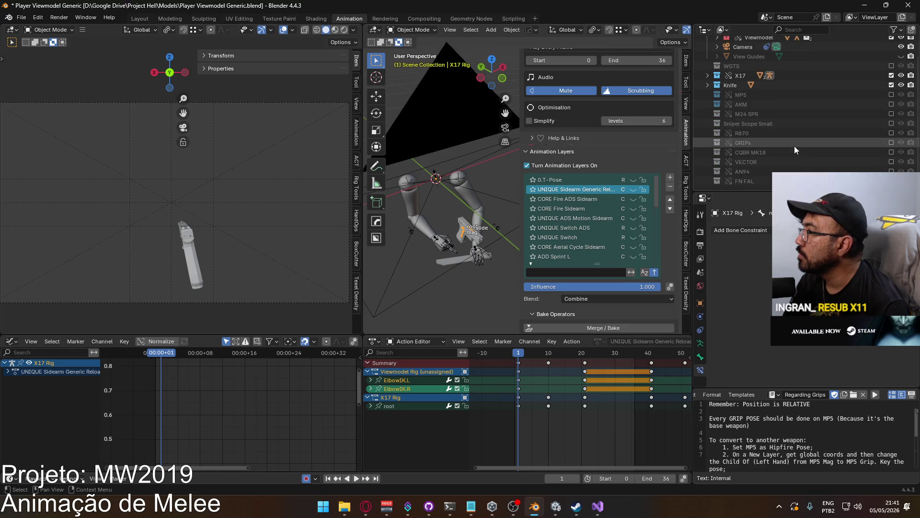
{"action": "left_click", "coordinate": [891, 95]}
{"action": "left_click", "coordinate": [708, 95]}
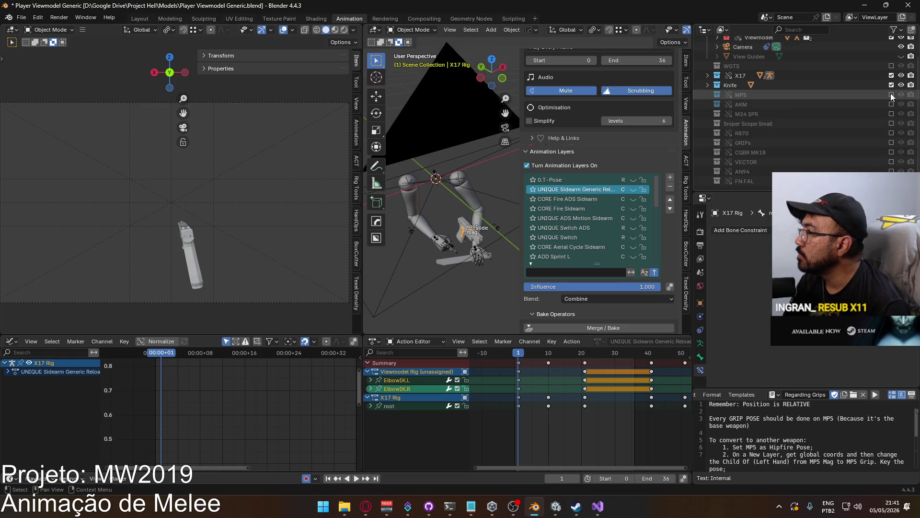
Select the MP5 Rig so it becomes the active object.
{"action": "left_click", "coordinate": [754, 104]}
{"action": "left_click", "coordinate": [447, 244]}
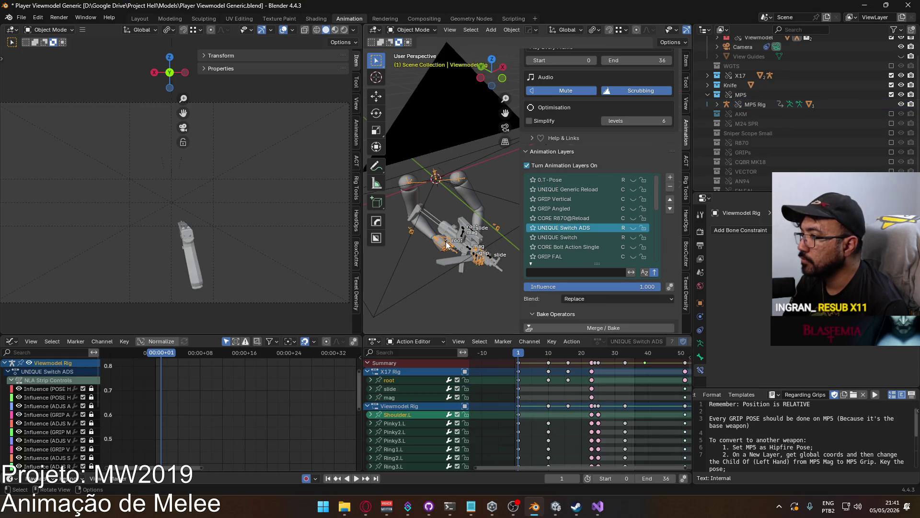
{"action": "left_click", "coordinate": [447, 244]}
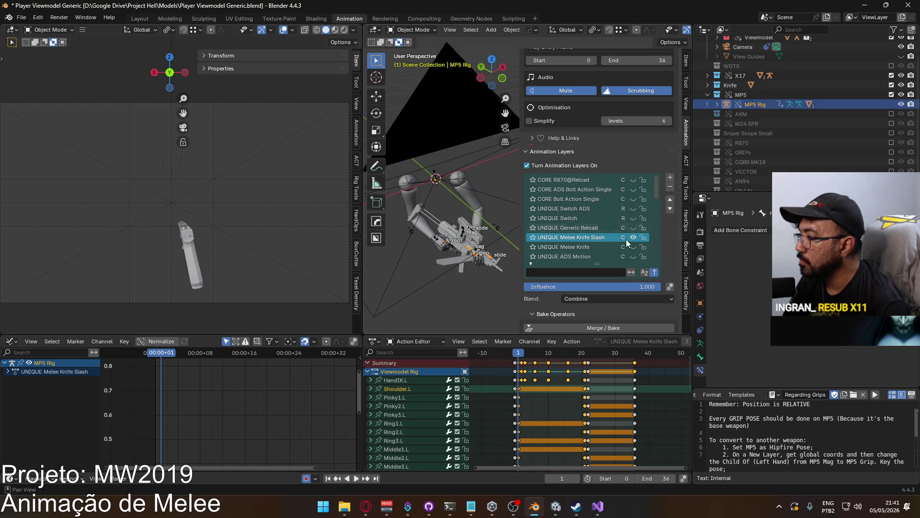
{"action": "scroll", "coordinate": [636, 236], "scroll_direction": "down", "scroll_amount": 3}
Save Player Viewmodel Generic.blend with Ctrl+S.
{"action": "key", "text": "ctrl+s"}
{"action": "scroll", "coordinate": [616, 252], "scroll_direction": "down", "scroll_amount": 2}
{"action": "scroll", "coordinate": [623, 247], "scroll_direction": "down", "scroll_amount": 8}
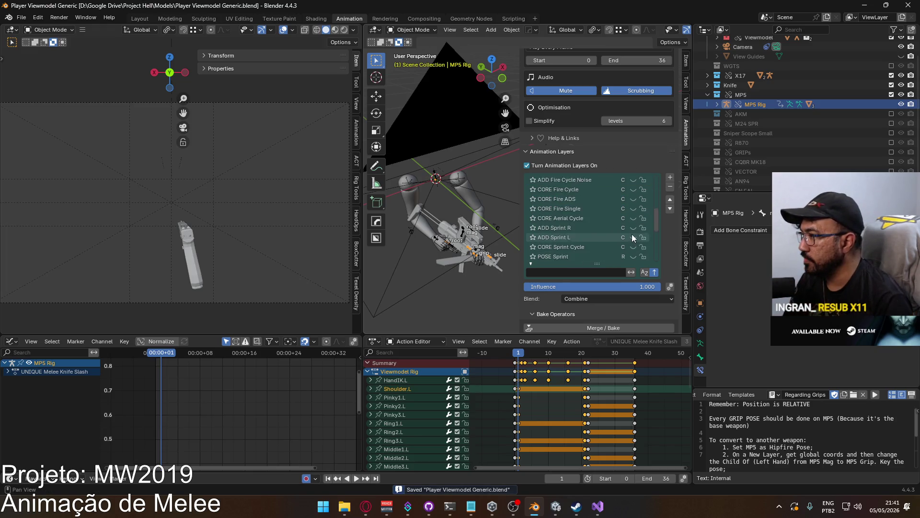
{"action": "scroll", "coordinate": [649, 287], "scroll_direction": "down", "scroll_amount": 5}
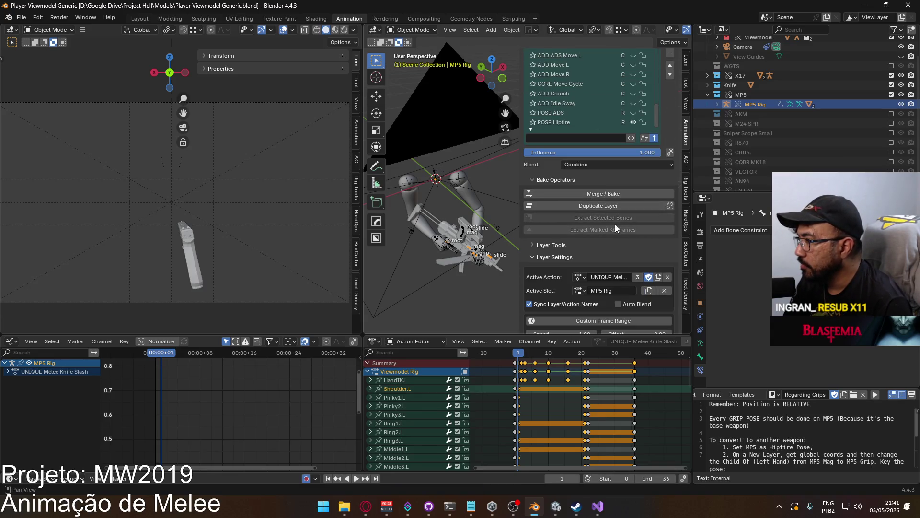
{"action": "key", "text": "ctrl+s"}
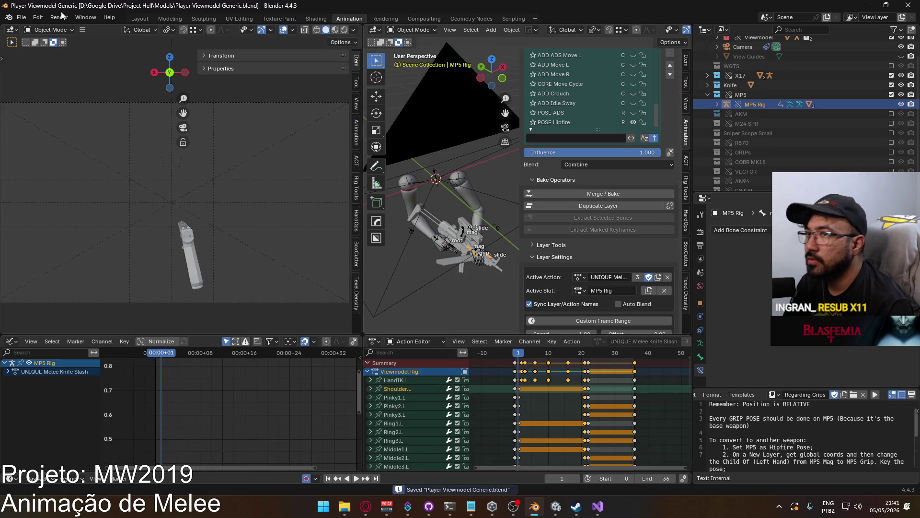
Revert the file to its last saved version.
{"action": "left_click", "coordinate": [22, 17]}
{"action": "left_click", "coordinate": [54, 57]}
{"action": "left_click", "coordinate": [422, 272]}
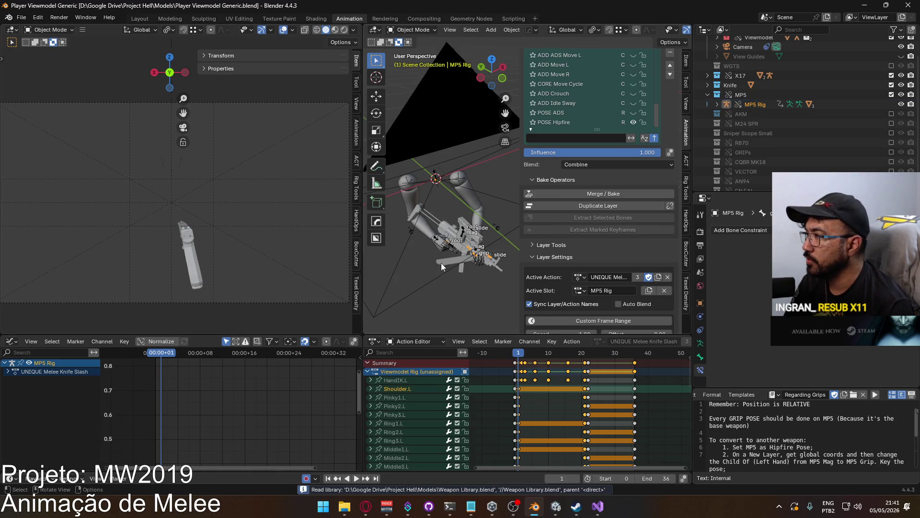
Browse the file's Actions in the Outliner's Blender File view, then return to View Layer.
{"action": "left_click", "coordinate": [722, 30]}
{"action": "left_click", "coordinate": [761, 86]}
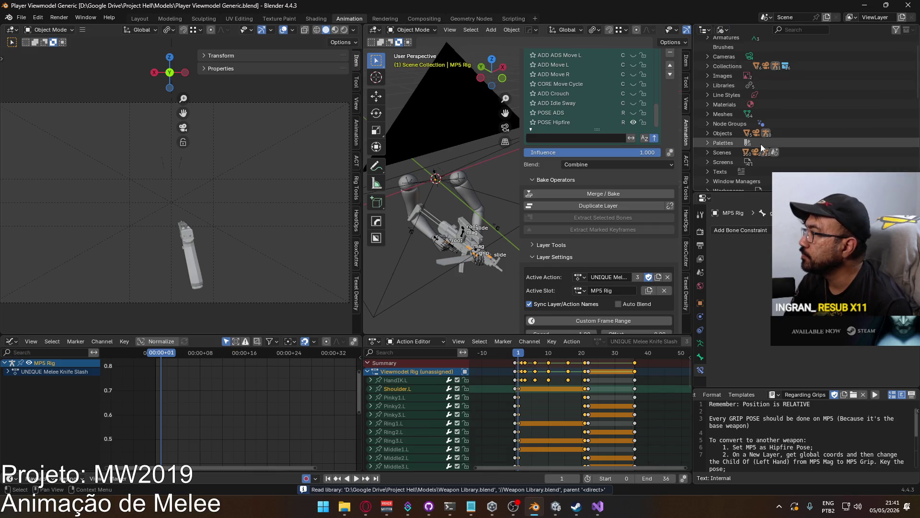
{"action": "left_click", "coordinate": [707, 52]}
{"action": "scroll", "coordinate": [769, 109], "scroll_direction": "down", "scroll_amount": 10}
{"action": "scroll", "coordinate": [772, 114], "scroll_direction": "down", "scroll_amount": 15}
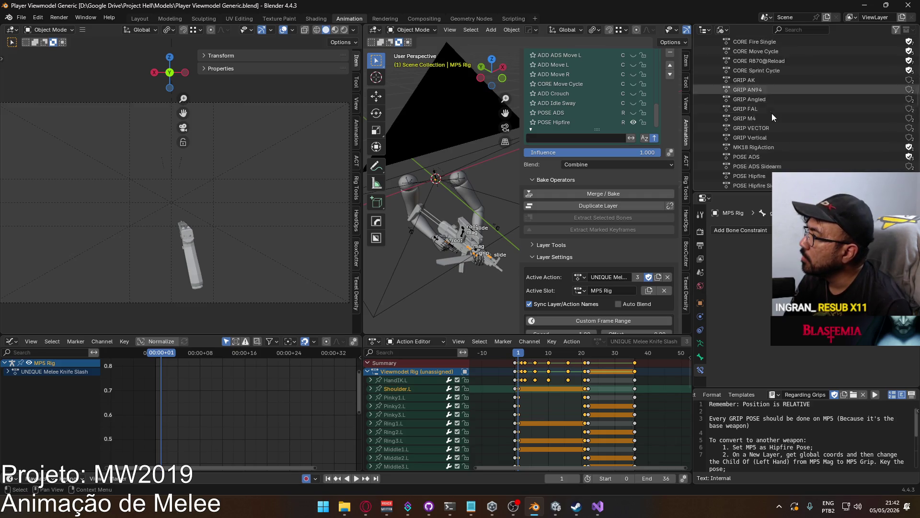
{"action": "scroll", "coordinate": [771, 114], "scroll_direction": "up", "scroll_amount": 5}
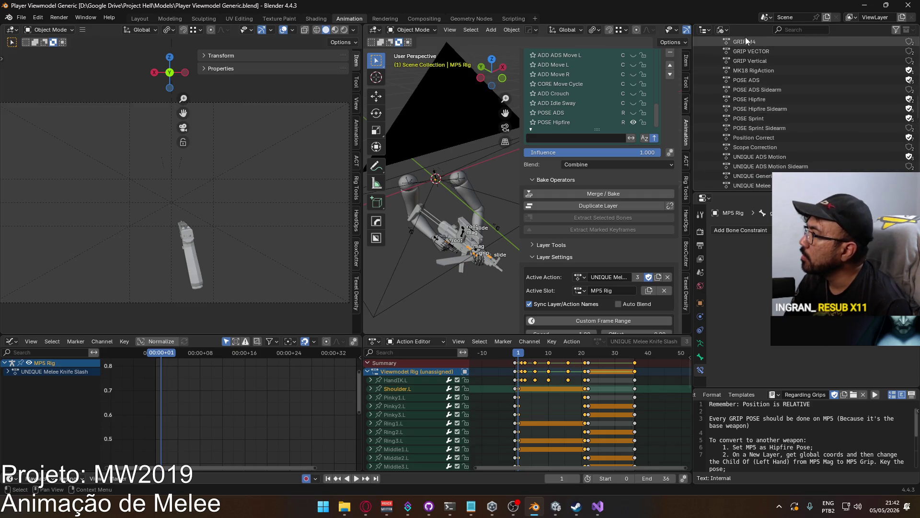
{"action": "left_click", "coordinate": [723, 30]}
{"action": "left_click", "coordinate": [743, 64]}
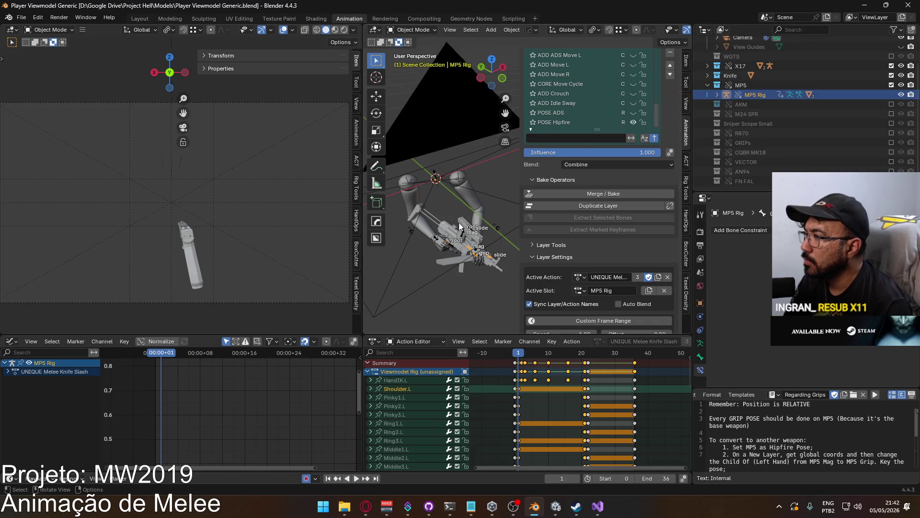
Open the Merge / Bake options for the MP5 Rig's animation layers.
{"action": "left_click_drag", "start_coordinate": [656, 113], "coordinate": [652, 46]}
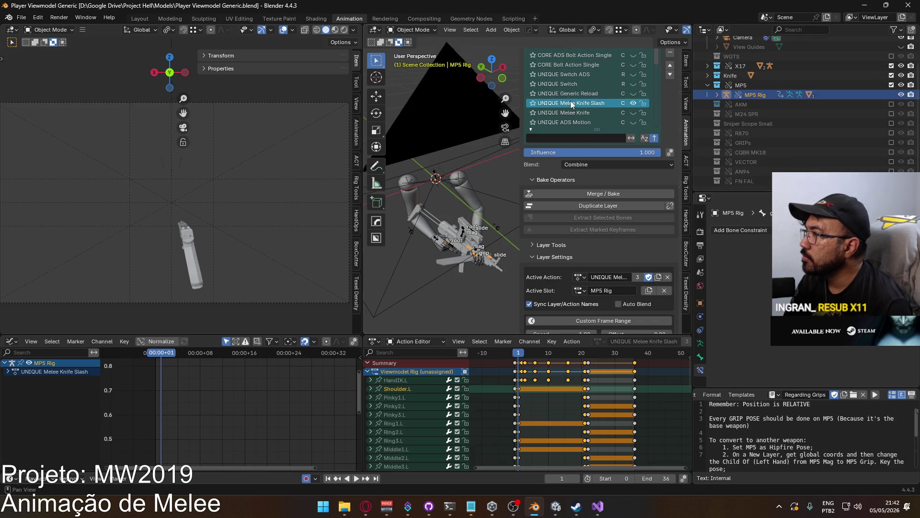
{"action": "scroll", "coordinate": [670, 119], "scroll_direction": "down", "scroll_amount": 1}
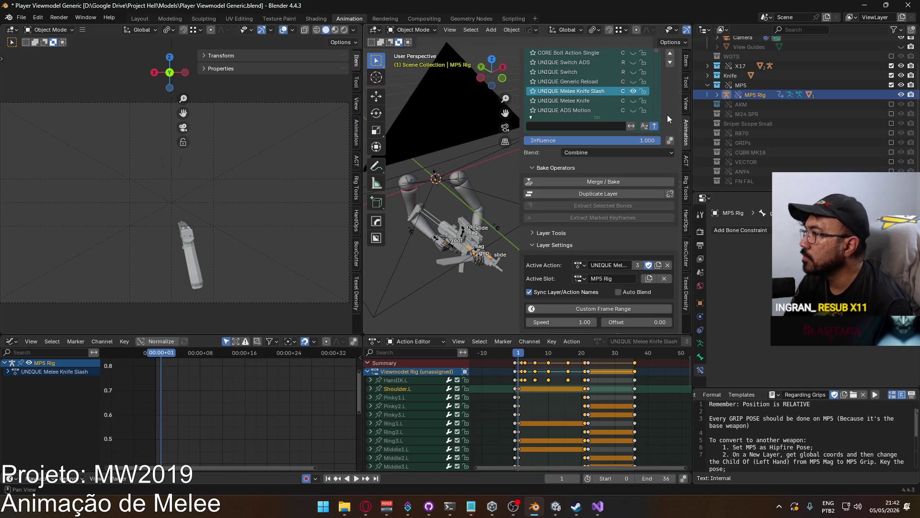
{"action": "left_click", "coordinate": [598, 182]}
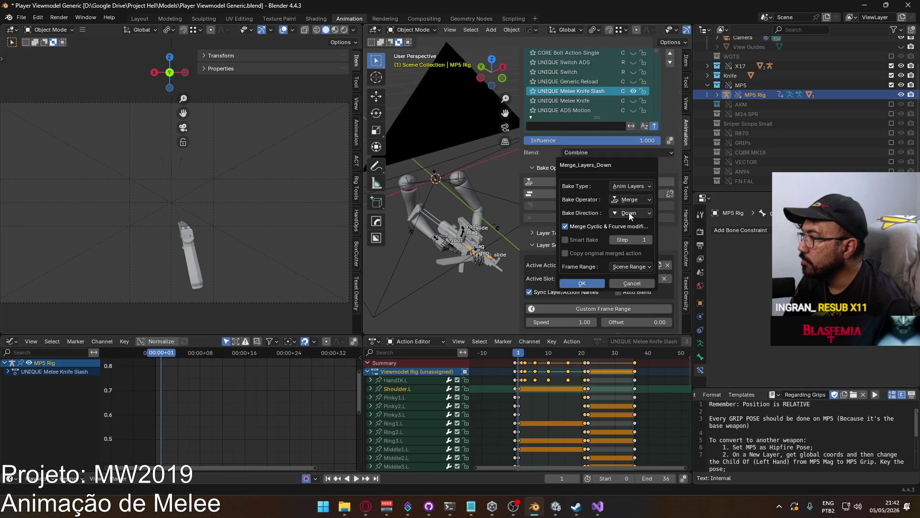
Run a Smart Bake with NLA Bake type into a new layer, then undo it.
{"action": "left_click", "coordinate": [579, 241]}
{"action": "left_click", "coordinate": [625, 186]}
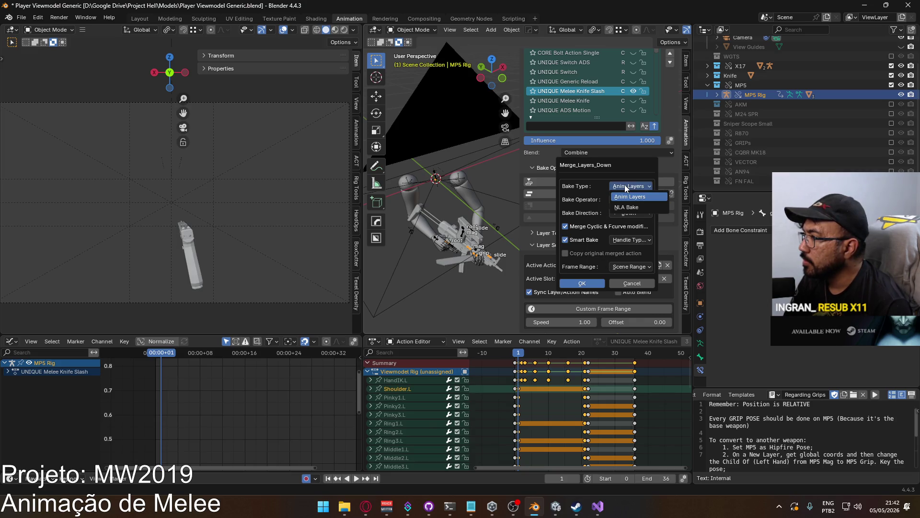
{"action": "left_click", "coordinate": [634, 206]}
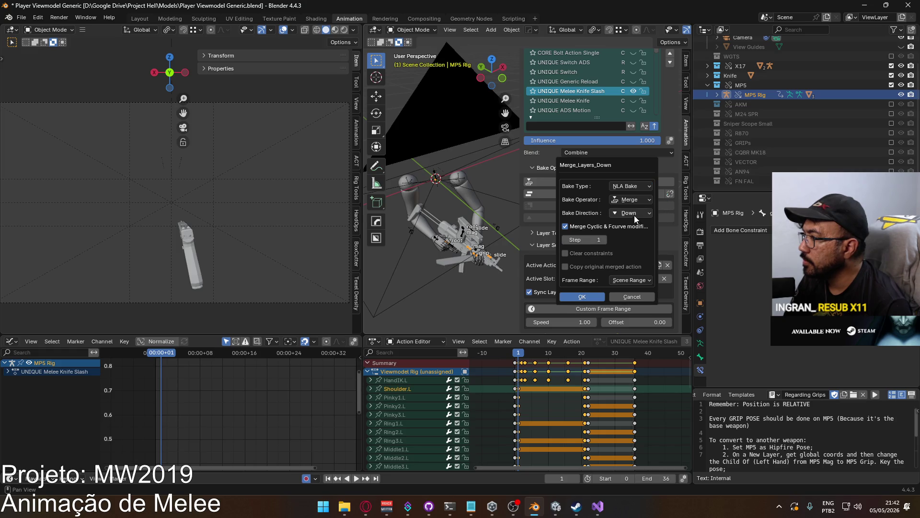
{"action": "left_click", "coordinate": [629, 280]}
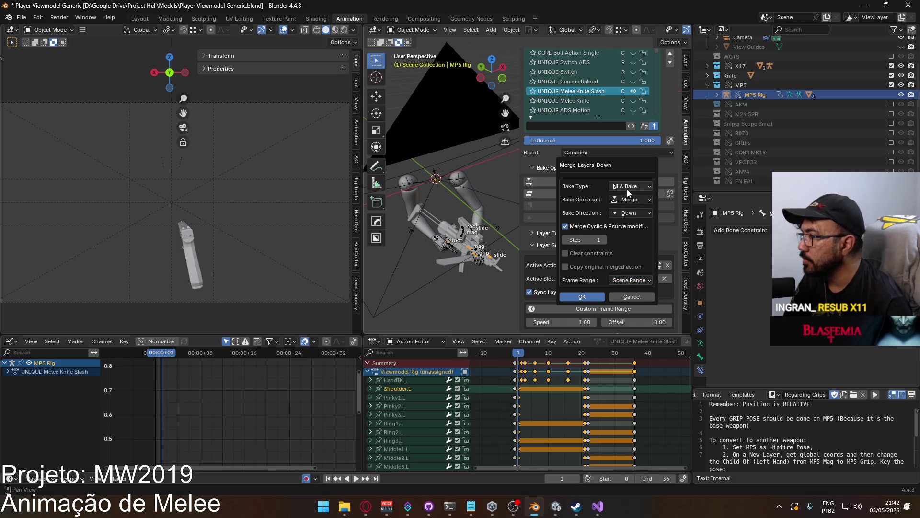
{"action": "left_click", "coordinate": [629, 202]}
{"action": "left_click", "coordinate": [643, 225]}
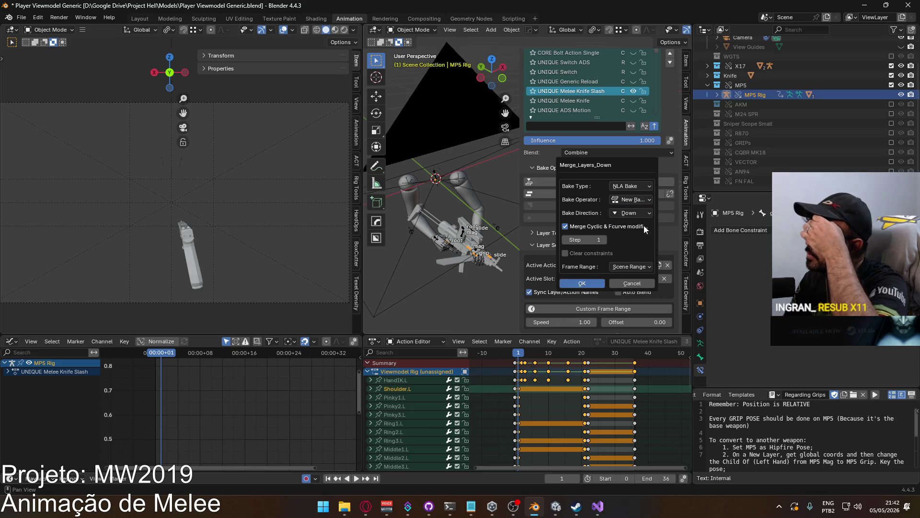
{"action": "left_click", "coordinate": [594, 283]}
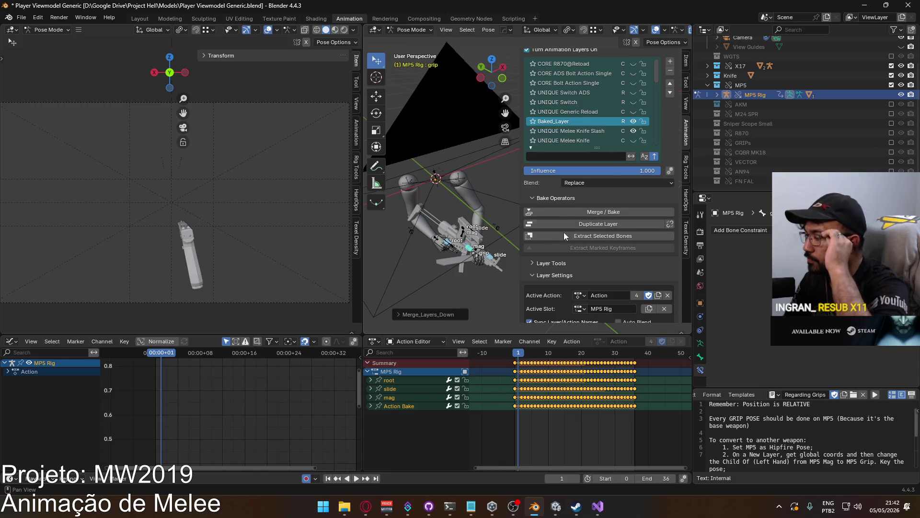
{"action": "key", "text": "ctrl+z"}
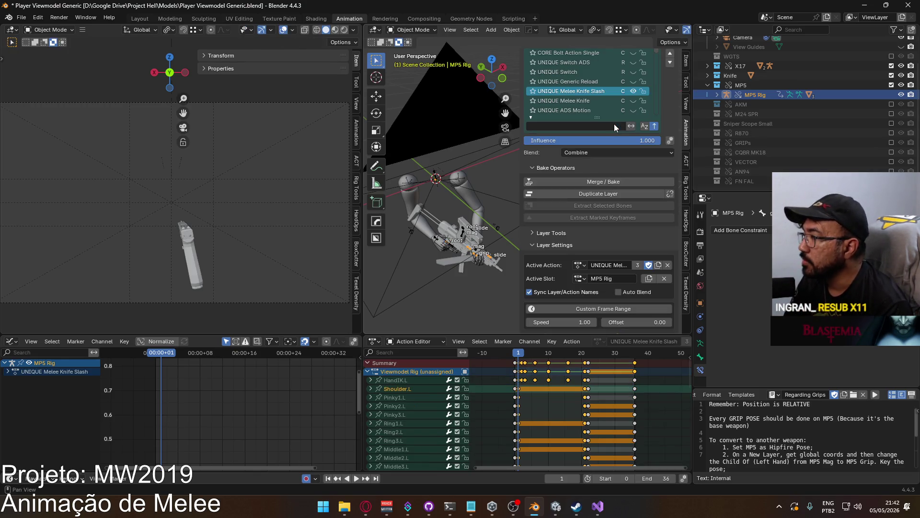
Retry an NLA Bake into a new baked layer and undo it.
{"action": "left_click", "coordinate": [617, 182]}
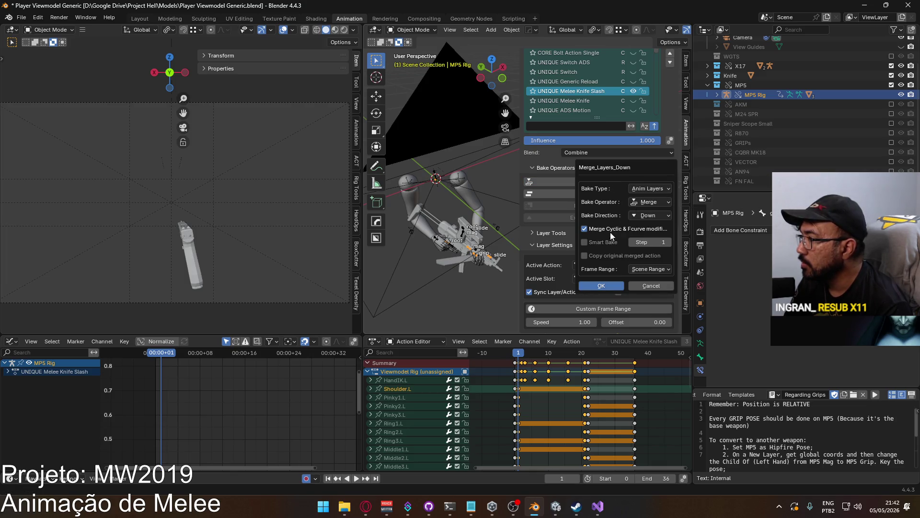
{"action": "left_click", "coordinate": [648, 203]}
{"action": "left_click", "coordinate": [655, 212]}
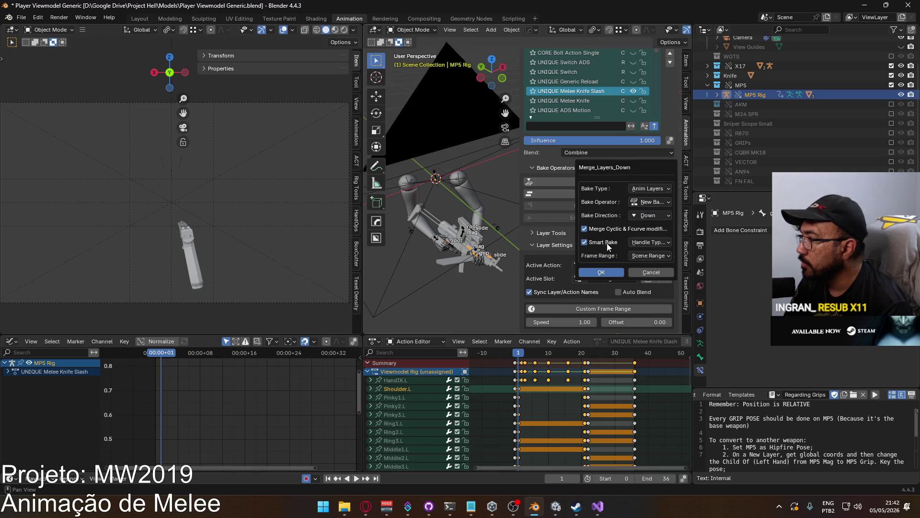
{"action": "left_click", "coordinate": [654, 191]}
{"action": "left_click", "coordinate": [643, 217]}
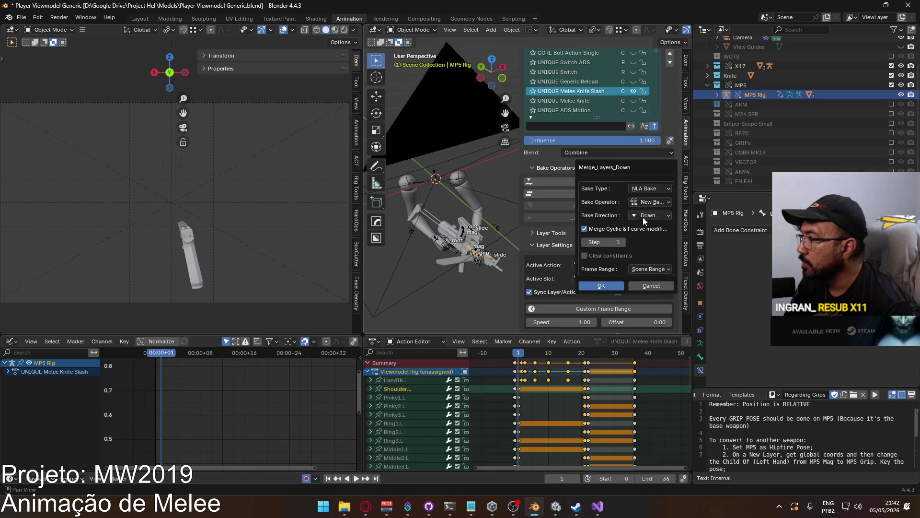
{"action": "left_click", "coordinate": [594, 285]}
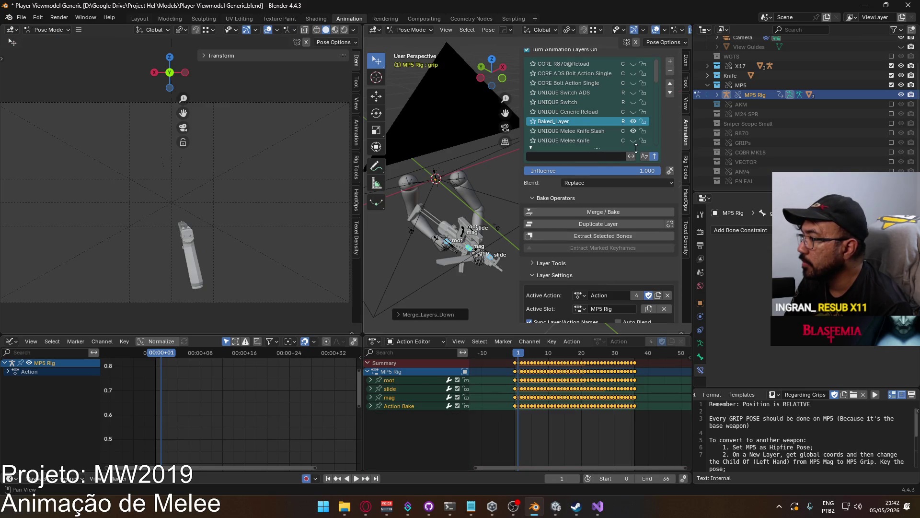
{"action": "key", "text": "ctrl+z"}
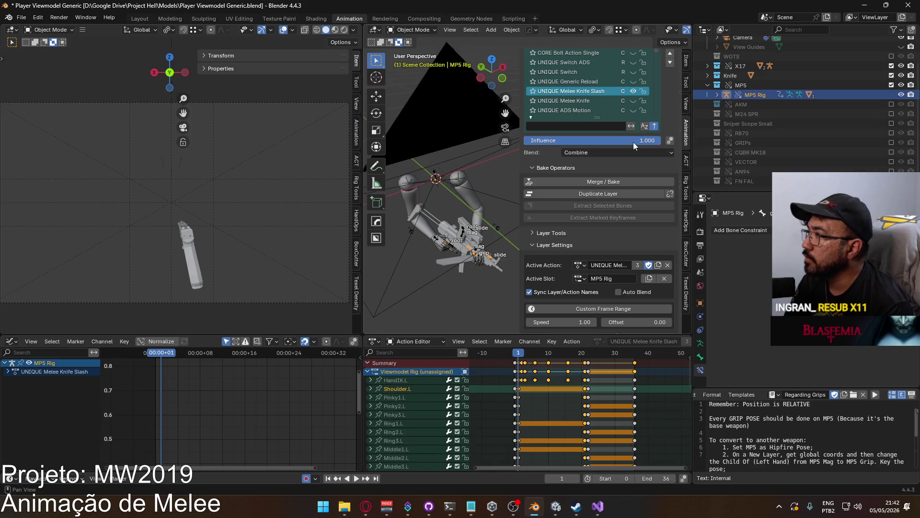
Bake with Anim Layers type into a New Baked Layer, then undo the bake.
{"action": "left_click", "coordinate": [608, 182]}
{"action": "left_click", "coordinate": [637, 188]}
{"action": "left_click", "coordinate": [645, 210]}
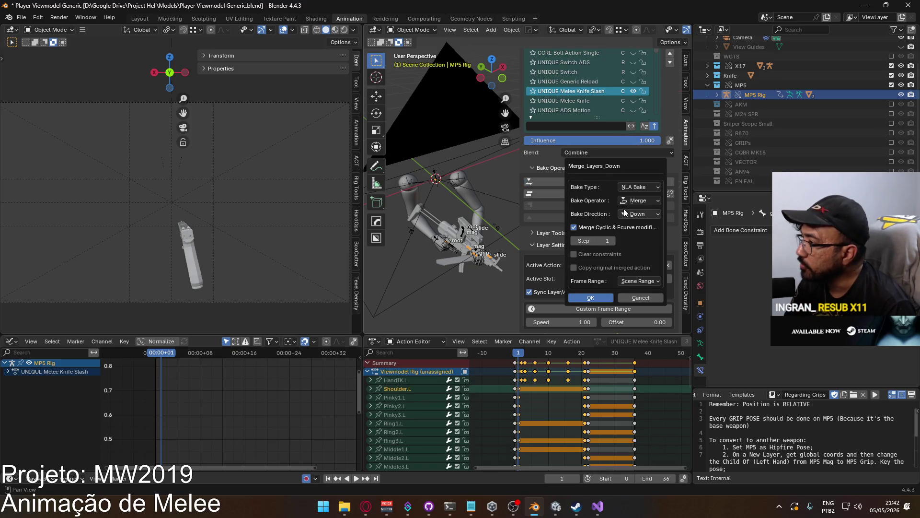
{"action": "left_click", "coordinate": [645, 187]}
{"action": "left_click", "coordinate": [644, 210]}
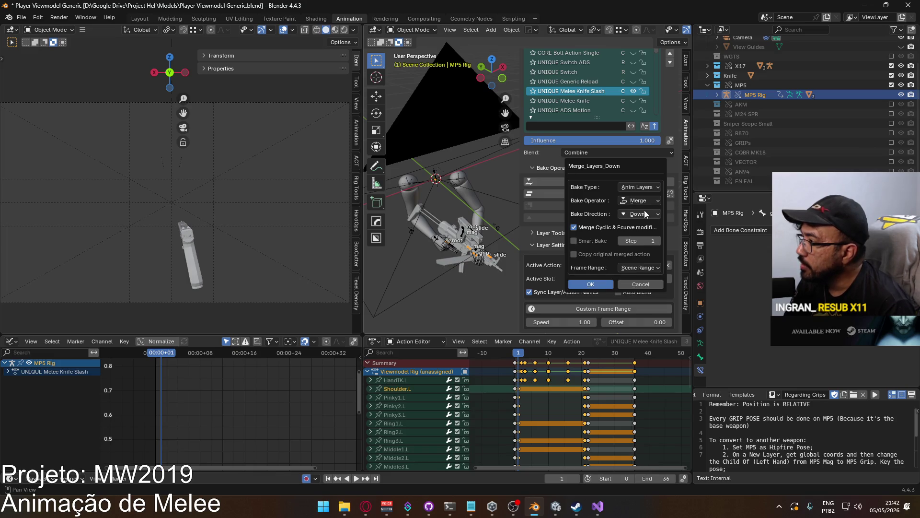
{"action": "left_click", "coordinate": [639, 200]}
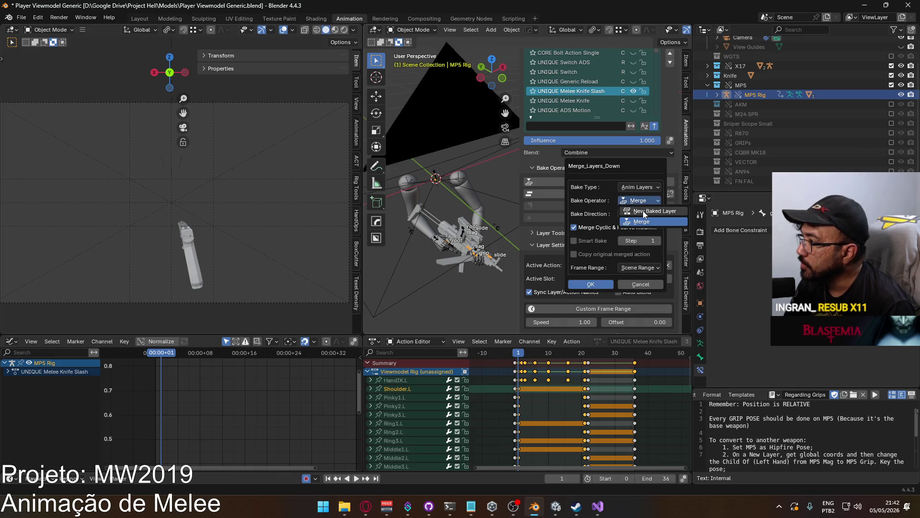
{"action": "left_click", "coordinate": [642, 214]}
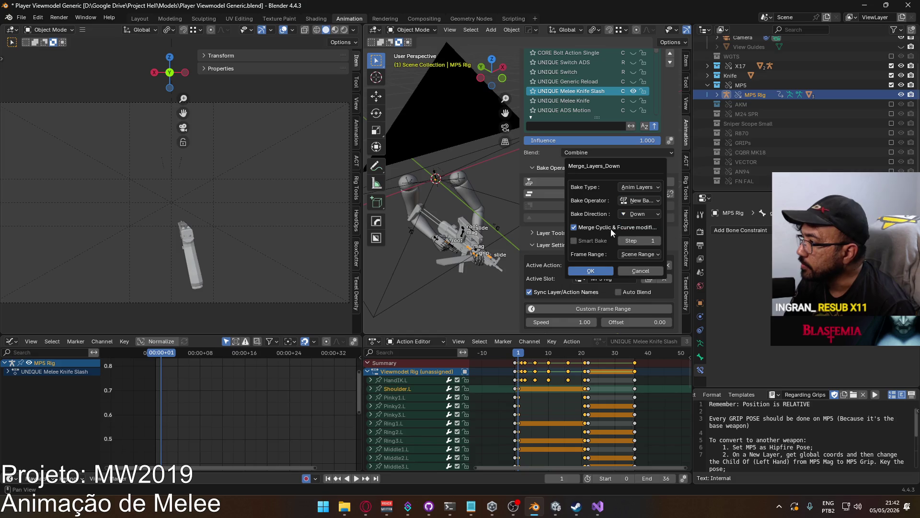
{"action": "left_click", "coordinate": [591, 273]}
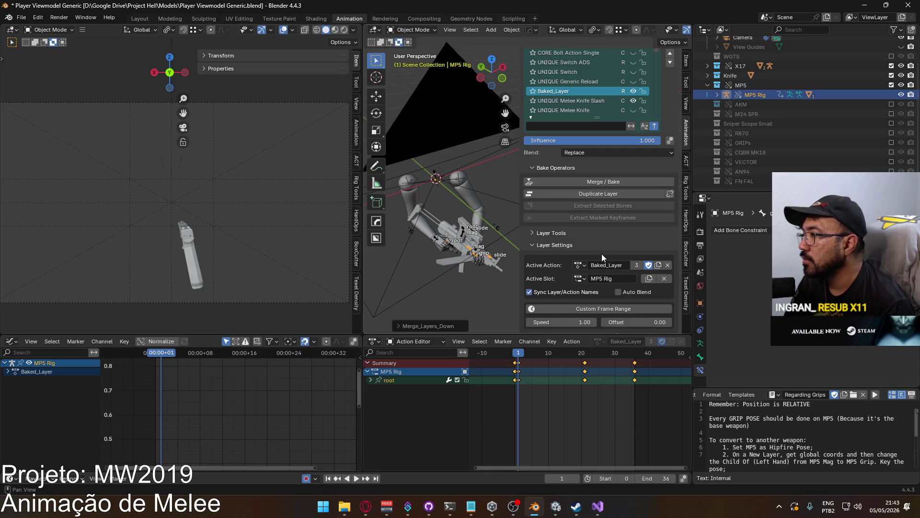
{"action": "key", "text": "ctrl+z"}
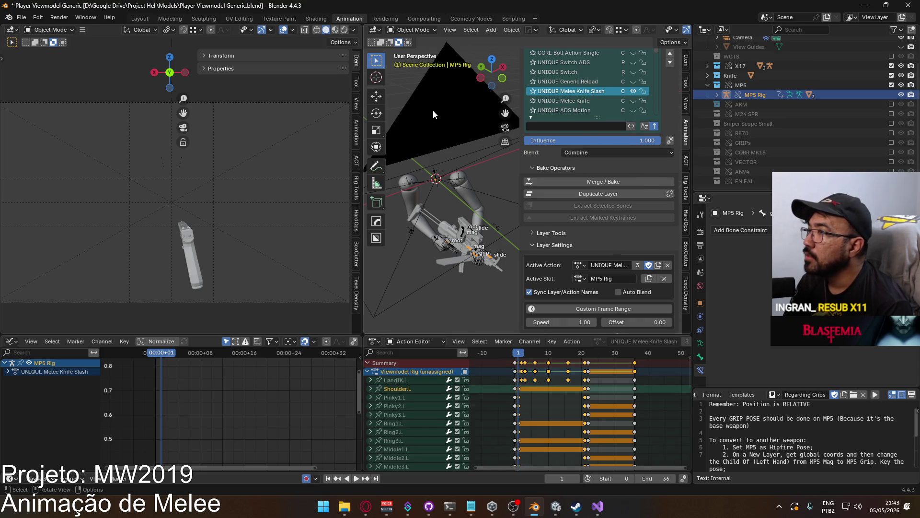
Select the Viewmodel Rig and add a new empty Anim_Layer to its layer stack.
{"action": "middle_click_drag", "start_coordinate": [434, 114], "coordinate": [416, 47]}
{"action": "left_click", "coordinate": [469, 250]}
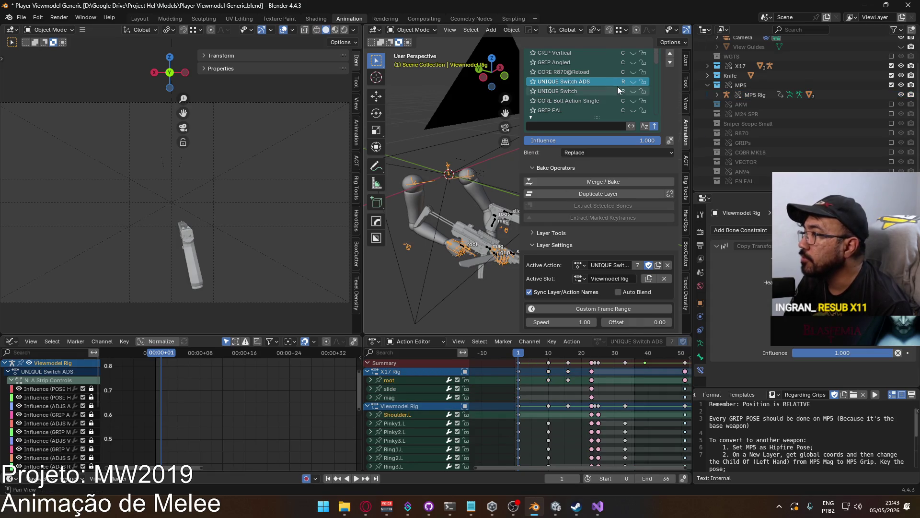
{"action": "scroll", "coordinate": [668, 110], "scroll_direction": "up", "scroll_amount": 4}
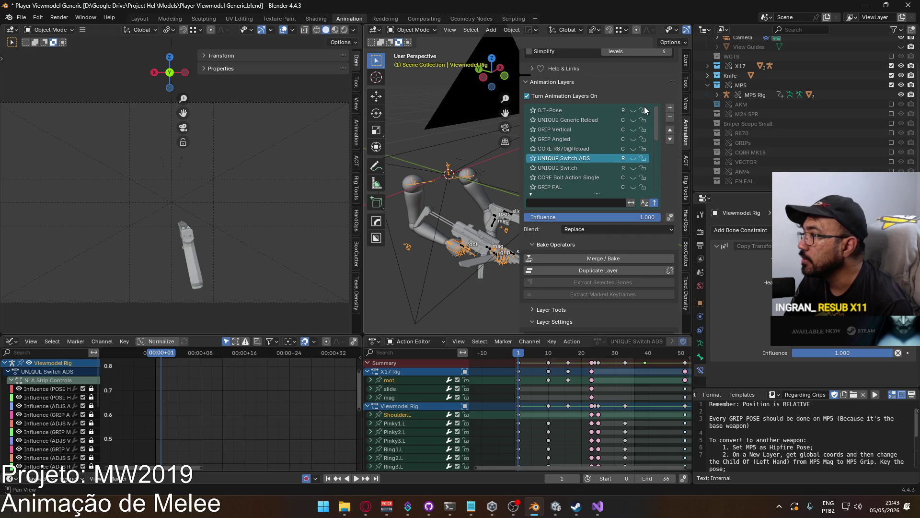
{"action": "scroll", "coordinate": [645, 120], "scroll_direction": "down", "scroll_amount": 10}
{"action": "scroll", "coordinate": [645, 163], "scroll_direction": "down", "scroll_amount": 3}
{"action": "mouse_move", "coordinate": [525, 355]}
{"action": "left_mouse_down"}
{"action": "mouse_move", "coordinate": [586, 355]}
{"action": "mouse_move", "coordinate": [518, 356]}
{"action": "left_mouse_up"}
{"action": "scroll", "coordinate": [609, 179], "scroll_direction": "up", "scroll_amount": 1}
{"action": "scroll", "coordinate": [616, 186], "scroll_direction": "up", "scroll_amount": 12}
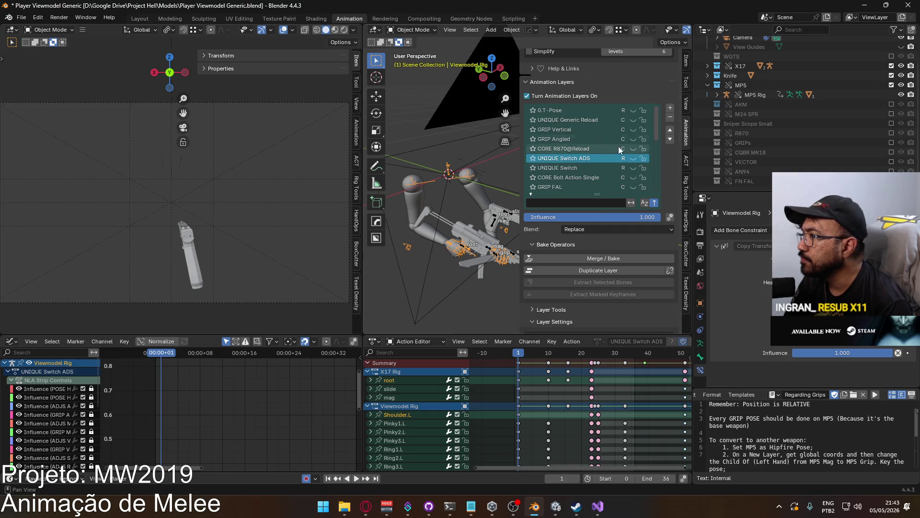
{"action": "left_click", "coordinate": [670, 108]}
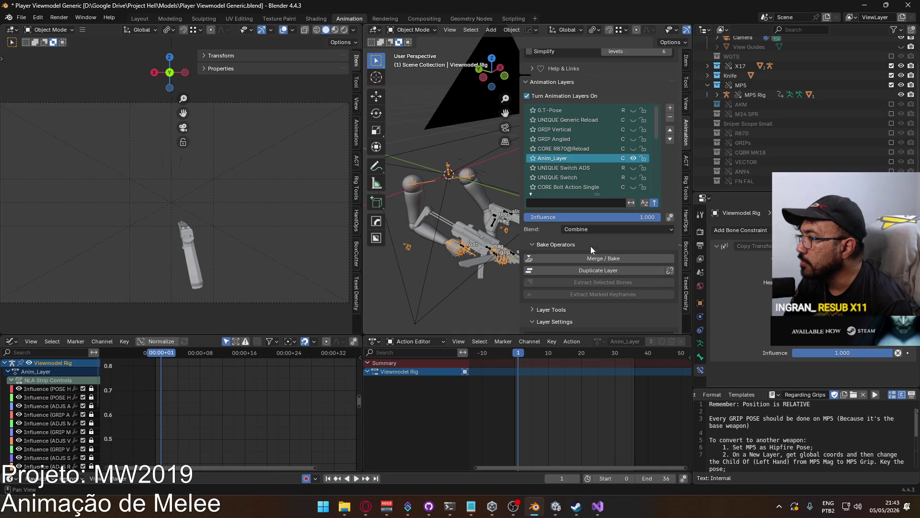
{"action": "scroll", "coordinate": [579, 241], "scroll_direction": "down", "scroll_amount": 4}
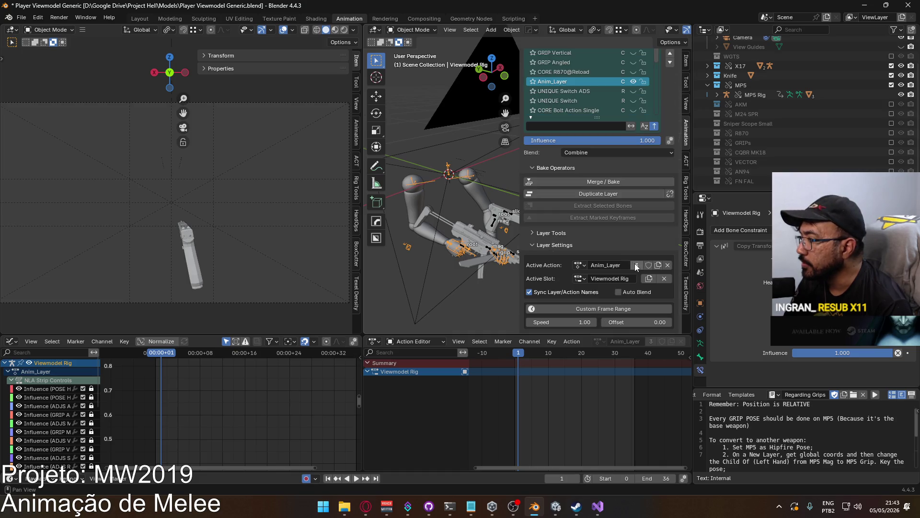
Load UNIQUE Melee Knife Slash into the layer by searching 'slash', then scrub to preview it.
{"action": "left_click", "coordinate": [580, 266]}
{"action": "type", "text": "slash"}
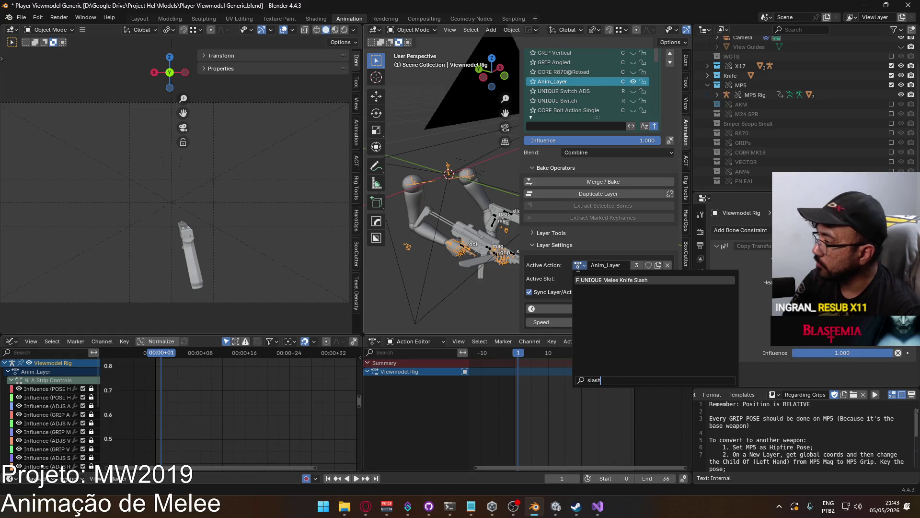
{"action": "key", "text": "Return"}
{"action": "mouse_move", "coordinate": [520, 356]}
{"action": "left_mouse_down"}
{"action": "mouse_move", "coordinate": [637, 346]}
{"action": "mouse_move", "coordinate": [516, 340]}
{"action": "mouse_move", "coordinate": [521, 354]}
{"action": "left_mouse_up"}
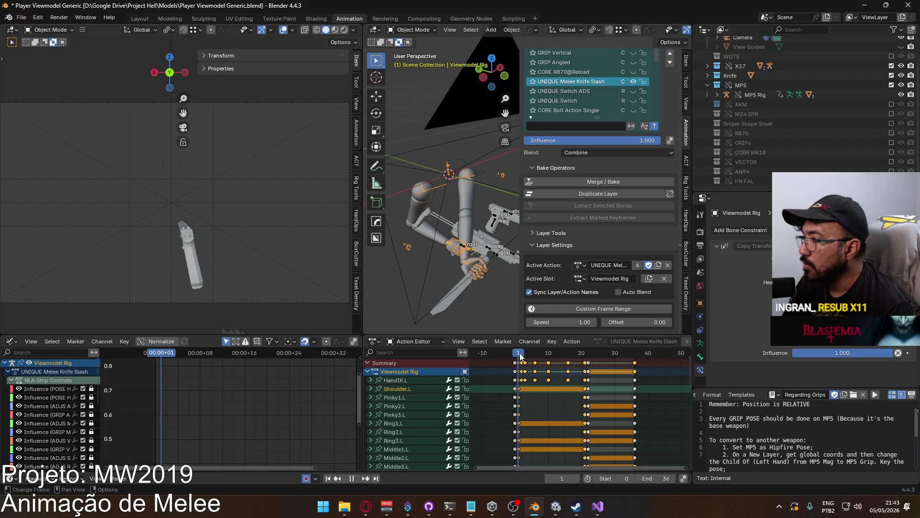
{"action": "middle_click_drag", "start_coordinate": [476, 222], "coordinate": [471, 225], "text": "shift"}
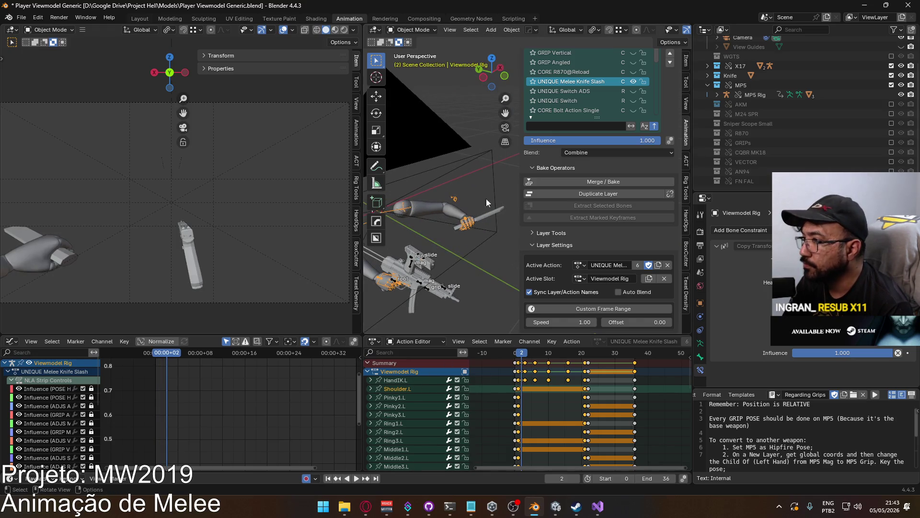
{"action": "left_click", "coordinate": [413, 29]}
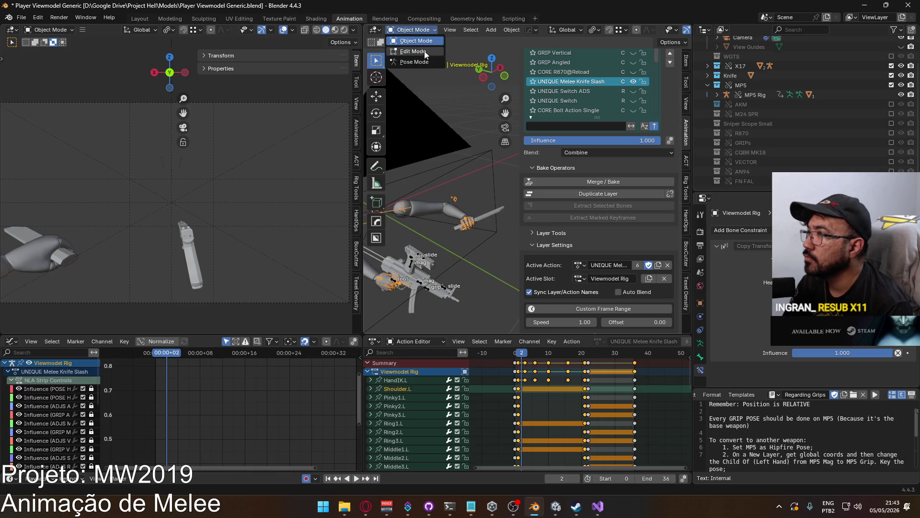
Switch the rig into Pose Mode and select the HandIK.L bone.
{"action": "left_click", "coordinate": [418, 63]}
{"action": "middle_click_drag", "start_coordinate": [445, 234], "coordinate": [477, 215], "text": "shift"}
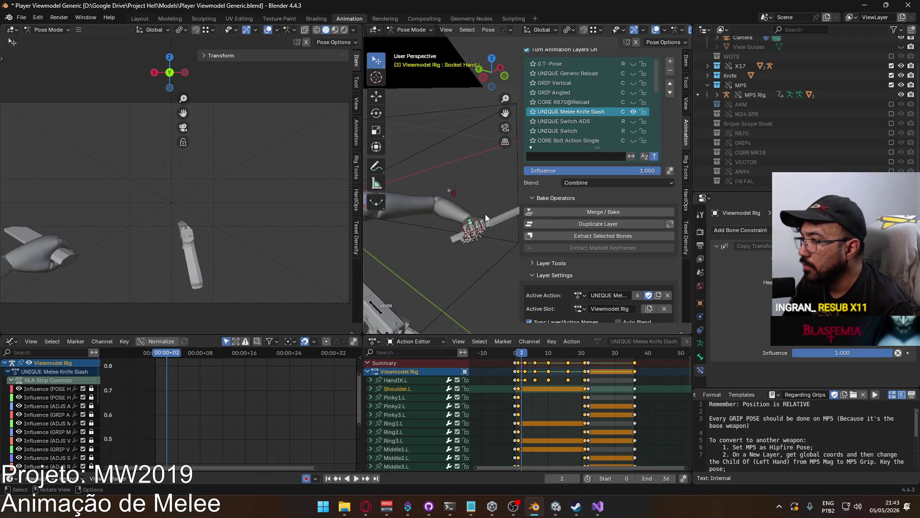
{"action": "left_click", "coordinate": [485, 213]}
{"action": "scroll", "coordinate": [489, 195], "scroll_direction": "up", "scroll_amount": 4}
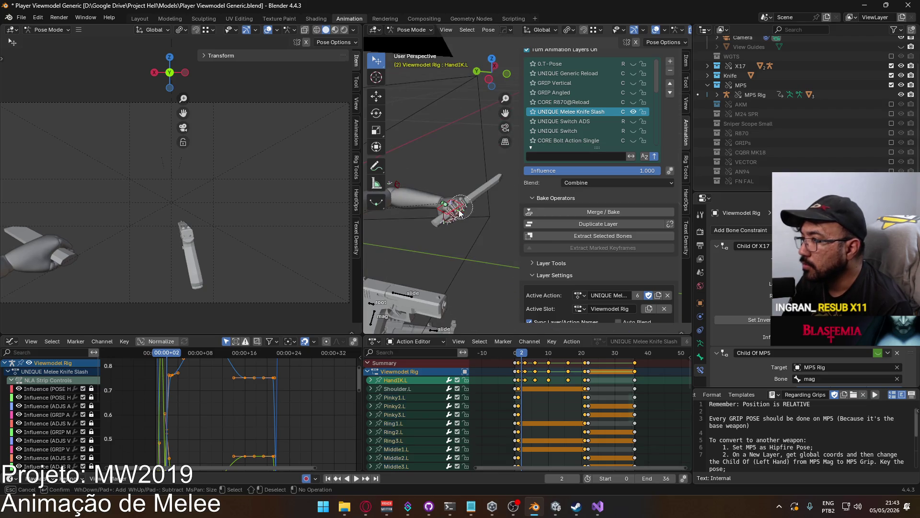
{"action": "key", "text": "a"}
{"action": "key", "text": "c"}
{"action": "left_click", "coordinate": [437, 197]}
{"action": "key", "text": "Escape"}
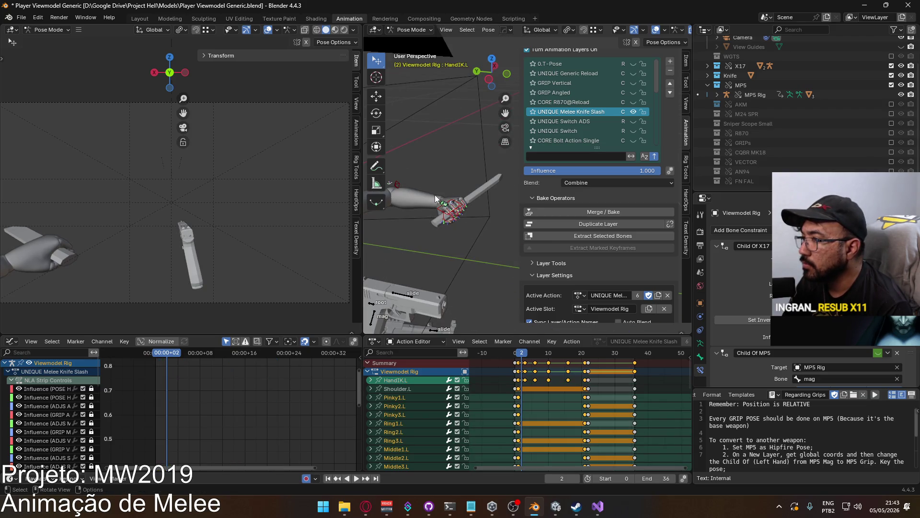
{"action": "left_click", "coordinate": [455, 226]}
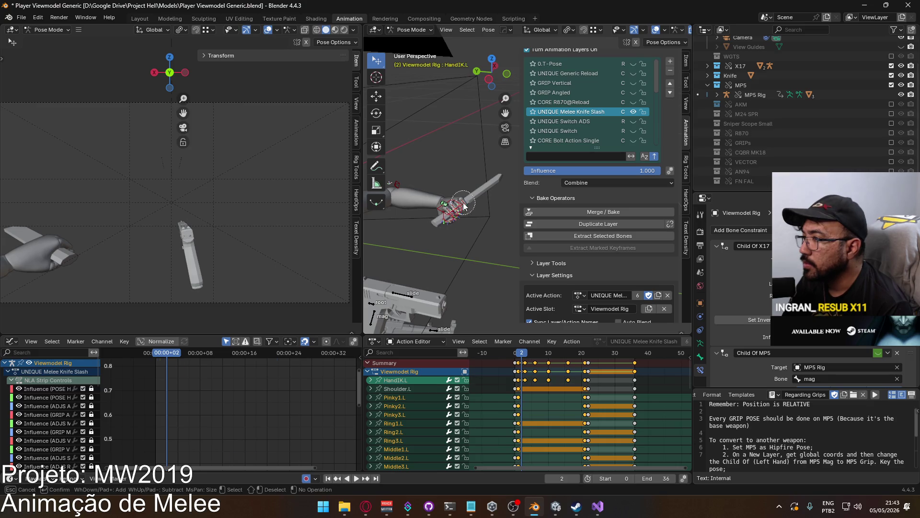
{"action": "middle_click_drag", "start_coordinate": [418, 194], "coordinate": [469, 168]}
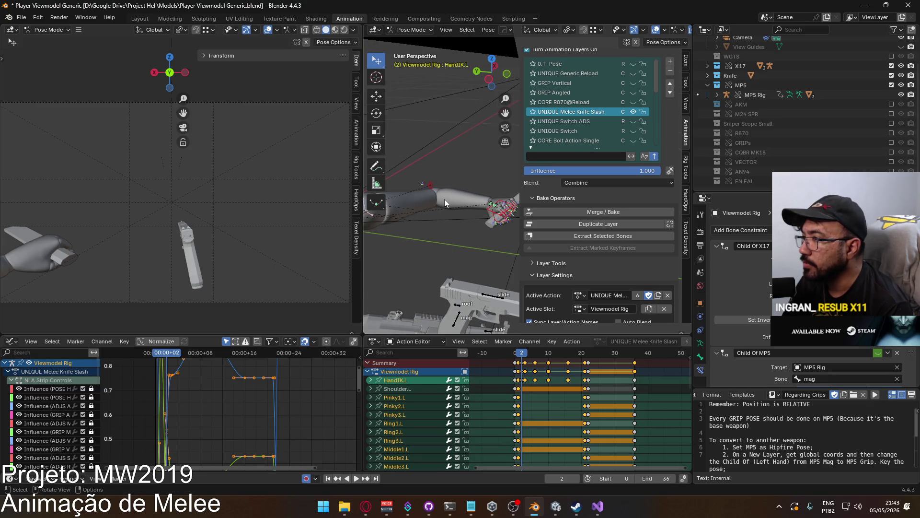
Copy the hand pose from frame 2 and paste it onto frame 1.
{"action": "right_click", "coordinate": [500, 198]}
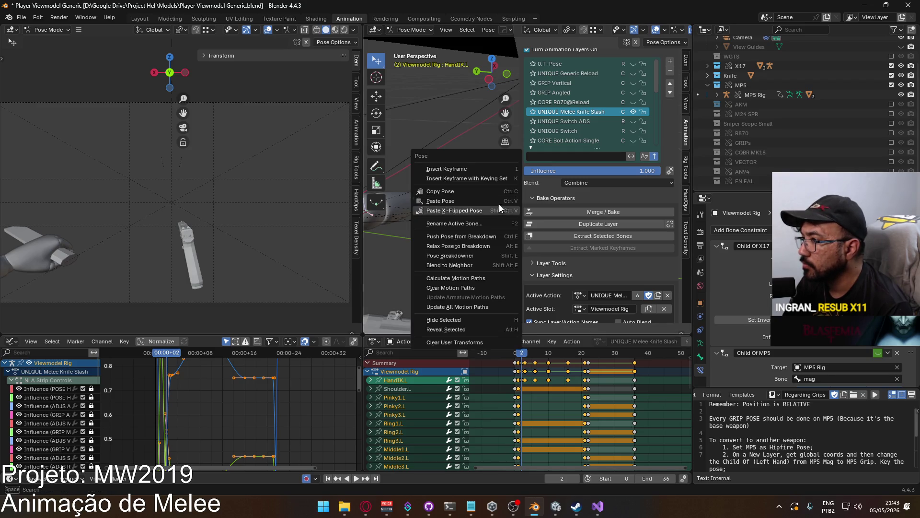
{"action": "left_click", "coordinate": [499, 204]}
{"action": "left_click", "coordinate": [518, 357]}
{"action": "scroll", "coordinate": [496, 241], "scroll_direction": "down", "scroll_amount": 3}
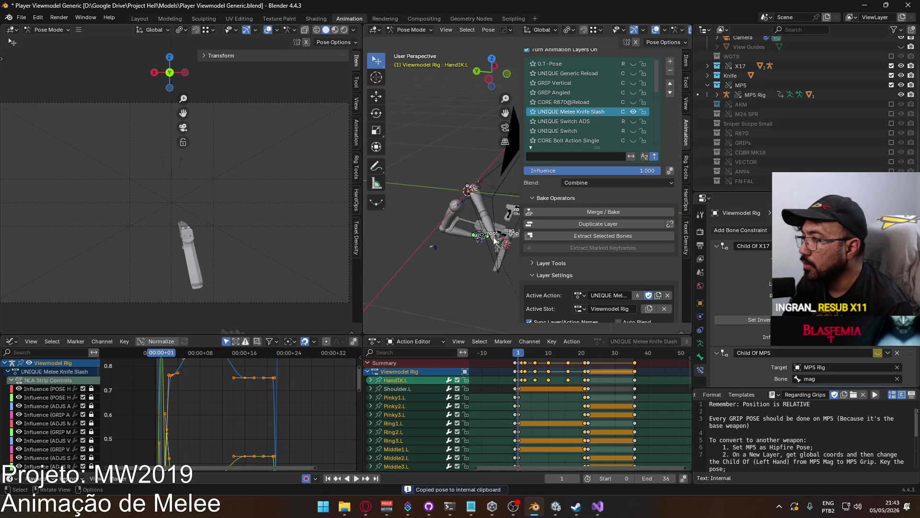
{"action": "right_click", "coordinate": [502, 246]}
{"action": "left_click", "coordinate": [489, 249]}
From the top view, move and rotate HandIK.L into a new frame-1 position.
{"action": "middle_click_drag", "start_coordinate": [489, 249], "coordinate": [455, 203]}
{"action": "scroll", "coordinate": [464, 199], "scroll_direction": "up", "scroll_amount": 3}
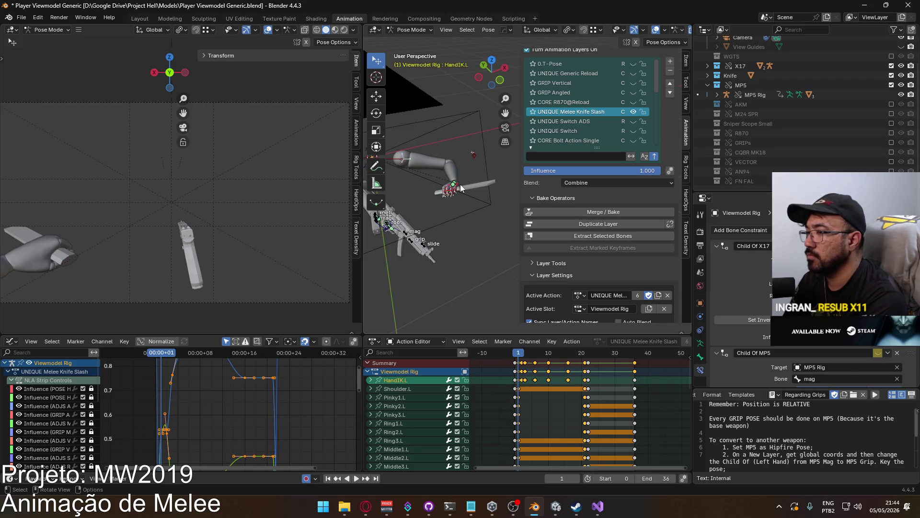
{"action": "key", "text": "KP_7"}
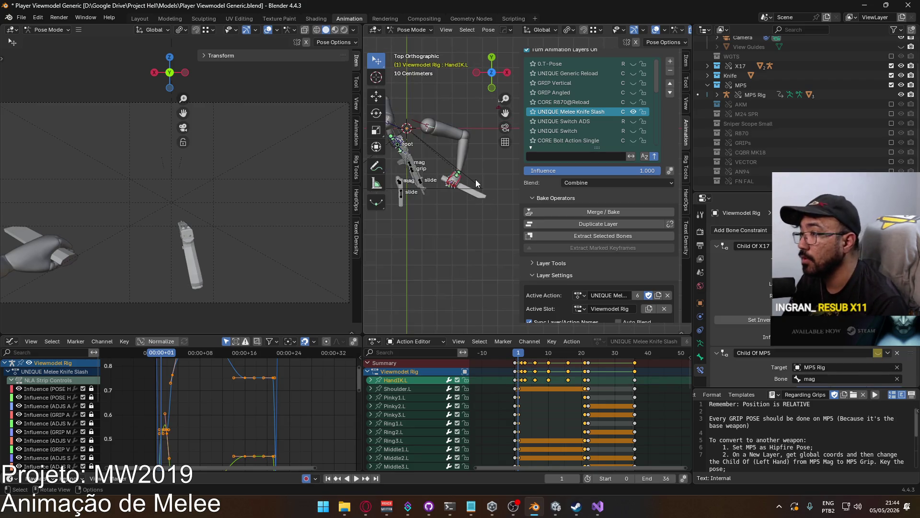
{"action": "key", "text": "g"}
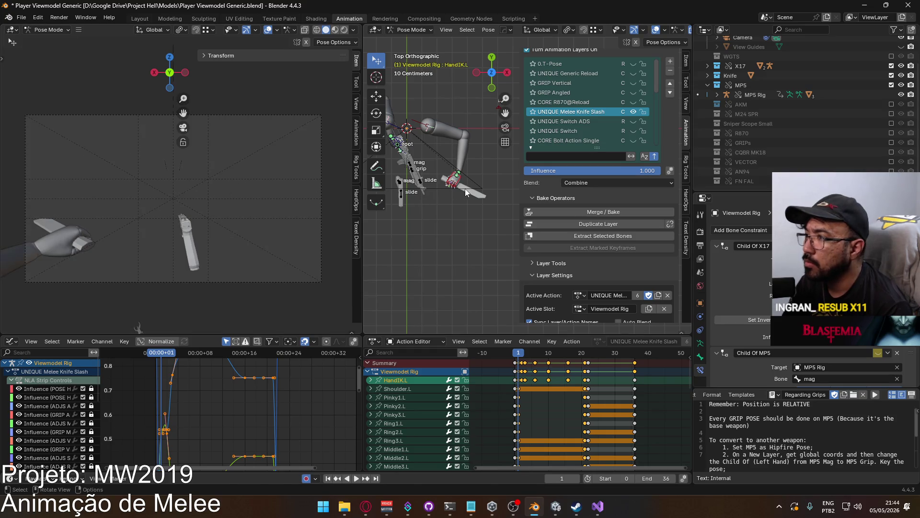
{"action": "left_click", "coordinate": [483, 173]}
{"action": "key", "text": "r"}
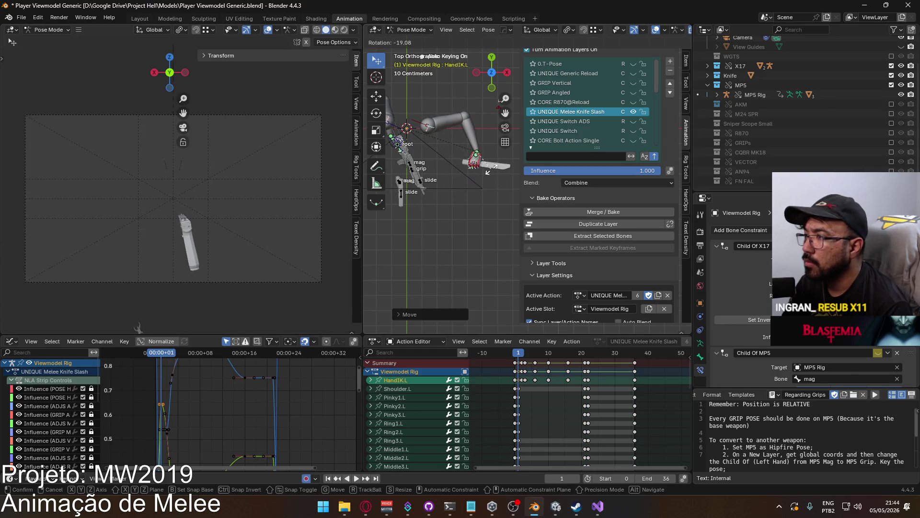
{"action": "left_click", "coordinate": [490, 169]}
From the front view, reposition HandIK.L again and move the ElbowIK.L bone.
{"action": "key", "text": "KP_1"}
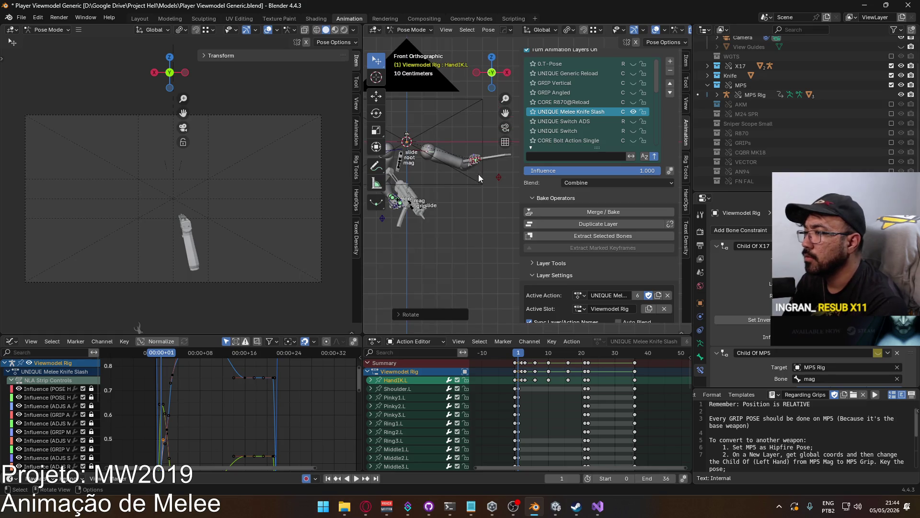
{"action": "key", "text": "g"}
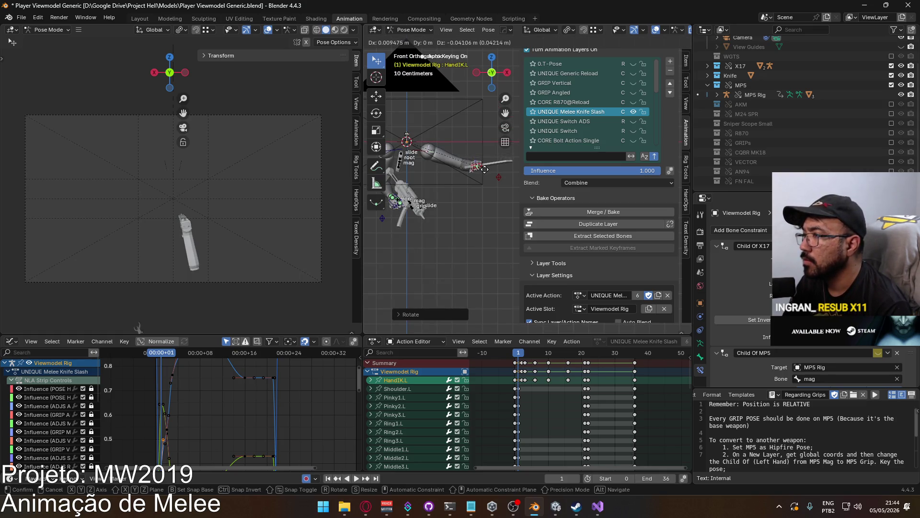
{"action": "left_click", "coordinate": [485, 170]}
{"action": "left_click", "coordinate": [499, 177]}
{"action": "key", "text": "g"}
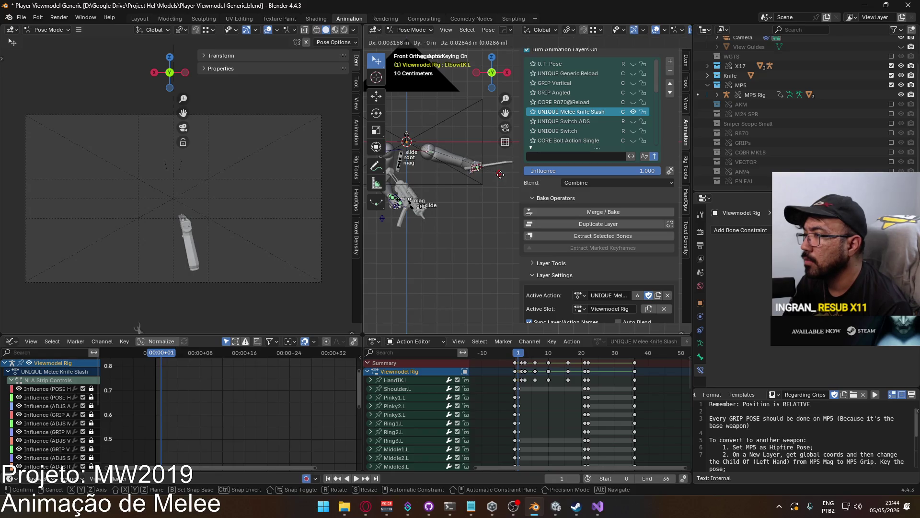
{"action": "left_click", "coordinate": [501, 176]}
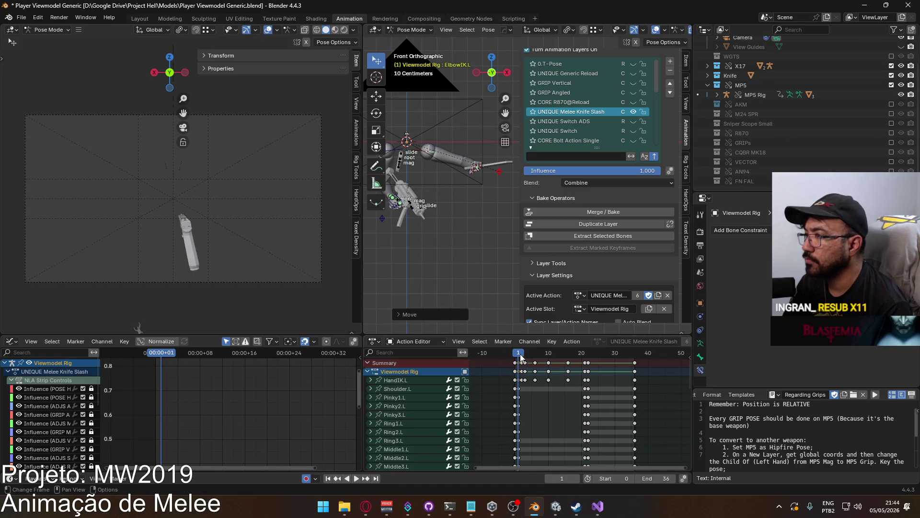
Play back the reworked slash, stop it, and save the file.
{"action": "key", "text": "space"}
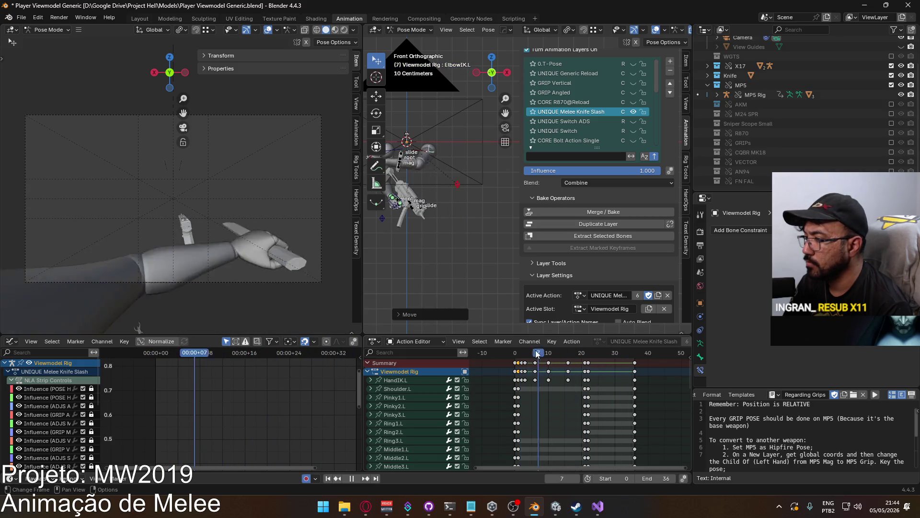
{"action": "key", "text": "Escape"}
{"action": "key", "text": "ctrl+s"}
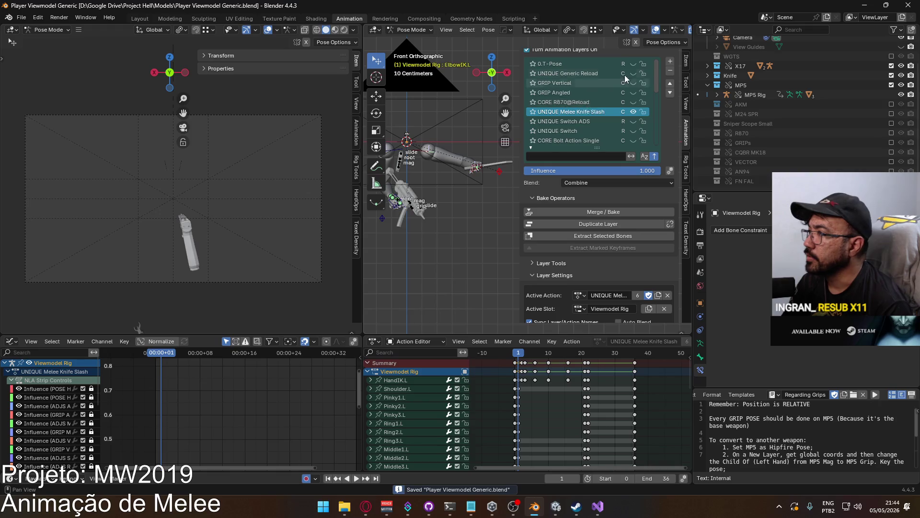
Look over the Merge / Bake options with the bake direction kept Down, then cancel.
{"action": "scroll", "coordinate": [626, 76], "scroll_direction": "down", "scroll_amount": 1}
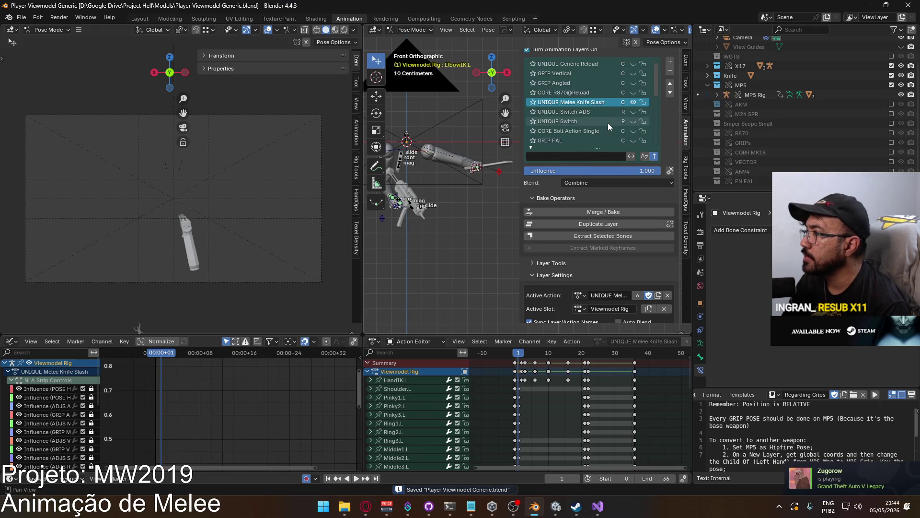
{"action": "scroll", "coordinate": [608, 123], "scroll_direction": "up", "scroll_amount": 1}
{"action": "middle_click_drag", "start_coordinate": [464, 200], "coordinate": [474, 216], "text": "shift"}
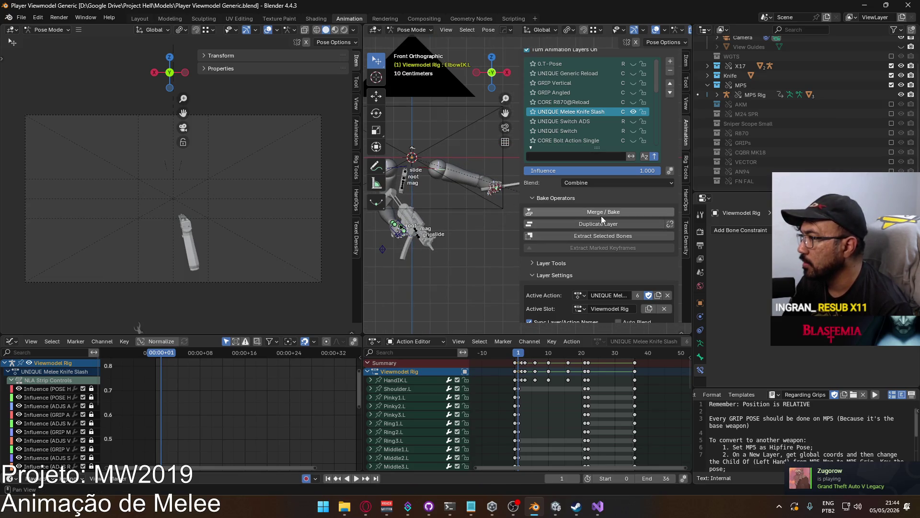
{"action": "left_click", "coordinate": [602, 214]}
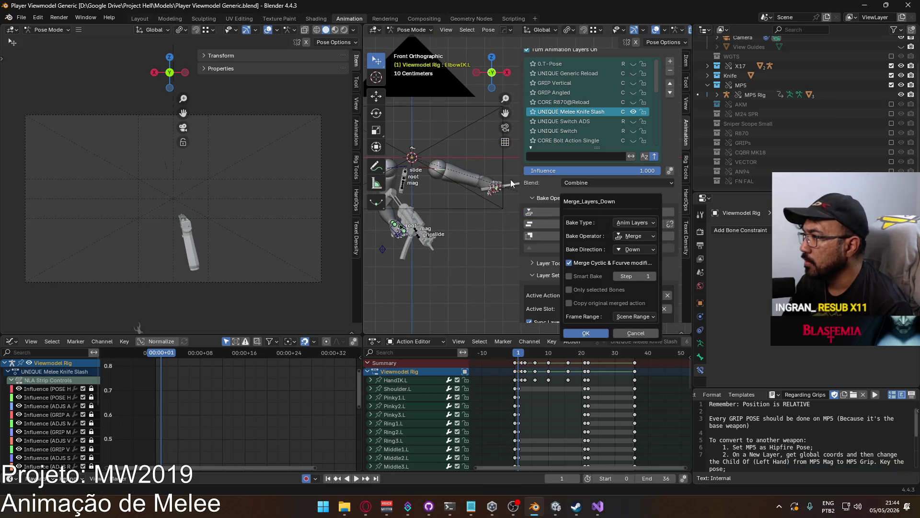
{"action": "left_click", "coordinate": [626, 252]}
{"action": "left_click", "coordinate": [634, 236]}
{"action": "left_click", "coordinate": [633, 247]}
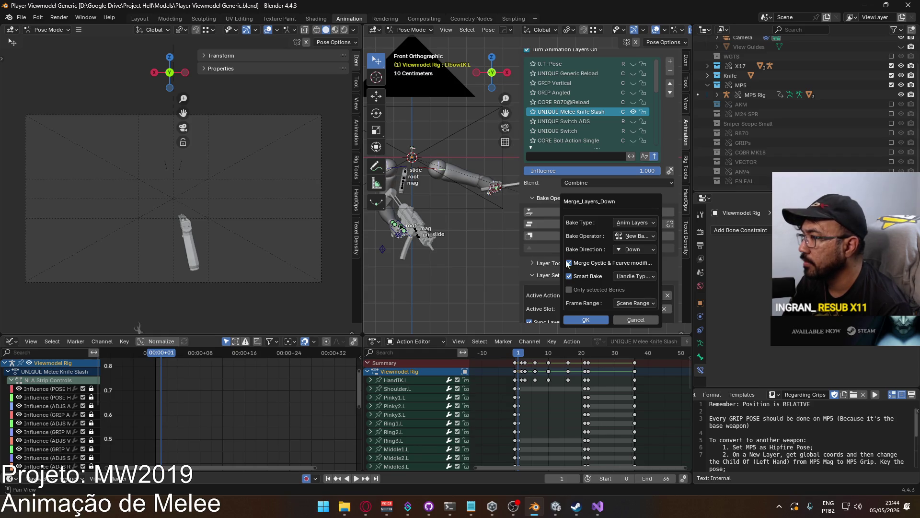
{"action": "key", "text": "Escape"}
Select the Shoulder.L and HandIK.L bones and bake the layer with Only selected Bones.
{"action": "left_click", "coordinate": [436, 175]}
{"action": "middle_click_drag", "start_coordinate": [436, 174], "coordinate": [418, 184], "text": "shift"}
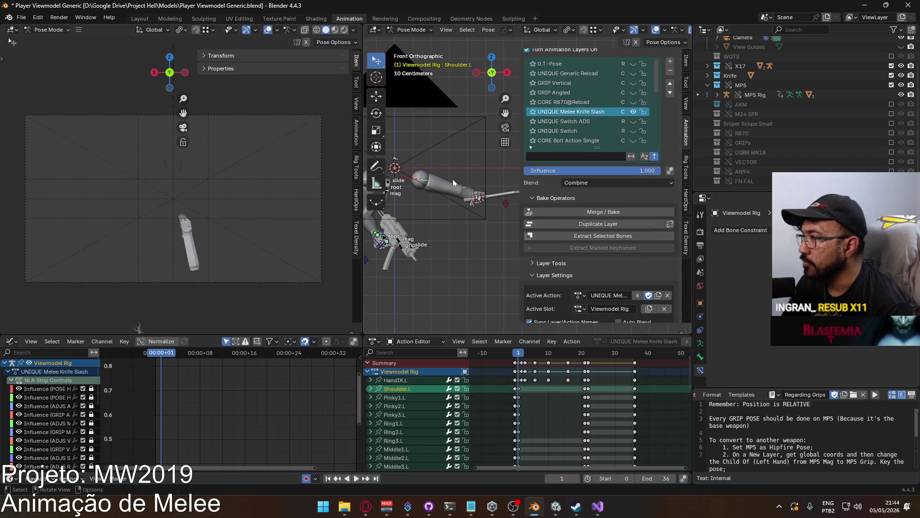
{"action": "middle_click_drag", "start_coordinate": [483, 193], "coordinate": [468, 176]}
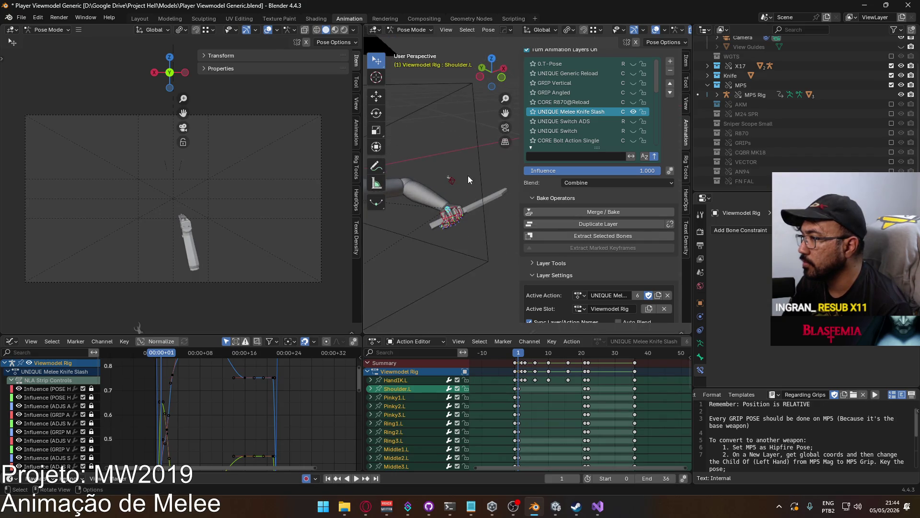
{"action": "left_click", "coordinate": [447, 209]}
{"action": "key", "text": "c"}
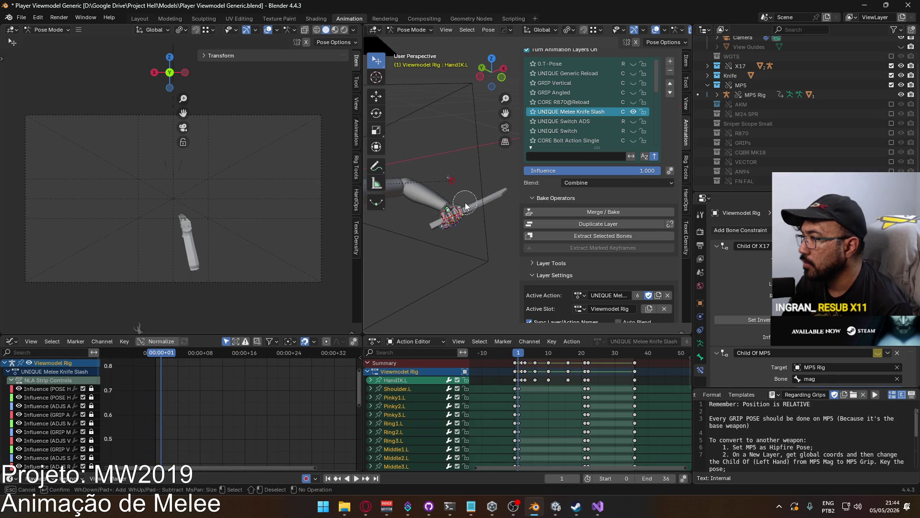
{"action": "key", "text": "Escape"}
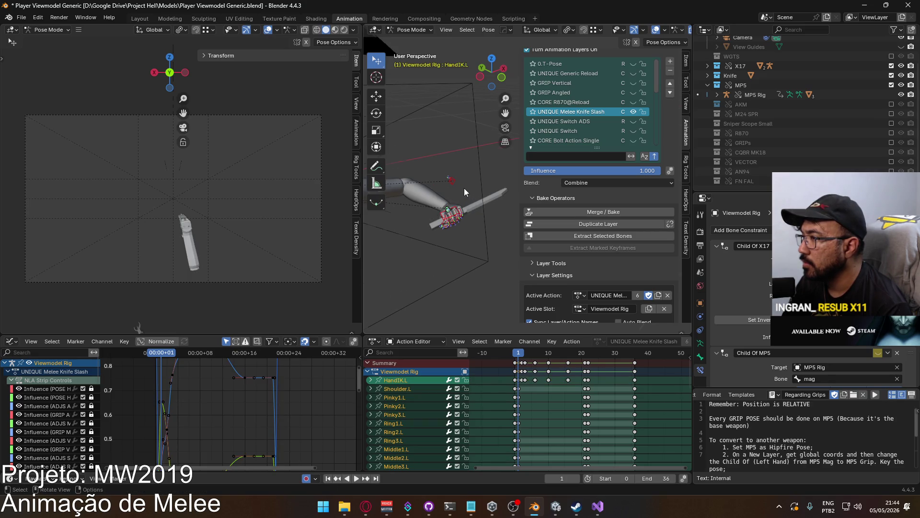
{"action": "scroll", "coordinate": [464, 188], "scroll_direction": "down", "scroll_amount": 3}
{"action": "scroll", "coordinate": [629, 257], "scroll_direction": "down", "scroll_amount": 2}
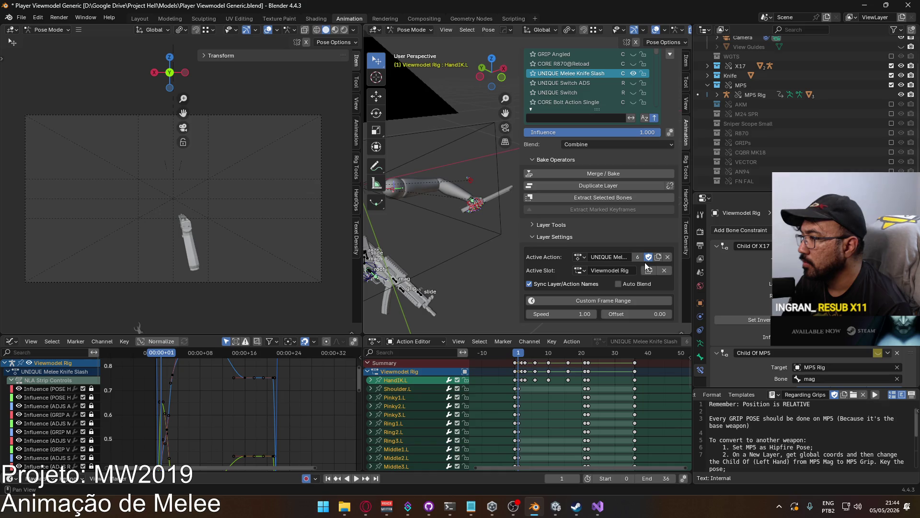
{"action": "scroll", "coordinate": [602, 297], "scroll_direction": "down", "scroll_amount": 1}
{"action": "left_click", "coordinate": [607, 174]}
{"action": "left_click", "coordinate": [574, 246]}
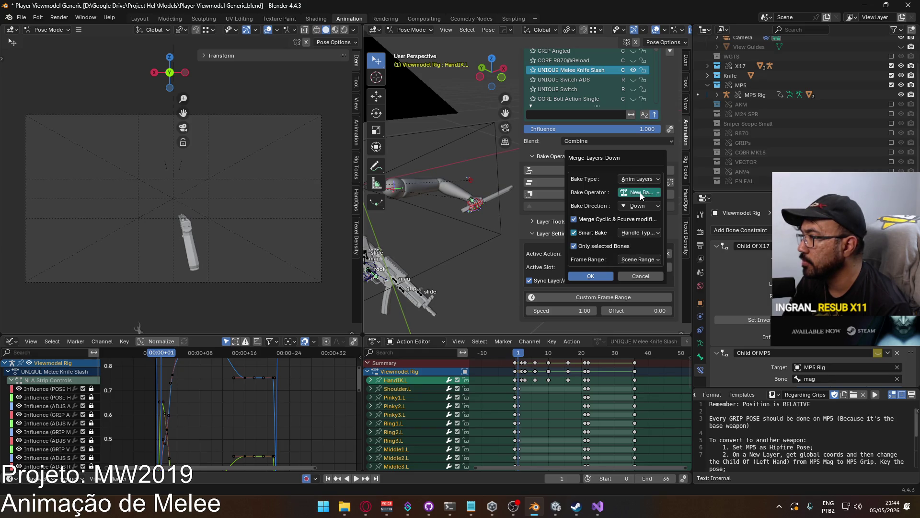
{"action": "left_click", "coordinate": [593, 276]}
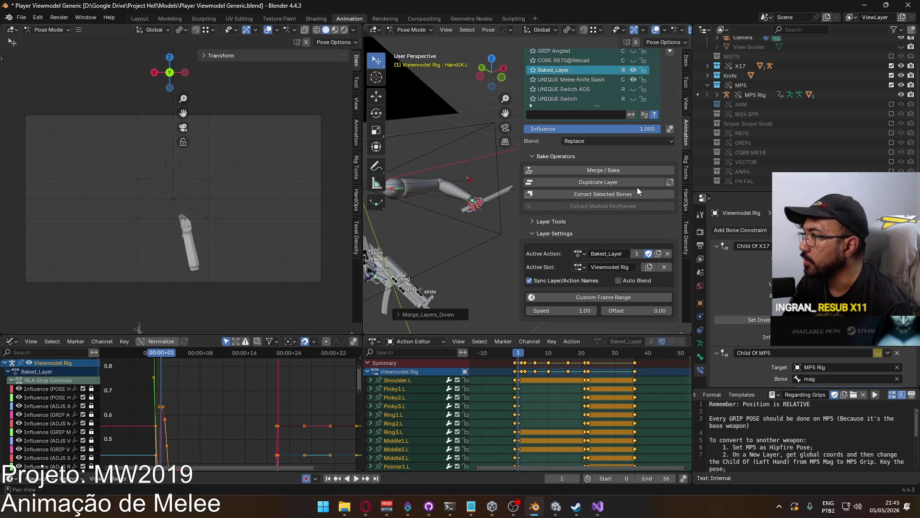
Make UNIQUE Melee Knife Slash the active layer and remove it.
{"action": "scroll", "coordinate": [595, 342], "scroll_direction": "down", "scroll_amount": 3}
{"action": "scroll", "coordinate": [602, 389], "scroll_direction": "down", "scroll_amount": 5}
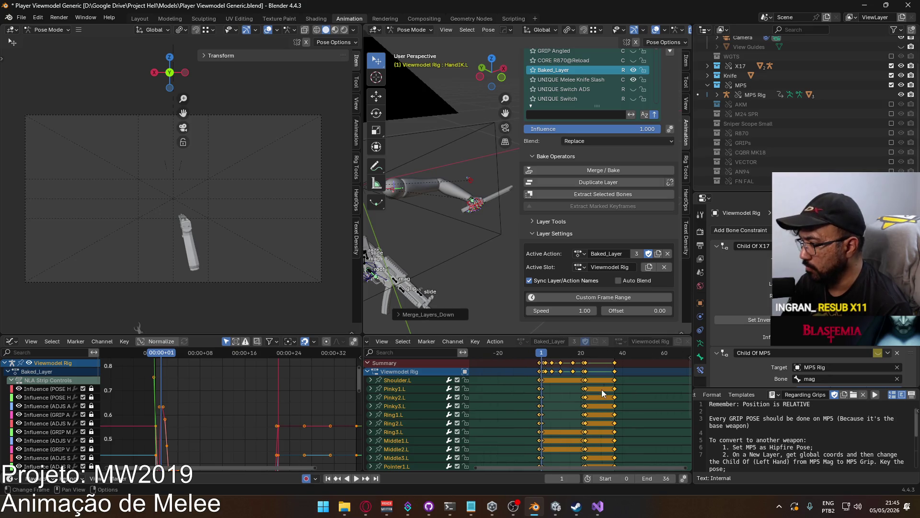
{"action": "scroll", "coordinate": [594, 428], "scroll_direction": "down", "scroll_amount": 5, "text": "shift"}
{"action": "scroll", "coordinate": [594, 422], "scroll_direction": "up", "scroll_amount": 5}
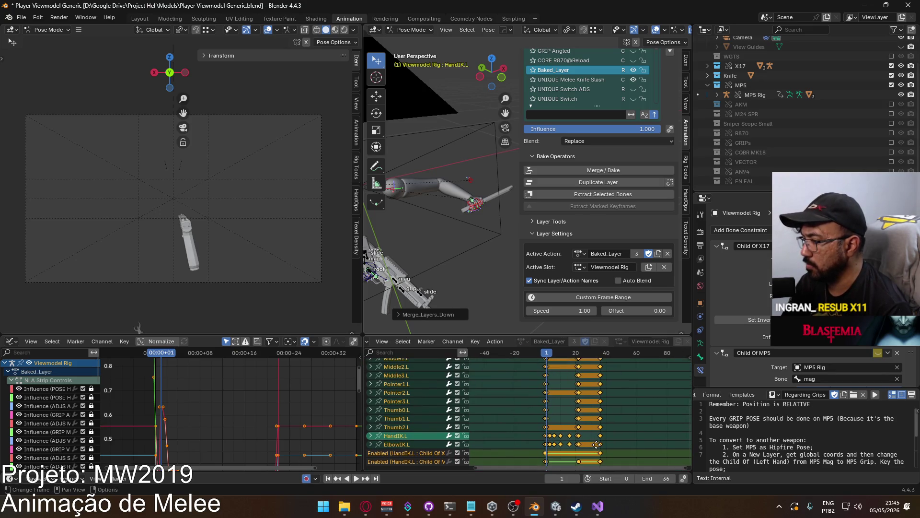
{"action": "scroll", "coordinate": [614, 380], "scroll_direction": "left", "scroll_amount": 2, "text": "ctrl"}
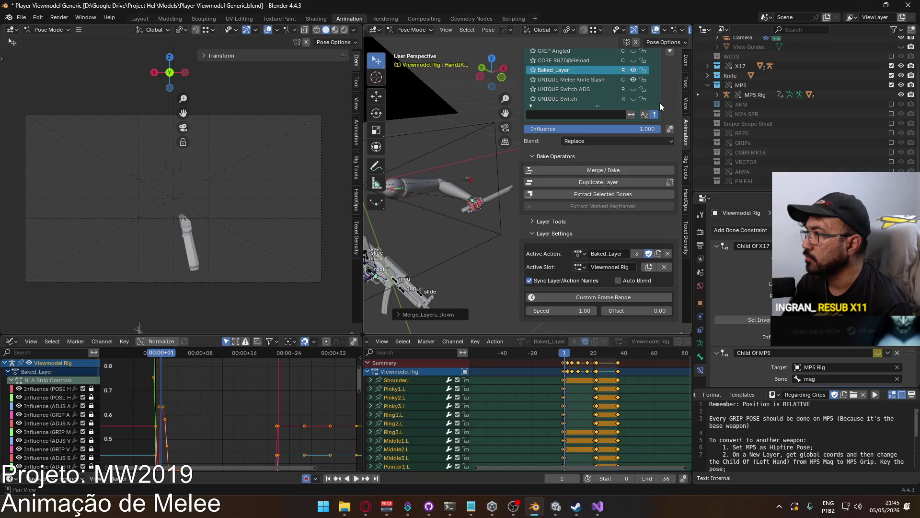
{"action": "left_click", "coordinate": [584, 80]}
{"action": "middle_click_drag", "start_coordinate": [439, 180], "coordinate": [451, 259], "text": "shift"}
{"action": "scroll", "coordinate": [659, 178], "scroll_direction": "up", "scroll_amount": 4}
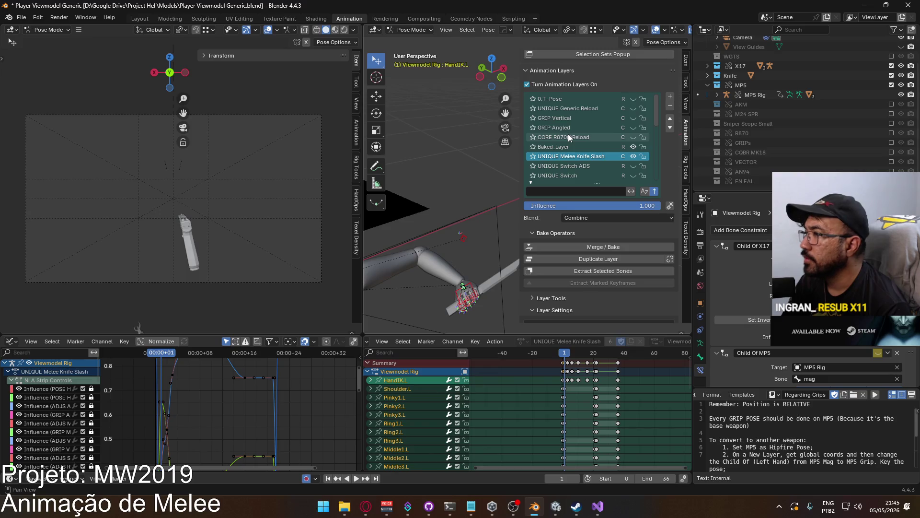
{"action": "left_click", "coordinate": [670, 105]}
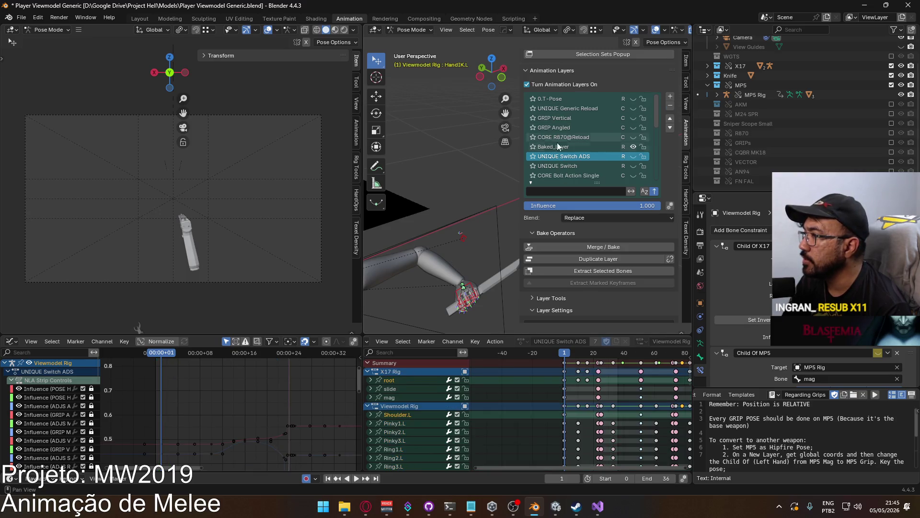
Rename Baked_Layer to UNIQUE Motion Slash, save, and deselect all keyframes.
{"action": "left_click", "coordinate": [558, 146]}
{"action": "left_click", "coordinate": [594, 217]}
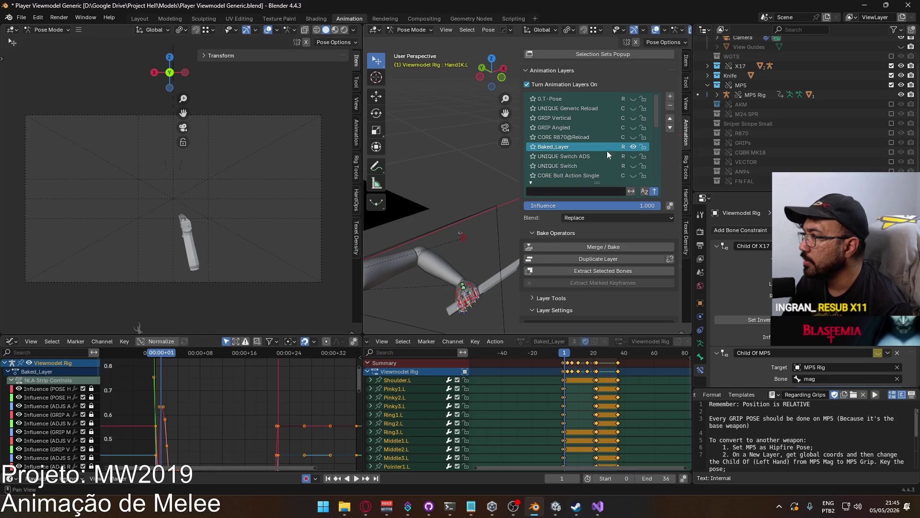
{"action": "double_click", "coordinate": [556, 146]}
{"action": "key", "text": "Return"}
{"action": "key", "text": "ctrl+s"}
{"action": "left_click", "coordinate": [21, 18]}
{"action": "left_click", "coordinate": [34, 56]}
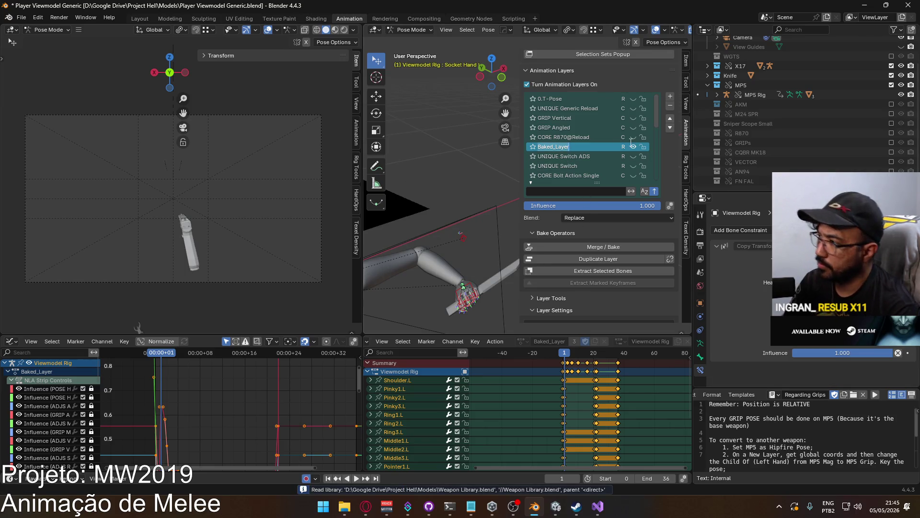
{"action": "type", "text": "UNIQUE"}
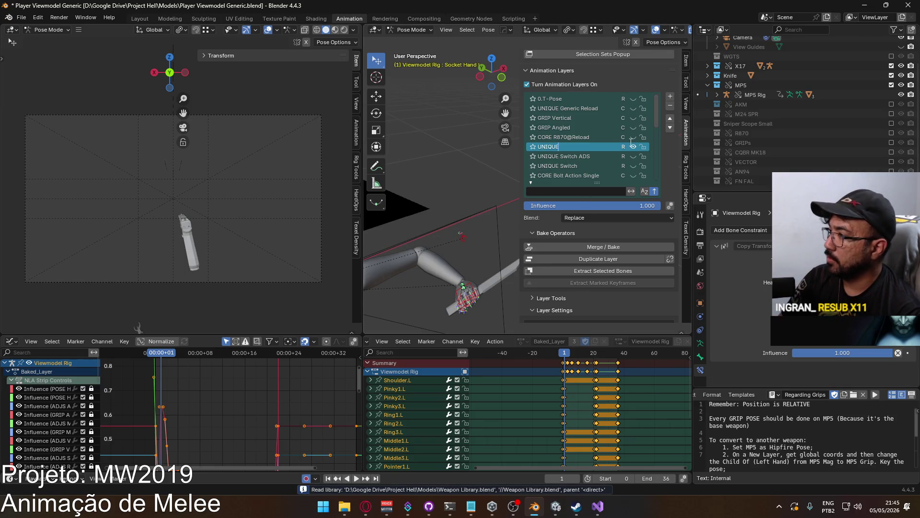
{"action": "type", "text": " Motion Slash"}
{"action": "key", "text": "Return"}
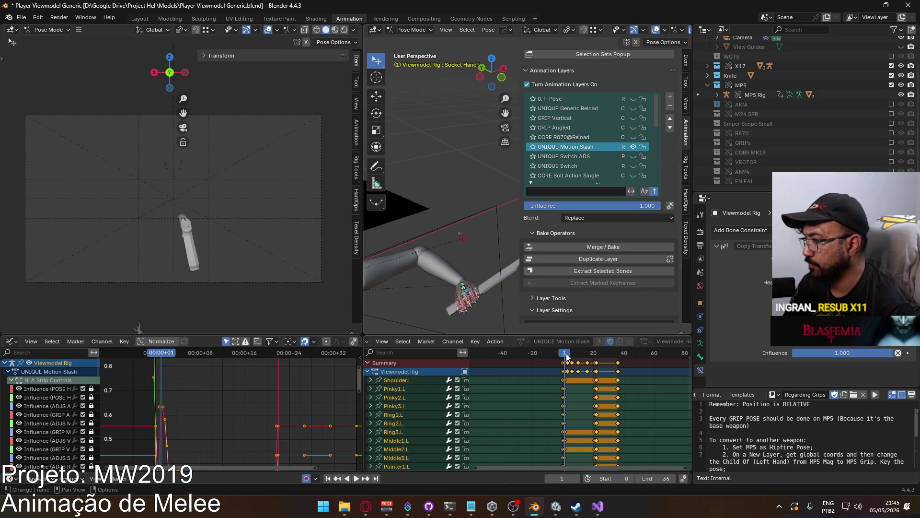
{"action": "left_click", "coordinate": [565, 364]}
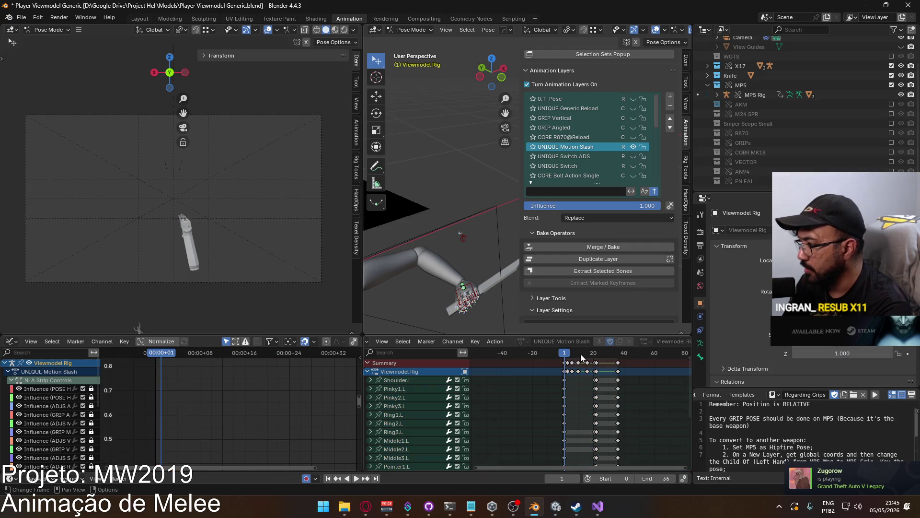
Select and delete the frame-36 keyframes of UNIQUE Motion Slash.
{"action": "left_click", "coordinate": [599, 363]}
{"action": "left_click", "coordinate": [599, 363], "text": "shift"}
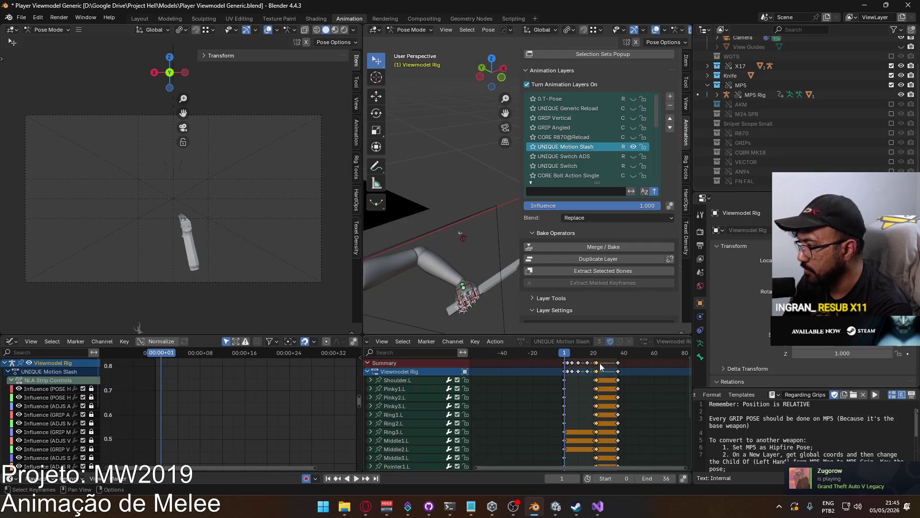
{"action": "scroll", "coordinate": [630, 379], "scroll_direction": "up", "scroll_amount": 3}
{"action": "scroll", "coordinate": [631, 379], "scroll_direction": "up", "scroll_amount": 1}
{"action": "key", "text": "Delete"}
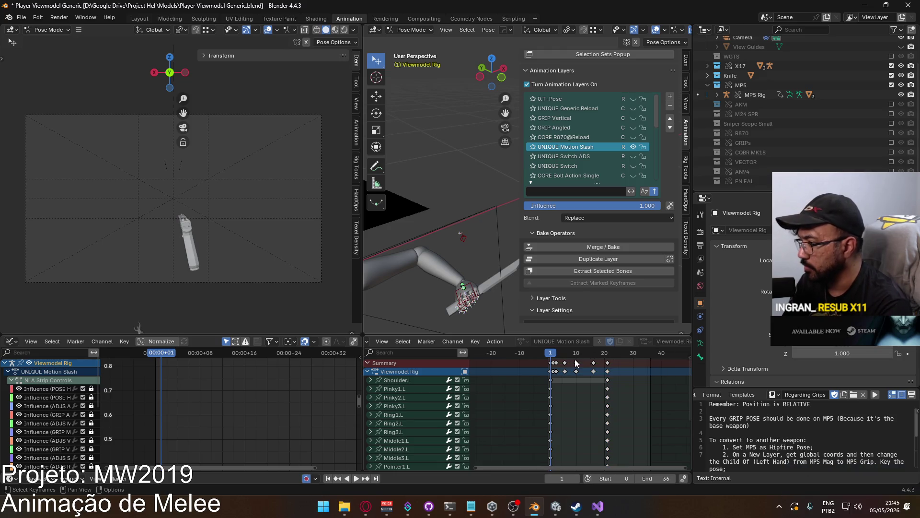
Play the shortened slash animation twice, stopping before the slash starts.
{"action": "key", "text": "space"}
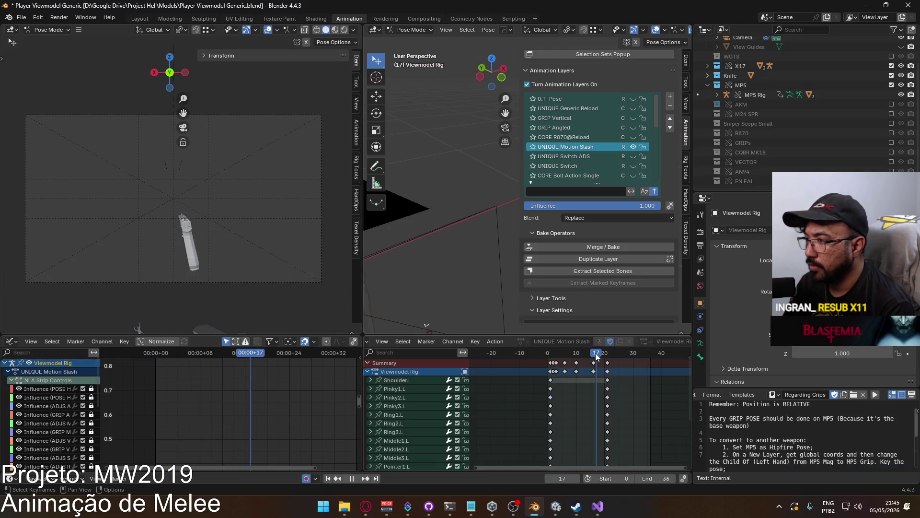
{"action": "key", "text": "space"}
{"action": "scroll", "coordinate": [312, 268], "scroll_direction": "down", "scroll_amount": 3}
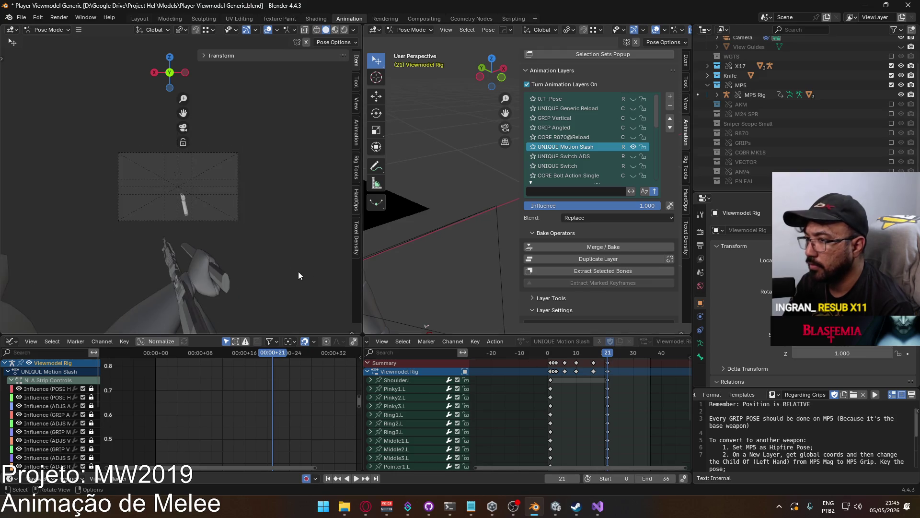
{"action": "key", "text": "space"}
{"action": "left_click", "coordinate": [543, 353]}
{"action": "key", "text": "space"}
{"action": "scroll", "coordinate": [263, 184], "scroll_direction": "up", "scroll_amount": 5}
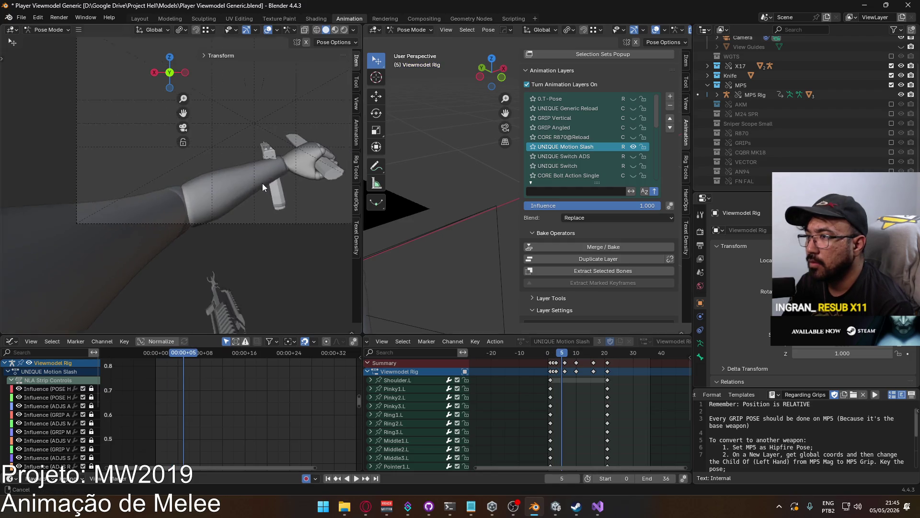
{"action": "scroll", "coordinate": [263, 183], "scroll_direction": "down", "scroll_amount": 3}
Play and scrub the slash from frame 1 to 21, then make POSE Hipfire Primary active.
{"action": "left_click", "coordinate": [551, 356]}
{"action": "key", "text": "space"}
{"action": "mouse_move", "coordinate": [557, 355]}
{"action": "left_mouse_down"}
{"action": "mouse_move", "coordinate": [608, 360]}
{"action": "mouse_move", "coordinate": [549, 356]}
{"action": "left_mouse_up"}
{"action": "key", "text": "space"}
{"action": "mouse_move", "coordinate": [449, 231]}
{"action": "middle_mouse_down"}
{"action": "mouse_move", "coordinate": [460, 242]}
{"action": "mouse_move", "coordinate": [482, 217]}
{"action": "mouse_move", "coordinate": [413, 218]}
{"action": "mouse_move", "coordinate": [503, 201]}
{"action": "mouse_move", "coordinate": [599, 153]}
{"action": "middle_mouse_up"}
{"action": "left_click_drag", "start_coordinate": [654, 121], "coordinate": [658, 184]}
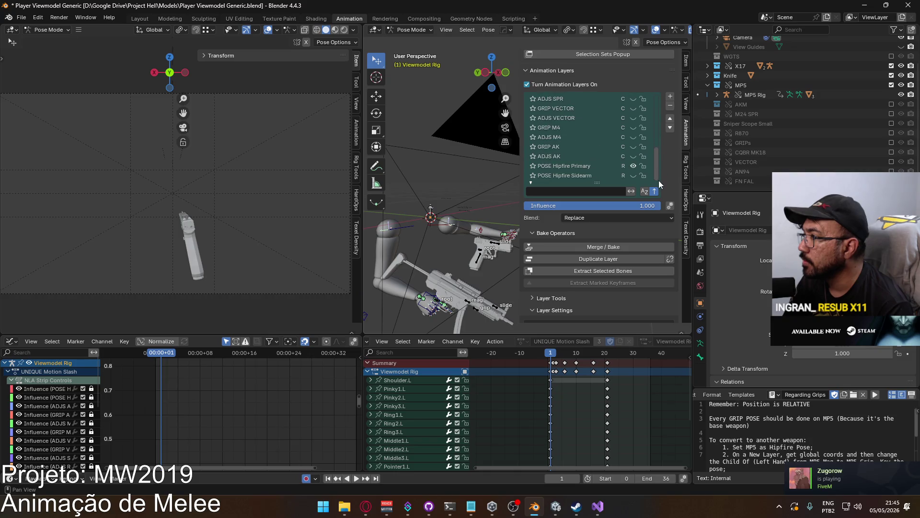
{"action": "left_click", "coordinate": [572, 167]}
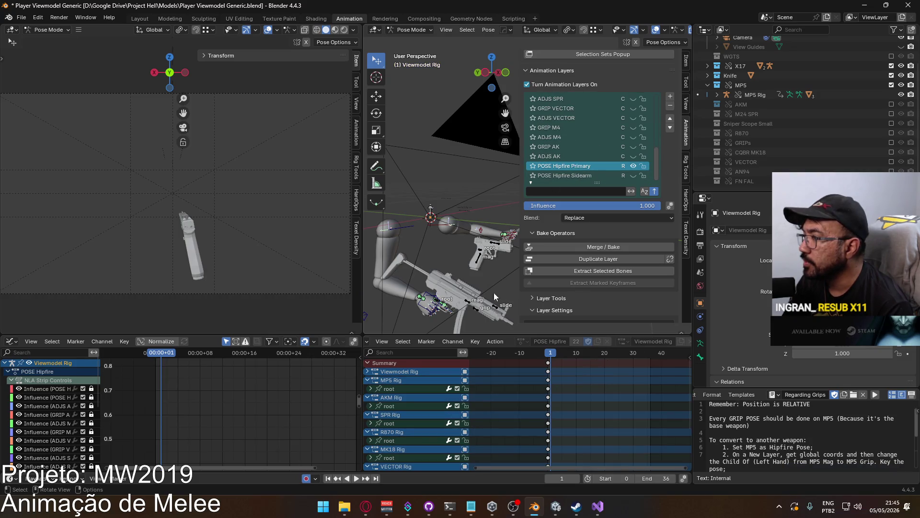
Make the MP5 Rig the active object on its root channel.
{"action": "left_click", "coordinate": [469, 300]}
{"action": "left_click", "coordinate": [410, 31]}
{"action": "left_click", "coordinate": [412, 41]}
{"action": "left_click", "coordinate": [473, 290]}
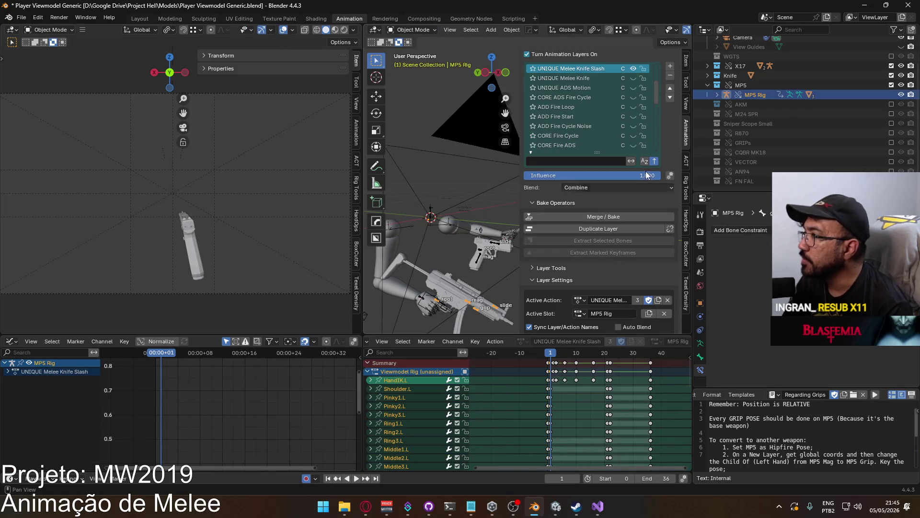
{"action": "scroll", "coordinate": [637, 111], "scroll_direction": "up", "scroll_amount": 2}
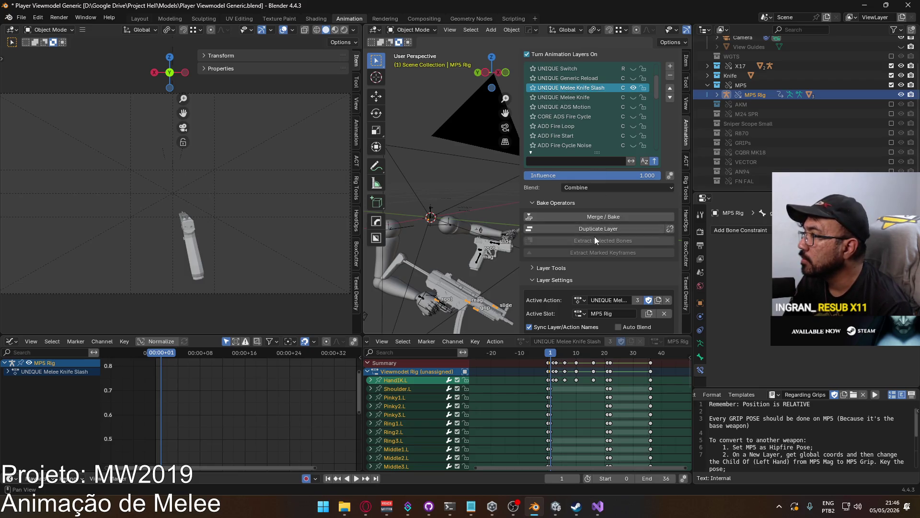
Delete the MP5 Rig's frame-2 keys, select all, and paste the slash keyframes from frame 1.
{"action": "middle_click_drag", "start_coordinate": [566, 384], "coordinate": [542, 381]}
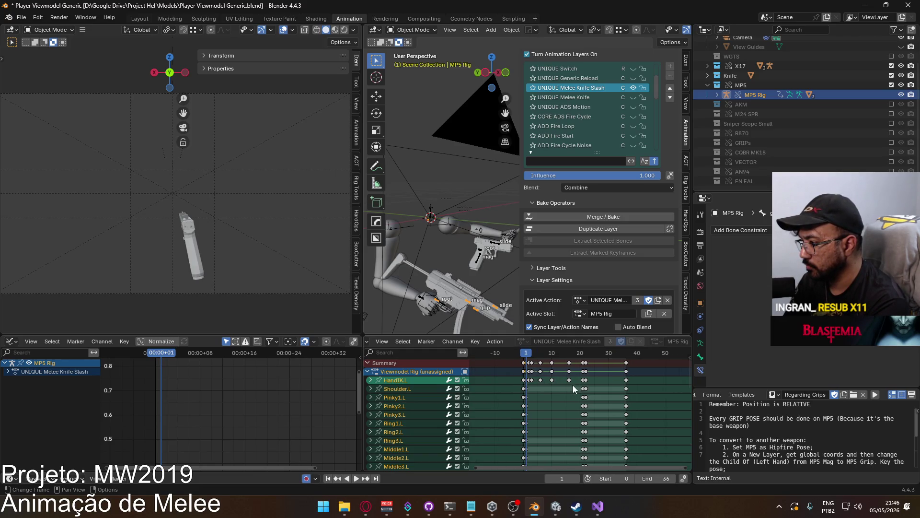
{"action": "left_click_drag", "start_coordinate": [571, 384], "coordinate": [529, 359]}
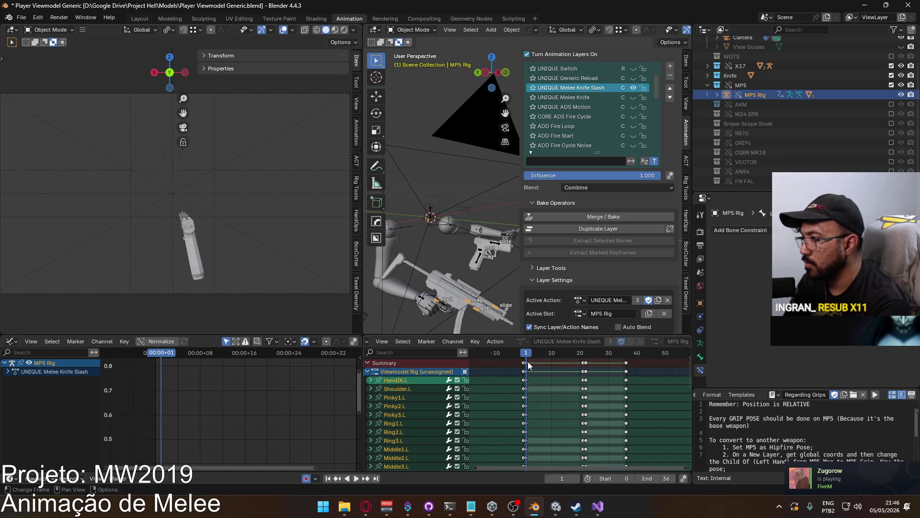
{"action": "key", "text": "Delete"}
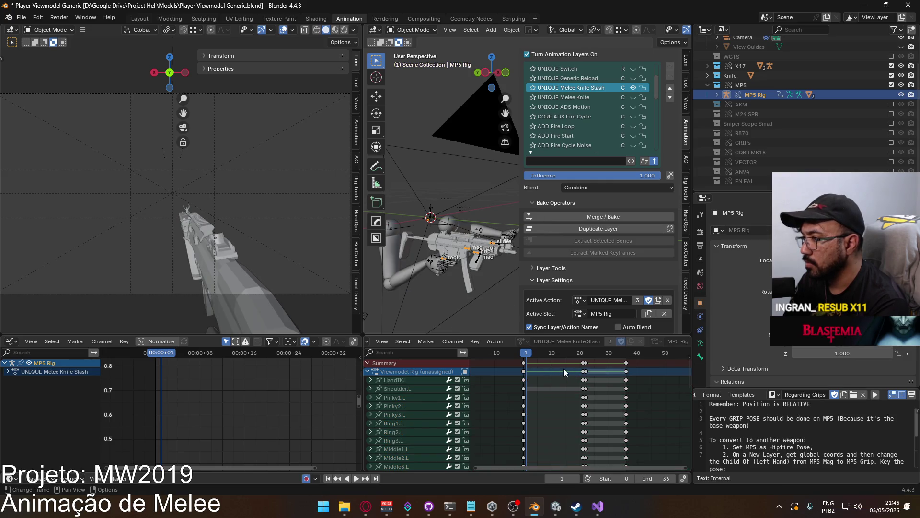
{"action": "key", "text": "space"}
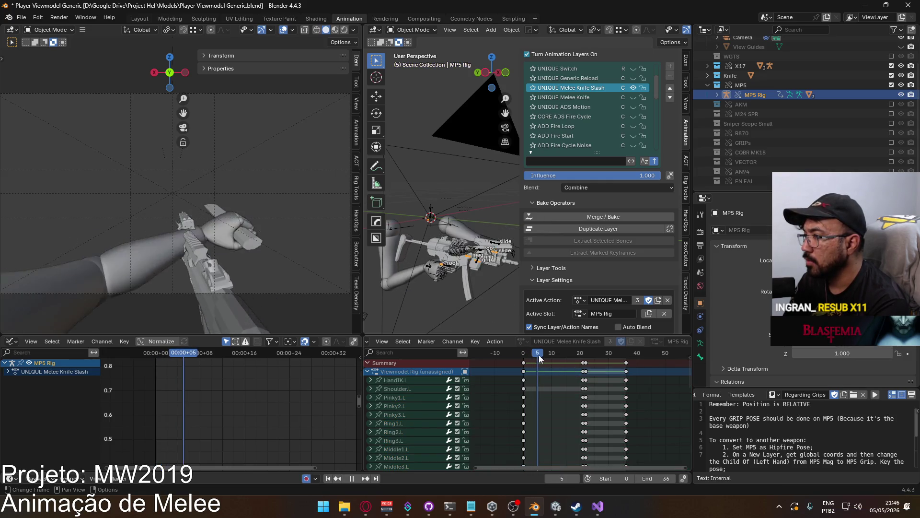
{"action": "mouse_move", "coordinate": [545, 355]}
{"action": "left_mouse_down"}
{"action": "mouse_move", "coordinate": [580, 358]}
{"action": "mouse_move", "coordinate": [533, 356]}
{"action": "mouse_move", "coordinate": [583, 367]}
{"action": "mouse_move", "coordinate": [521, 355]}
{"action": "mouse_move", "coordinate": [607, 354]}
{"action": "mouse_move", "coordinate": [525, 353]}
{"action": "left_mouse_up"}
{"action": "key", "text": "a"}
{"action": "key", "text": "ctrl+v"}
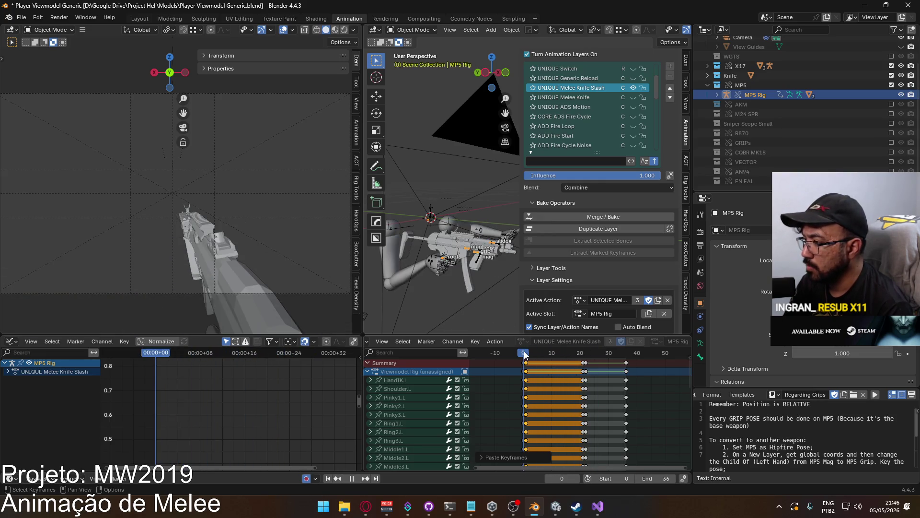
{"action": "scroll", "coordinate": [525, 412], "scroll_direction": "down", "scroll_amount": 10}
{"action": "key", "text": "Escape"}
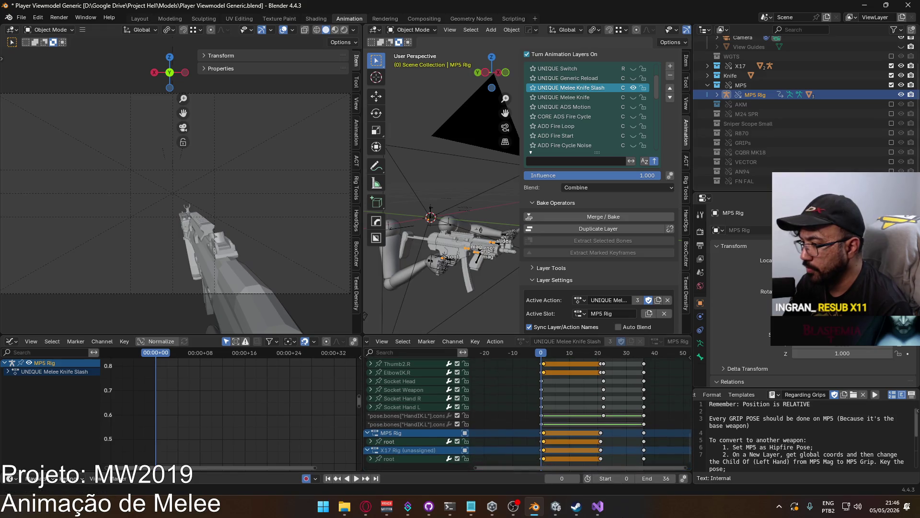
{"action": "left_click_drag", "start_coordinate": [650, 418], "coordinate": [516, 426]}
{"action": "key", "text": "Delete"}
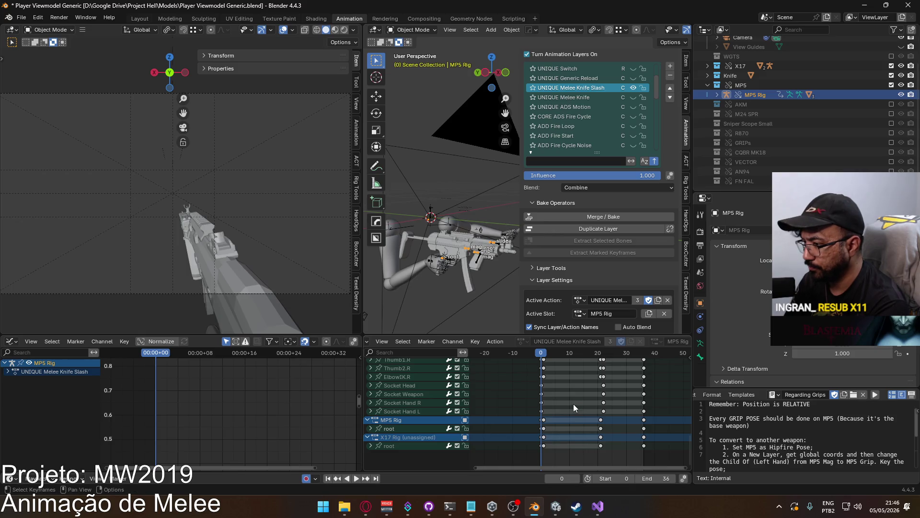
{"action": "mouse_move", "coordinate": [610, 401]}
{"action": "middle_mouse_down"}
{"action": "mouse_move", "coordinate": [600, 409]}
{"action": "mouse_move", "coordinate": [583, 383]}
{"action": "middle_mouse_up"}
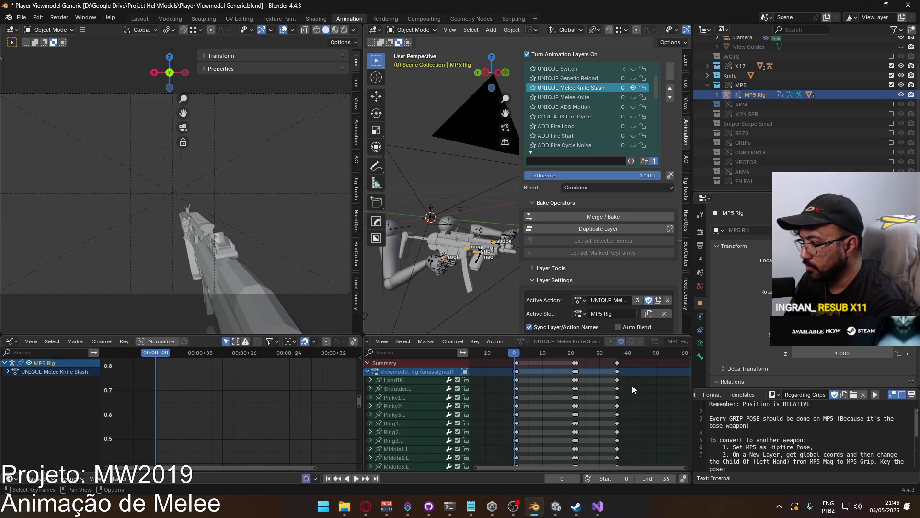
{"action": "left_click_drag", "start_coordinate": [666, 386], "coordinate": [518, 362]}
{"action": "key", "text": "Delete"}
{"action": "scroll", "coordinate": [551, 412], "scroll_direction": "down", "scroll_amount": 10}
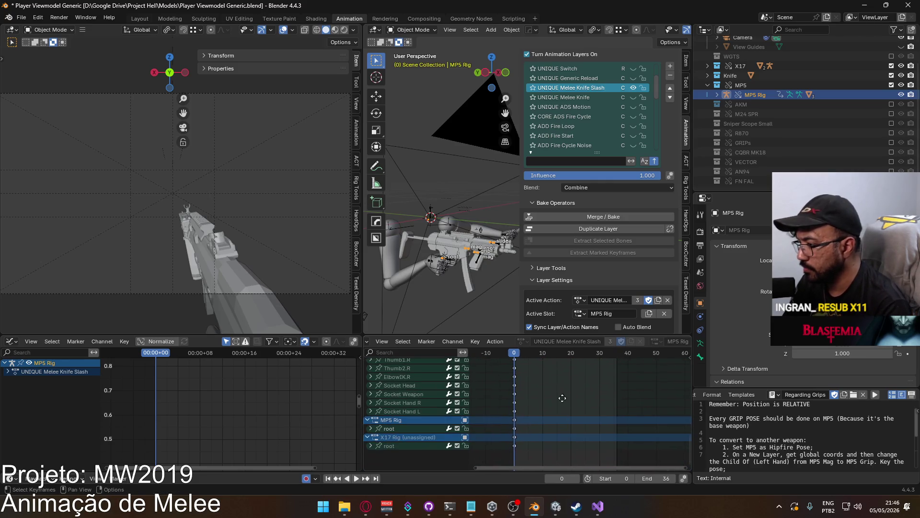
{"action": "key", "text": "ctrl+z"}
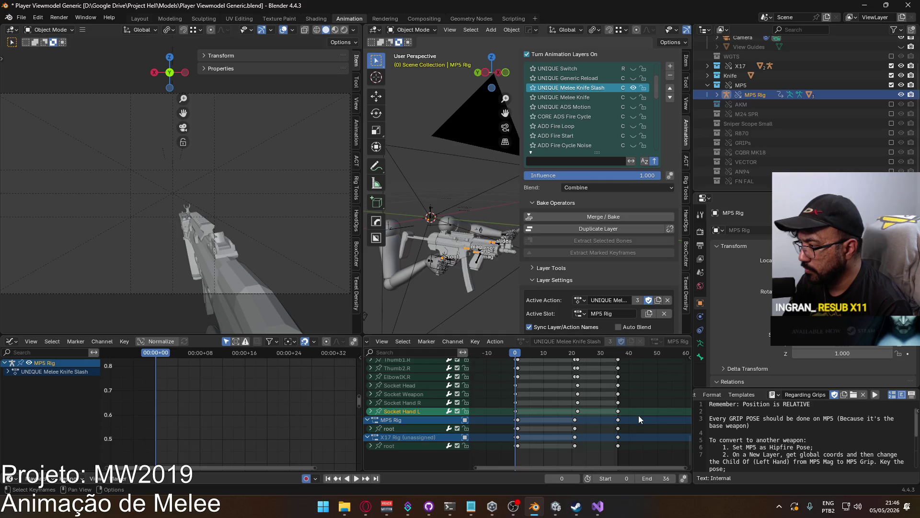
{"action": "key", "text": "ctrl+z"}
{"action": "key", "text": "Home"}
{"action": "left_click_drag", "start_coordinate": [615, 369], "coordinate": [586, 375]}
{"action": "left_click_drag", "start_coordinate": [508, 384], "coordinate": [556, 383]}
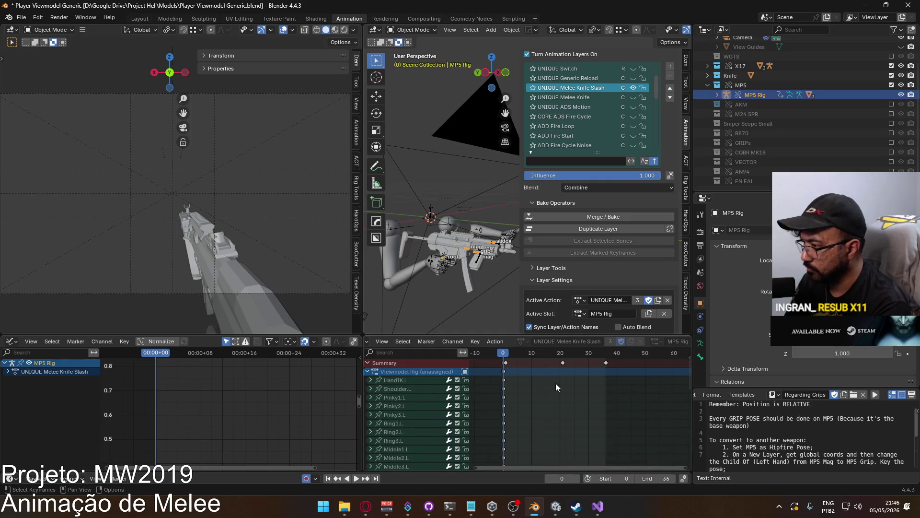
{"action": "scroll", "coordinate": [556, 384], "scroll_direction": "down", "scroll_amount": 10}
{"action": "key", "text": "space"}
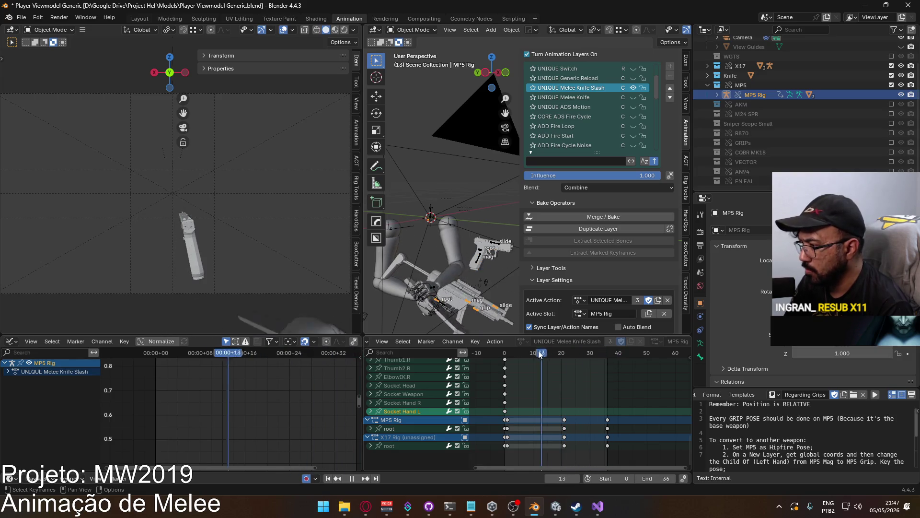
{"action": "left_click", "coordinate": [504, 355]}
{"action": "left_click_drag", "start_coordinate": [507, 355], "coordinate": [565, 354]}
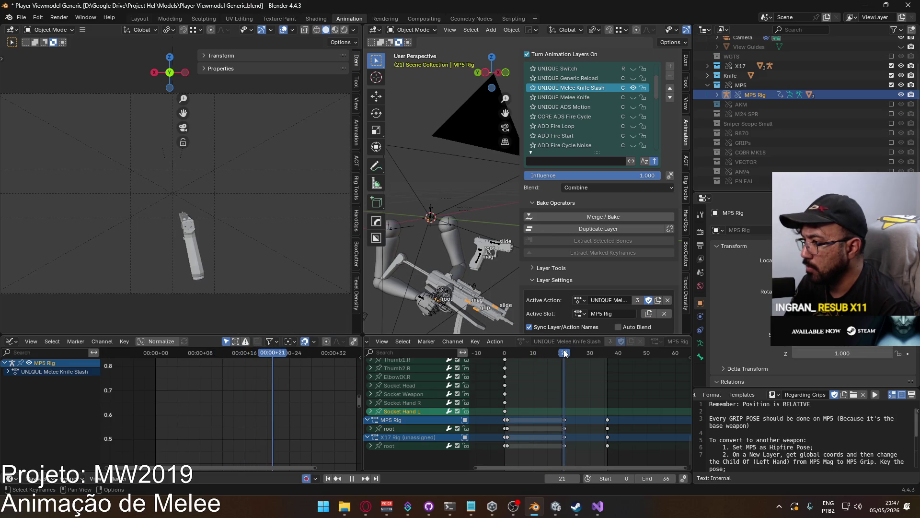
{"action": "key", "text": "shift+Left"}
{"action": "key", "text": "a"}
{"action": "scroll", "coordinate": [615, 373], "scroll_direction": "up", "scroll_amount": 10}
{"action": "left_click", "coordinate": [616, 386]}
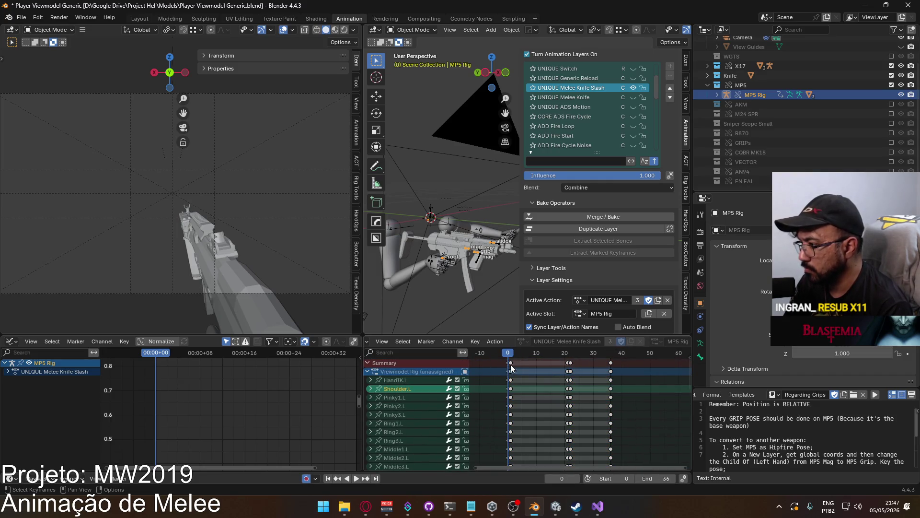
{"action": "key", "text": "b"}
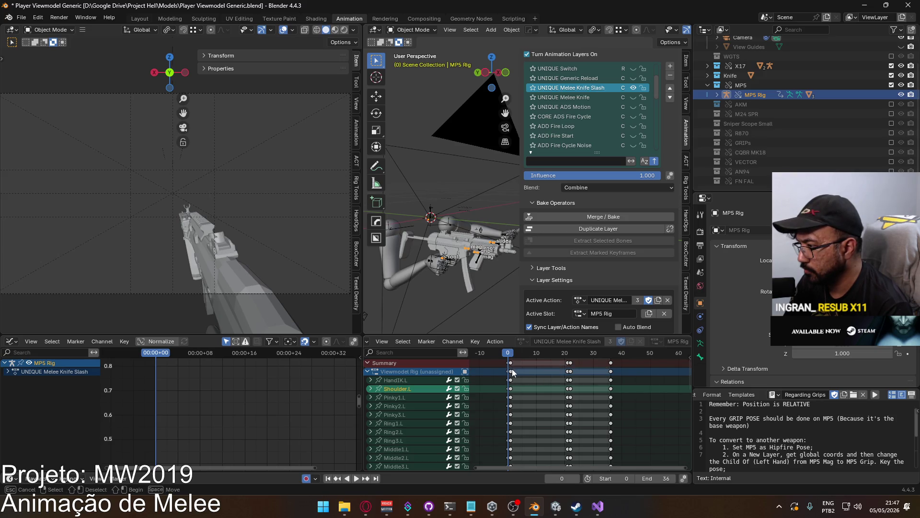
{"action": "mouse_move", "coordinate": [569, 376]}
{"action": "left_mouse_down"}
{"action": "mouse_move", "coordinate": [515, 374]}
{"action": "mouse_move", "coordinate": [614, 369]}
{"action": "left_mouse_up"}
{"action": "left_click", "coordinate": [593, 378]}
{"action": "mouse_move", "coordinate": [594, 377]}
{"action": "middle_mouse_down"}
{"action": "mouse_move", "coordinate": [530, 429]}
{"action": "mouse_move", "coordinate": [548, 409]}
{"action": "middle_mouse_up"}
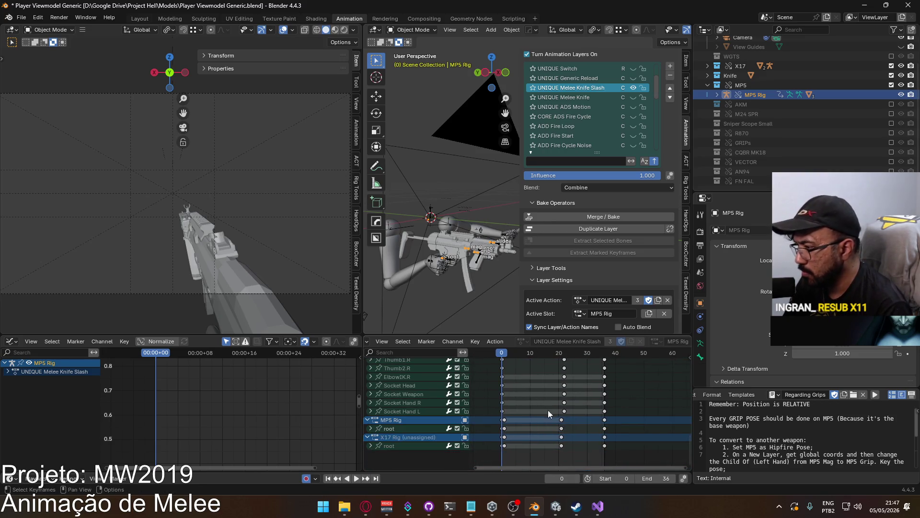
{"action": "key", "text": "space"}
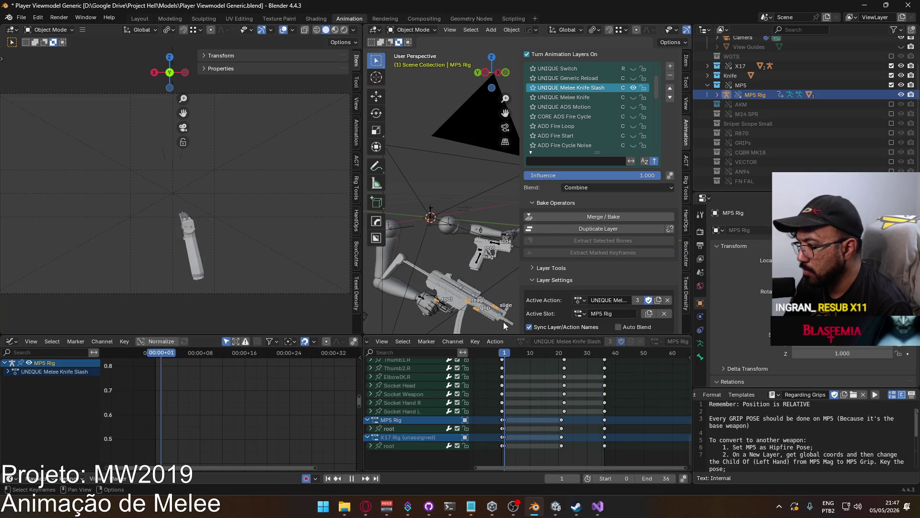
{"action": "key", "text": "Escape"}
{"action": "mouse_move", "coordinate": [556, 372]}
{"action": "middle_mouse_down"}
{"action": "mouse_move", "coordinate": [560, 458]}
{"action": "mouse_move", "coordinate": [550, 394]}
{"action": "mouse_move", "coordinate": [546, 465]}
{"action": "middle_mouse_up"}
{"action": "scroll", "coordinate": [599, 94], "scroll_direction": "up", "scroll_amount": 4}
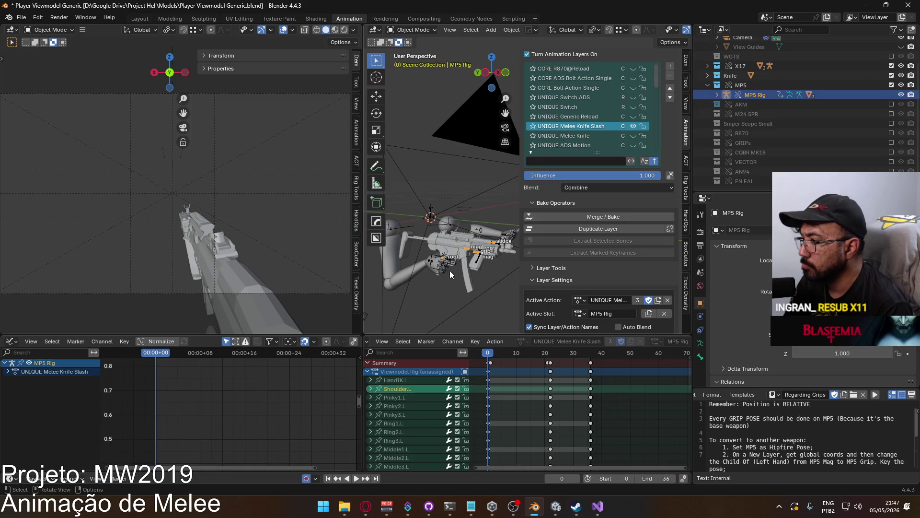
{"action": "mouse_move", "coordinate": [542, 390]}
{"action": "middle_mouse_down"}
{"action": "mouse_move", "coordinate": [559, 399]}
{"action": "mouse_move", "coordinate": [548, 451]}
{"action": "middle_mouse_up"}
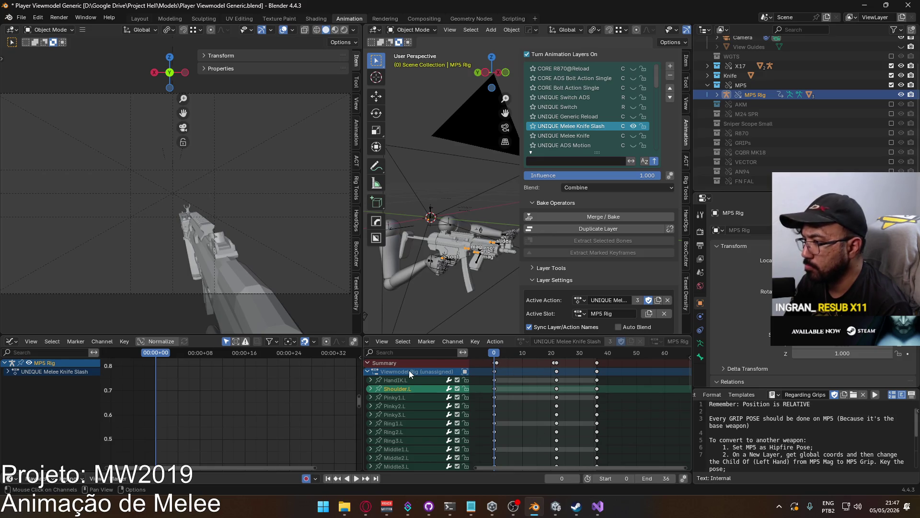
Add Anim_Layer to the Viewmodel Rig, search actions for 'slash', then reselect the MP5 Rig.
{"action": "left_click", "coordinate": [425, 253]}
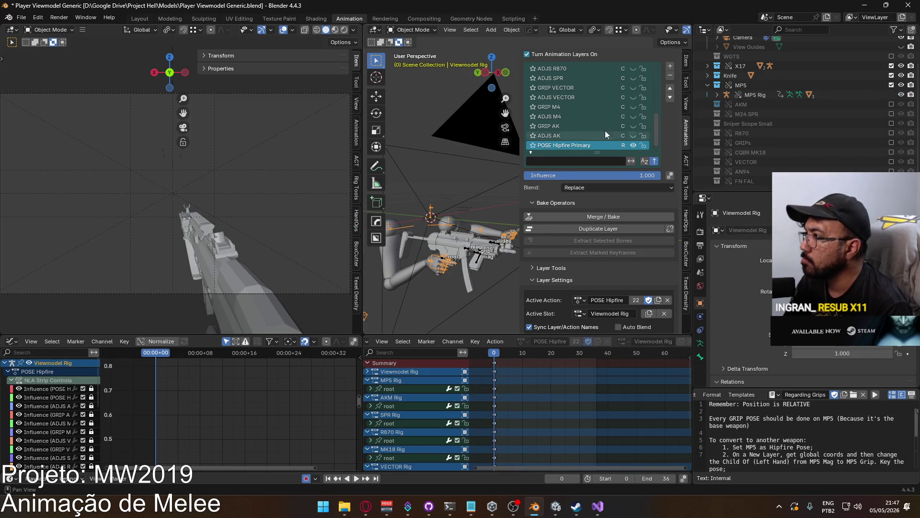
{"action": "left_click_drag", "start_coordinate": [657, 116], "coordinate": [654, 54]}
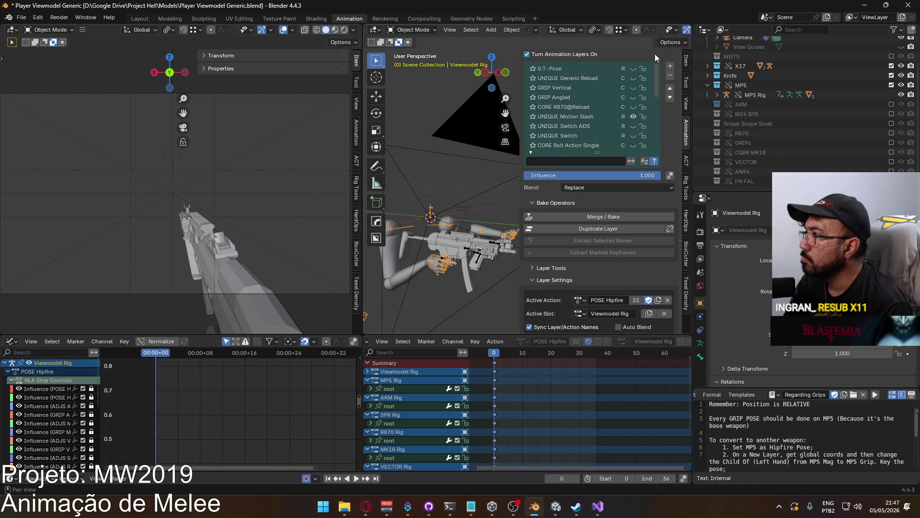
{"action": "mouse_move", "coordinate": [654, 97]}
{"action": "left_mouse_down"}
{"action": "mouse_move", "coordinate": [652, 152]}
{"action": "mouse_move", "coordinate": [652, 93]}
{"action": "left_mouse_up"}
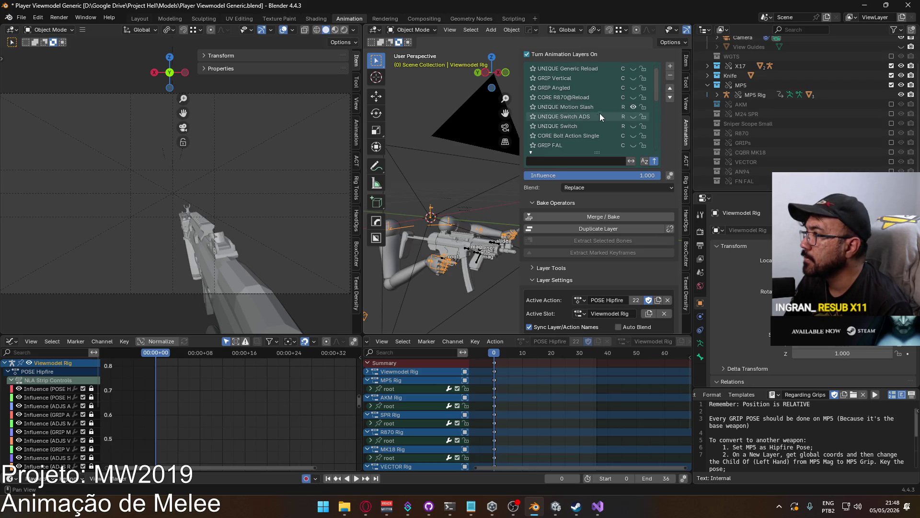
{"action": "left_click", "coordinate": [610, 136]}
{"action": "left_click", "coordinate": [670, 65]}
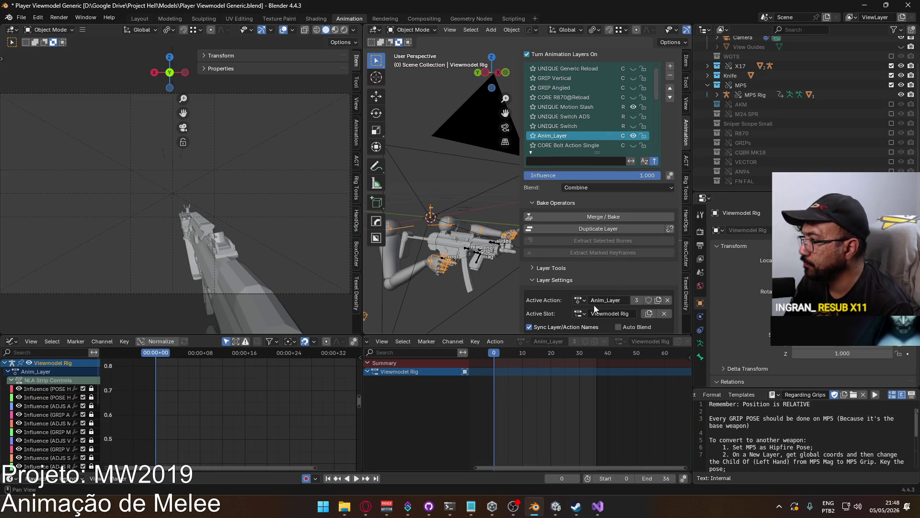
{"action": "left_click", "coordinate": [578, 301]}
{"action": "type", "text": "slash"}
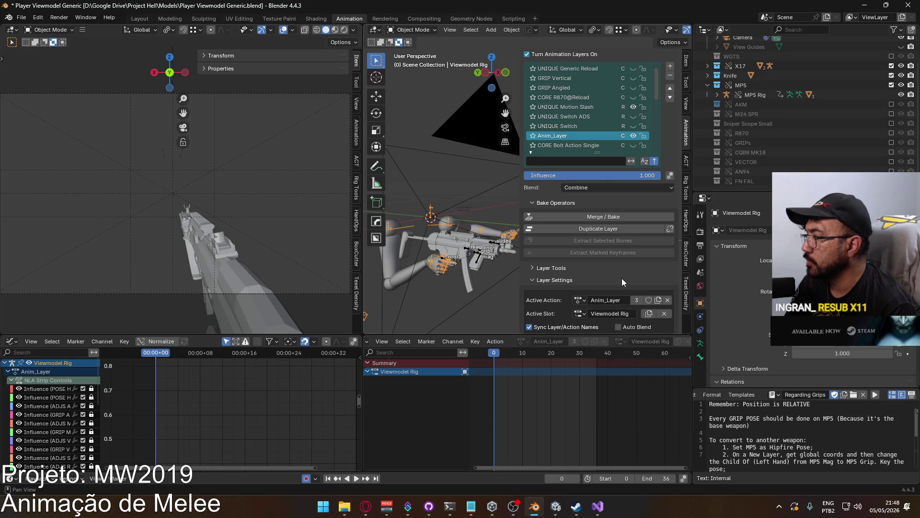
{"action": "left_click", "coordinate": [469, 250]}
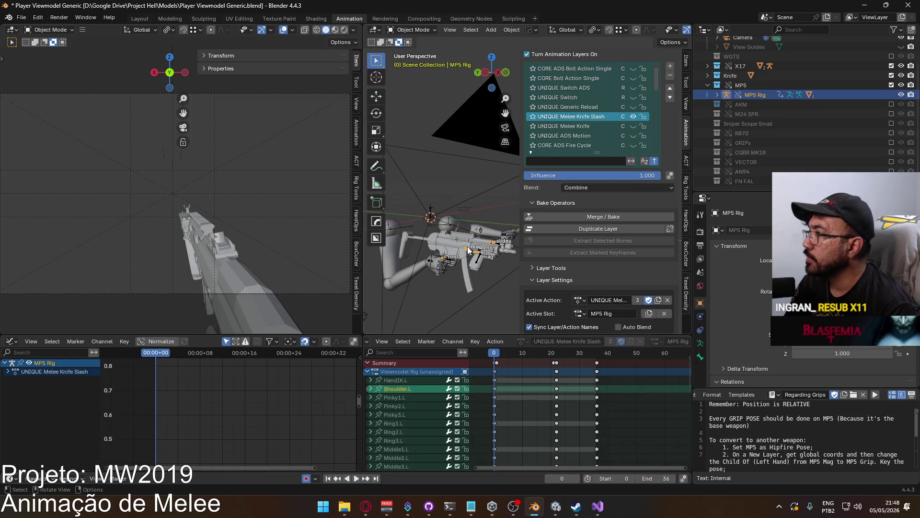
Rename the MP5 Rig's knife slash layer to CORE Melee Knife Slash and move it down twice.
{"action": "left_click", "coordinate": [433, 259]}
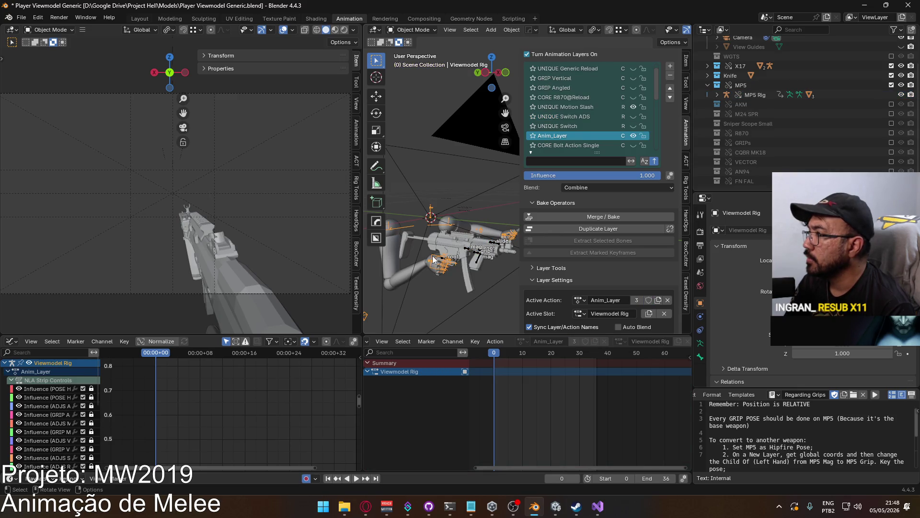
{"action": "left_click", "coordinate": [464, 248]}
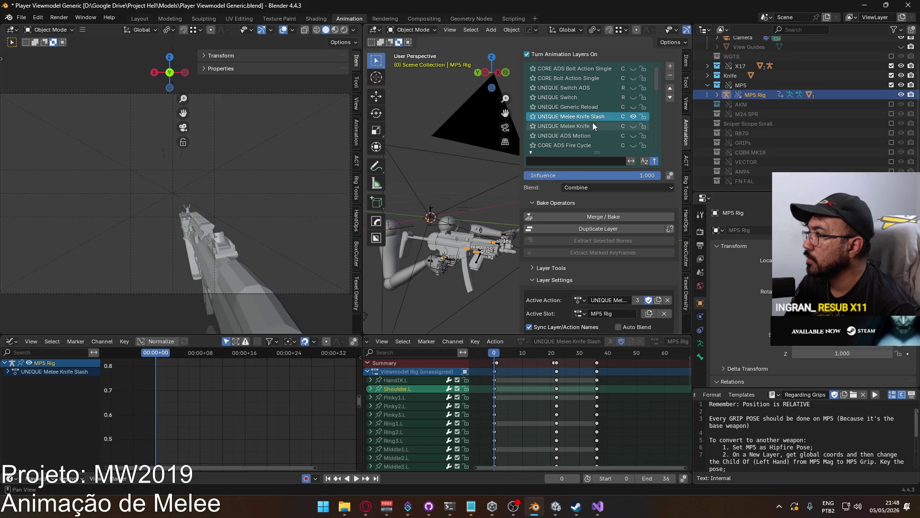
{"action": "double_click", "coordinate": [546, 117]}
{"action": "type", "text": "COR"}
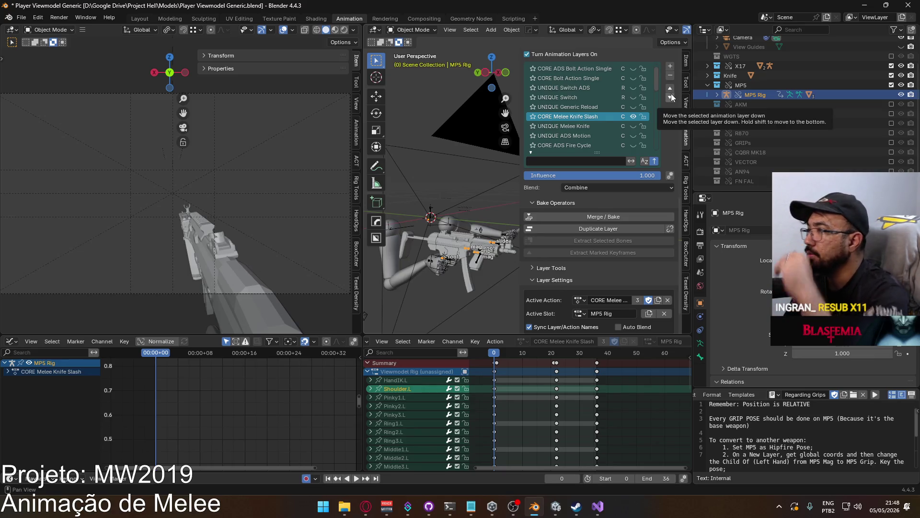
{"action": "left_click", "coordinate": [671, 98]}
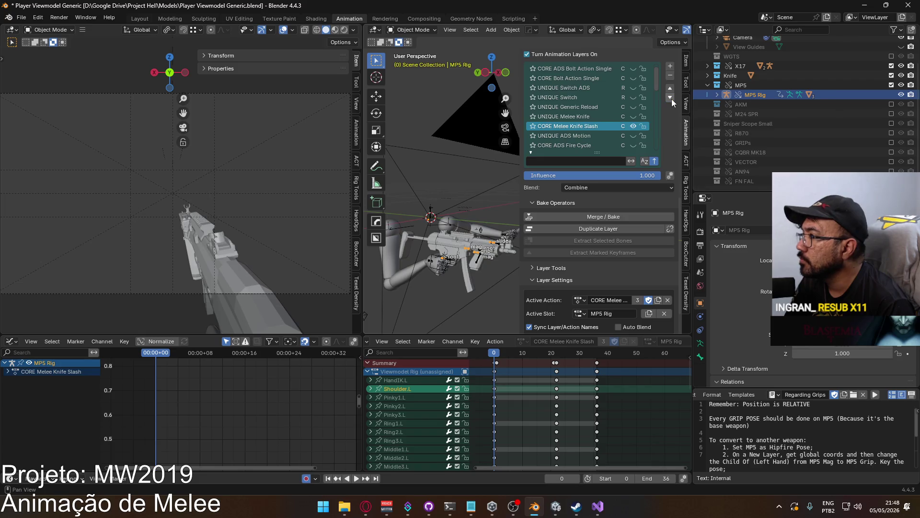
{"action": "left_click", "coordinate": [671, 98]}
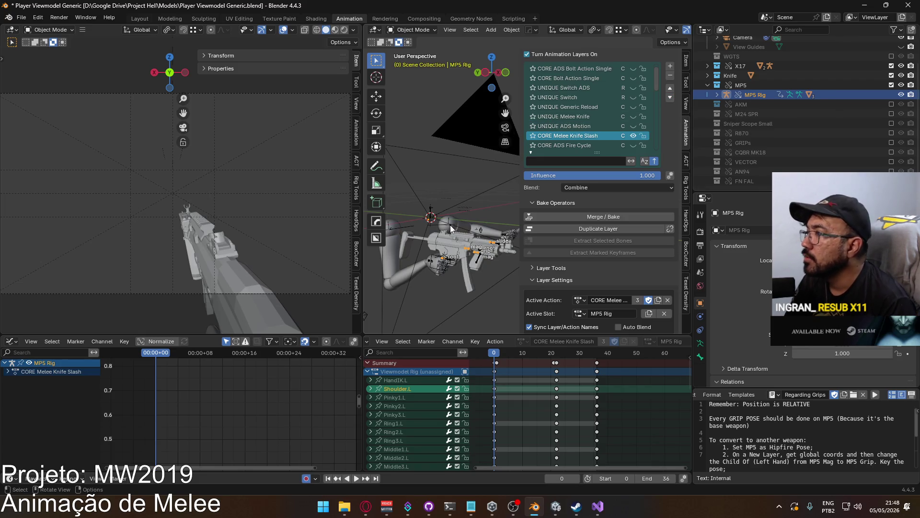
Assign the CORE Melee Knife Slash action to the Viewmodel Rig's Anim_Layer.
{"action": "left_click", "coordinate": [434, 259]}
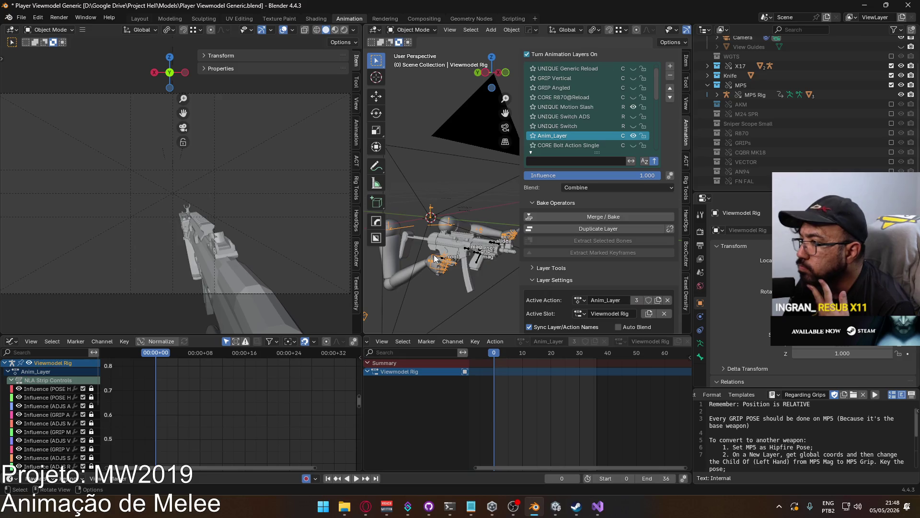
{"action": "left_click", "coordinate": [579, 300]}
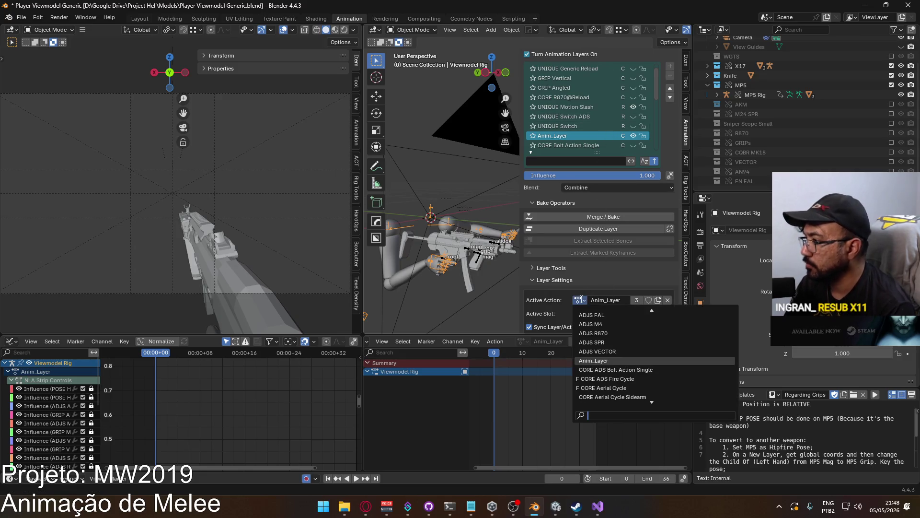
{"action": "type", "text": "mele"}
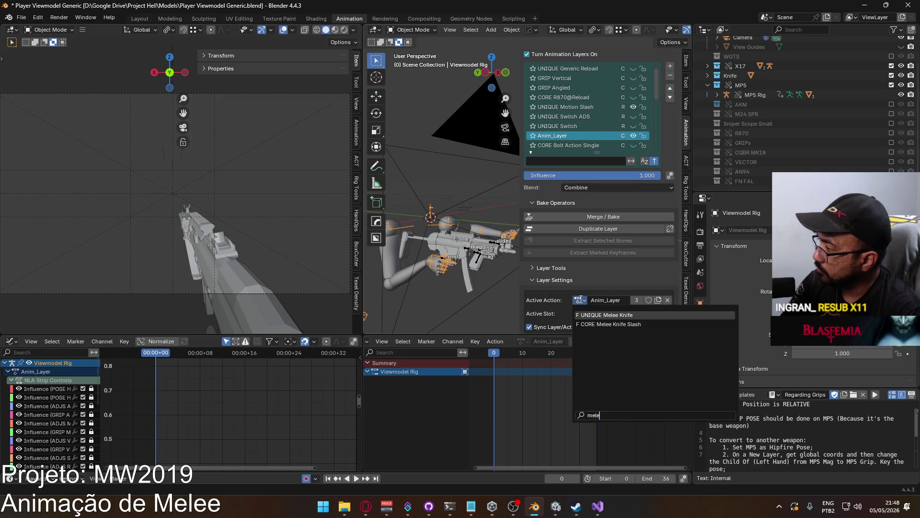
{"action": "left_click", "coordinate": [608, 324]}
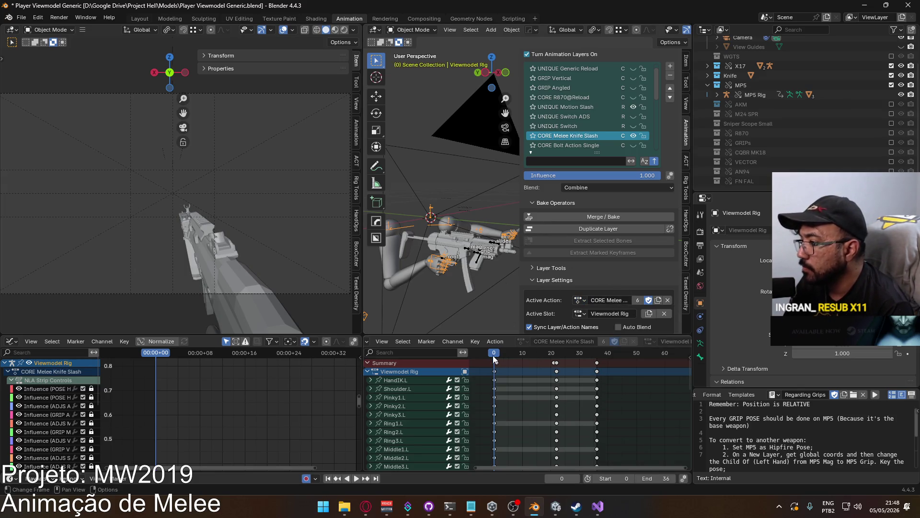
Play and scrub CORE Melee Knife Slash, toggle layers back to it, then enter Pose Mode.
{"action": "key", "text": "space"}
{"action": "left_click_drag", "start_coordinate": [554, 357], "coordinate": [492, 359]}
{"action": "key", "text": "space"}
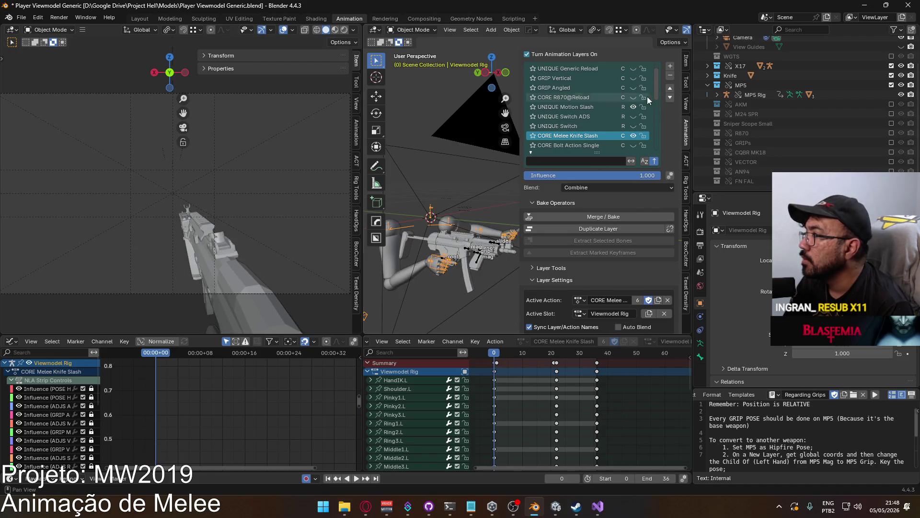
{"action": "left_click", "coordinate": [593, 106]}
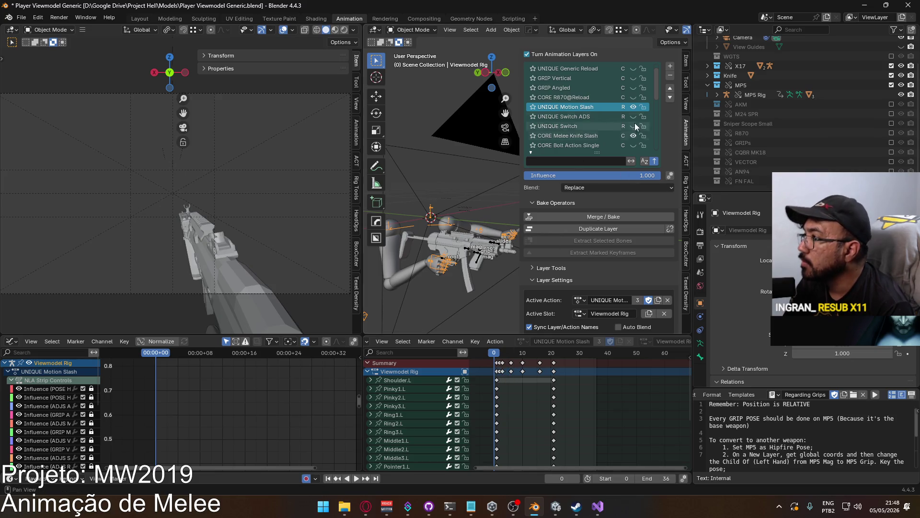
{"action": "left_click", "coordinate": [588, 135]}
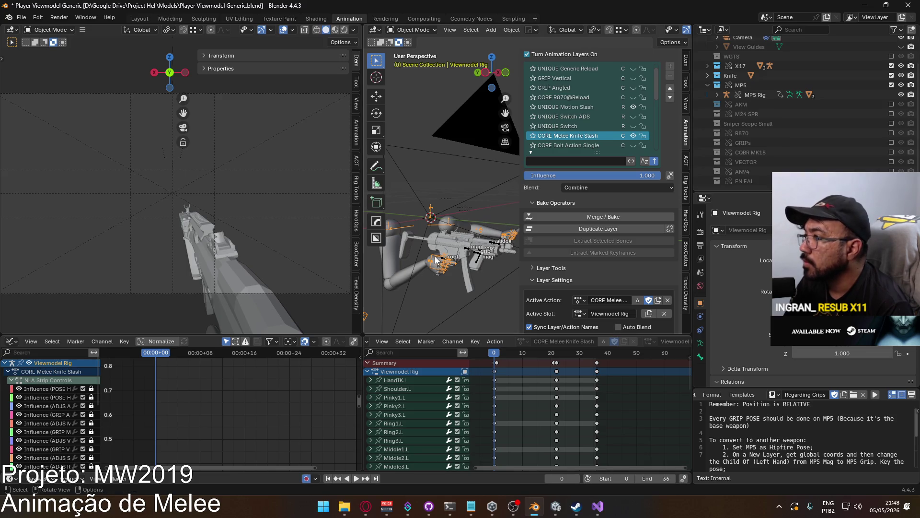
{"action": "left_click", "coordinate": [412, 30]}
{"action": "left_click", "coordinate": [421, 64]}
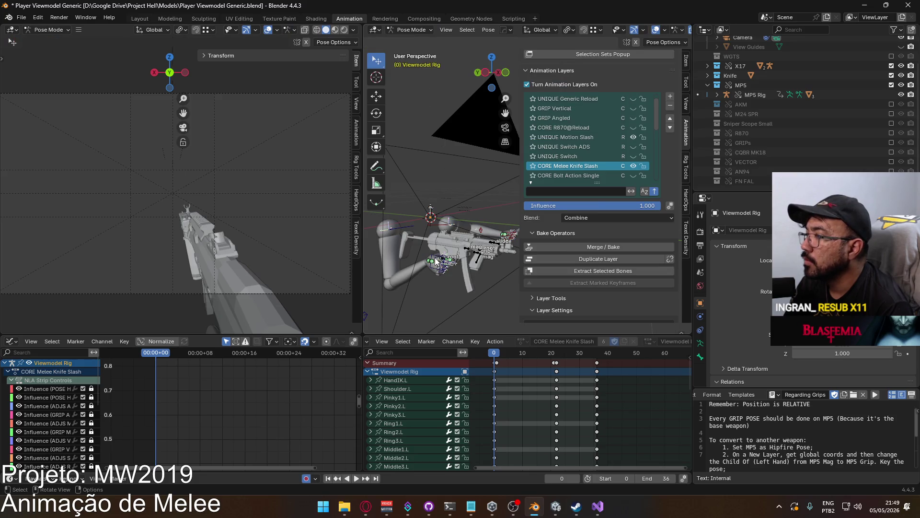
Select the right hand IK bone, frame the arm rig, and reselect the Viewmodel Rig keyframes.
{"action": "left_click", "coordinate": [435, 261]}
{"action": "mouse_move", "coordinate": [468, 301]}
{"action": "middle_mouse_down", "text": "shift"}
{"action": "mouse_move", "coordinate": [487, 185]}
{"action": "mouse_move", "coordinate": [494, 262]}
{"action": "middle_mouse_up", "text": "shift"}
{"action": "scroll", "coordinate": [630, 395], "scroll_direction": "down", "scroll_amount": 10}
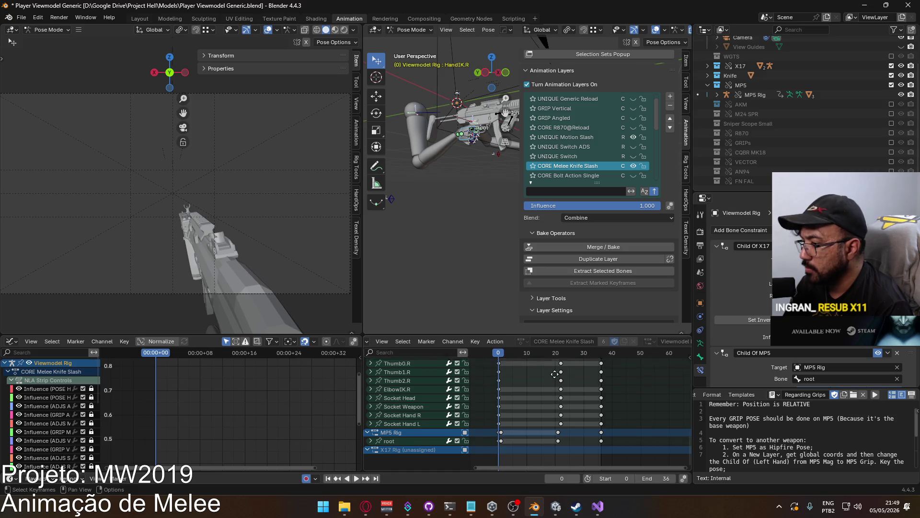
{"action": "scroll", "coordinate": [554, 369], "scroll_direction": "up", "scroll_amount": 8}
{"action": "mouse_move", "coordinate": [438, 240]}
{"action": "middle_mouse_down"}
{"action": "mouse_move", "coordinate": [464, 246]}
{"action": "mouse_move", "coordinate": [431, 225]}
{"action": "middle_mouse_up"}
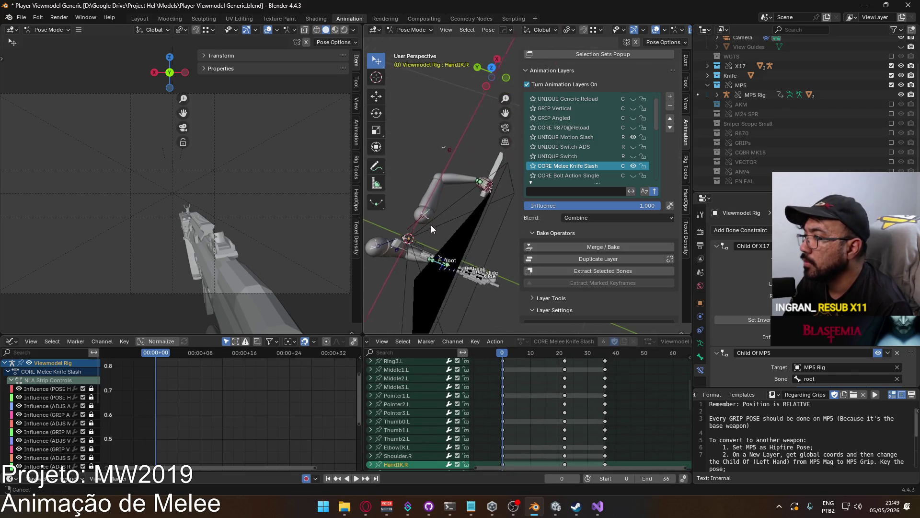
{"action": "scroll", "coordinate": [433, 223], "scroll_direction": "up", "scroll_amount": 3}
{"action": "scroll", "coordinate": [508, 379], "scroll_direction": "up", "scroll_amount": 5}
{"action": "key", "text": "a"}
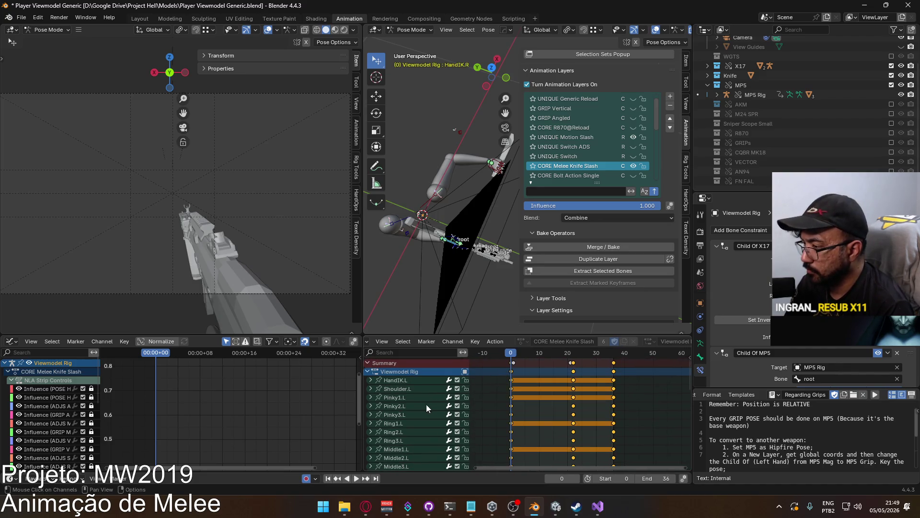
{"action": "key", "text": "a"}
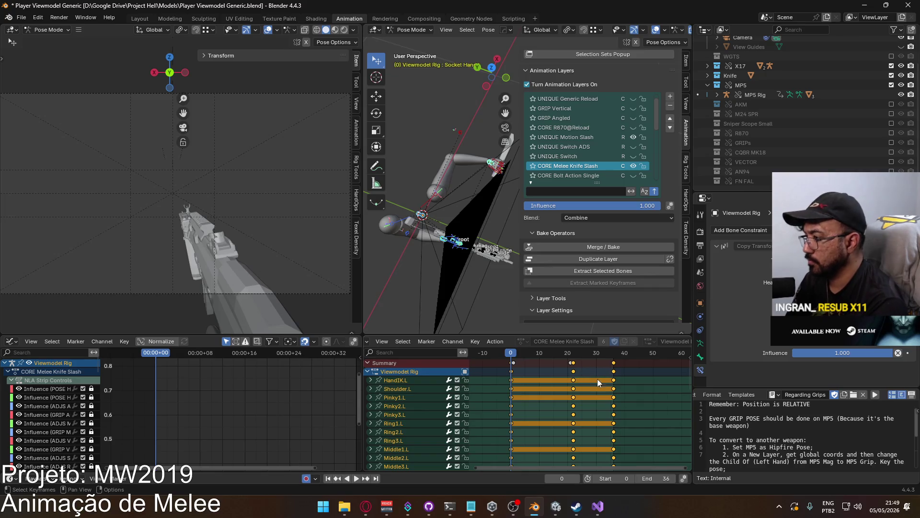
{"action": "left_click", "coordinate": [585, 372]}
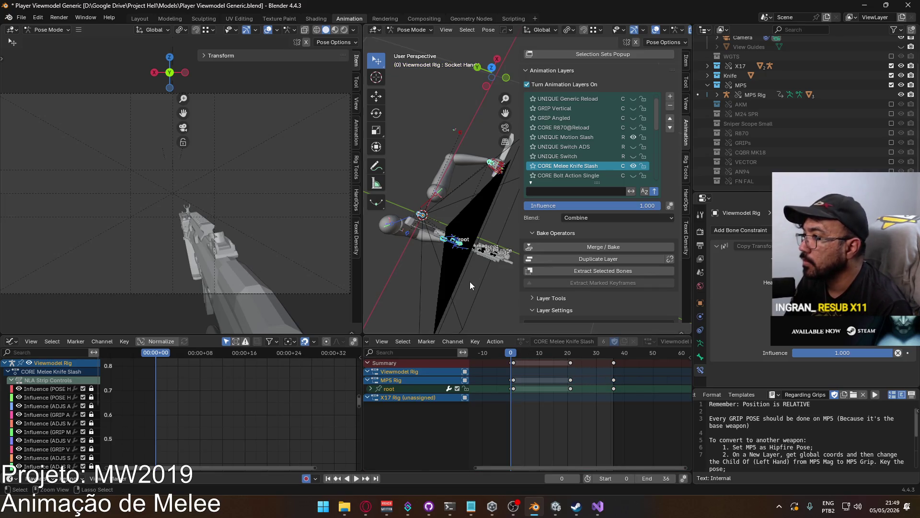
{"action": "key", "text": "a"}
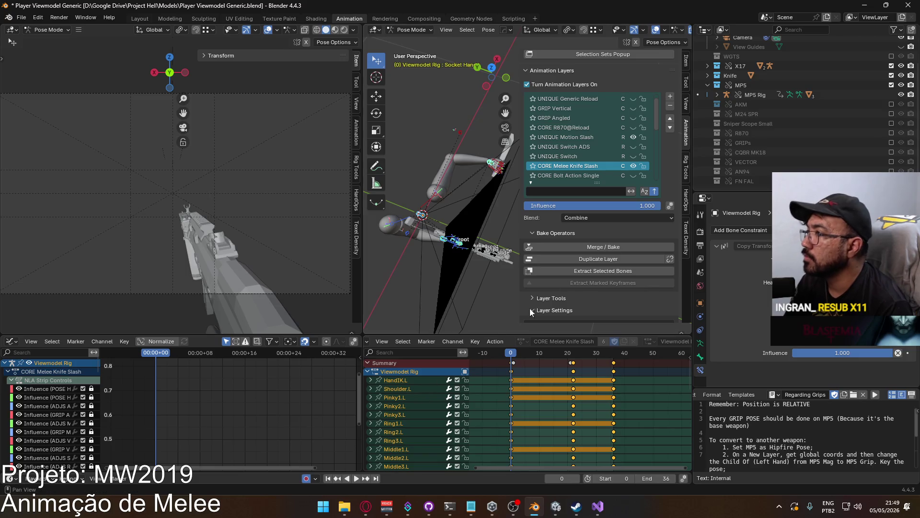
Compare the UNIQUE Motion Slash and CORE Melee Knife Slash layers, leaving UNIQUE Motion Slash active.
{"action": "left_click", "coordinate": [587, 138]}
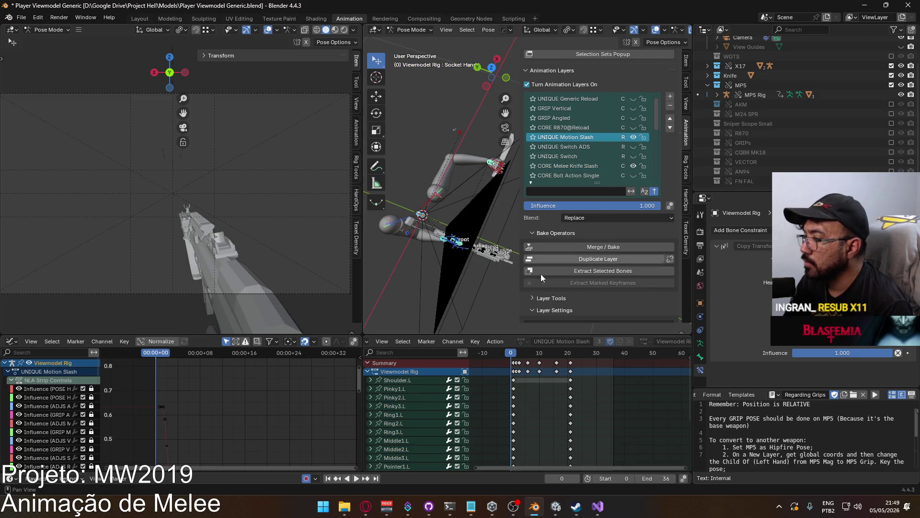
{"action": "scroll", "coordinate": [560, 391], "scroll_direction": "down", "scroll_amount": 5}
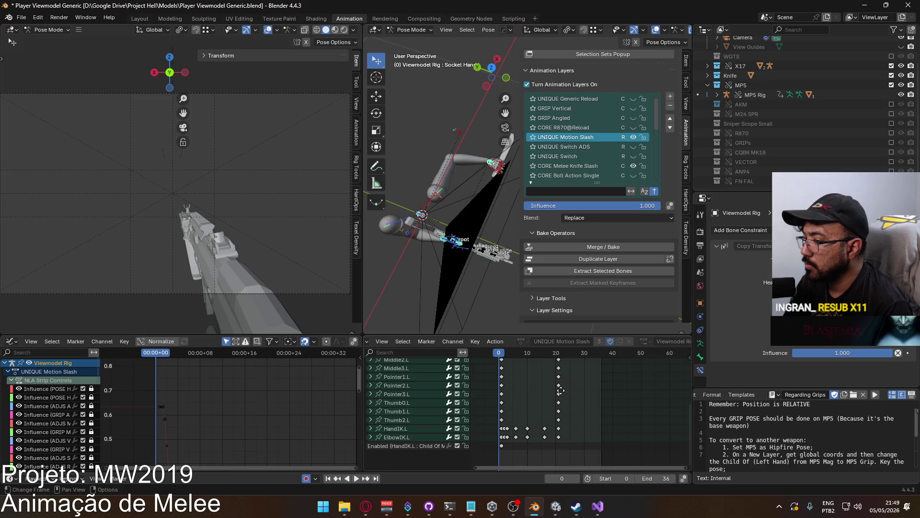
{"action": "scroll", "coordinate": [559, 391], "scroll_direction": "up", "scroll_amount": 5}
{"action": "middle_click_drag", "start_coordinate": [556, 402], "coordinate": [567, 415]}
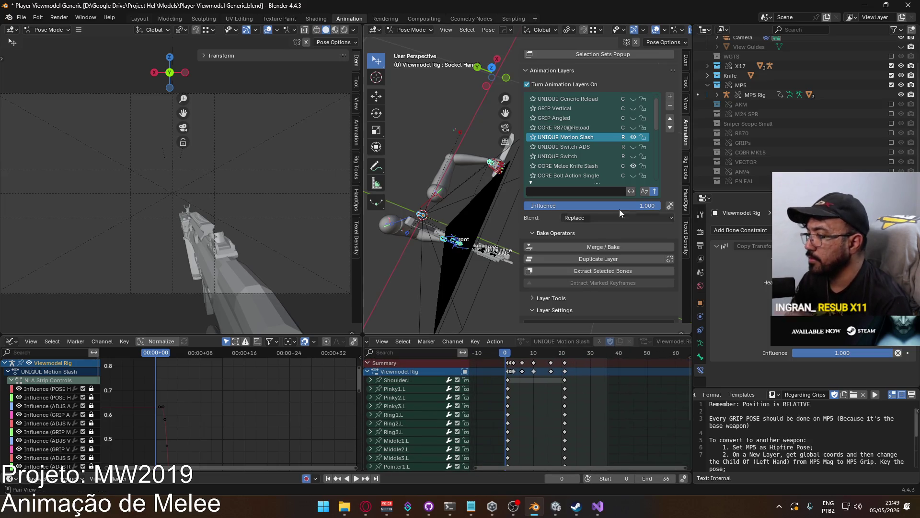
{"action": "left_click", "coordinate": [634, 137]}
{"action": "left_click", "coordinate": [593, 166]}
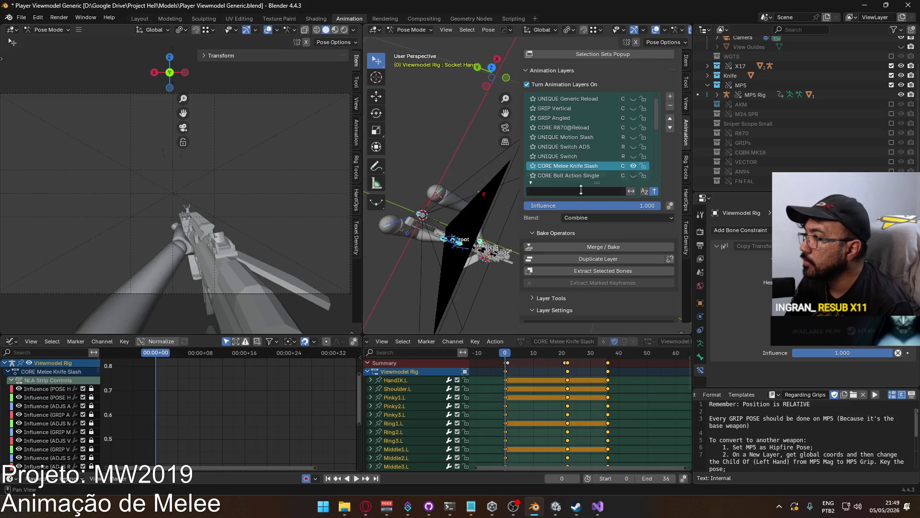
{"action": "left_click", "coordinate": [633, 137]}
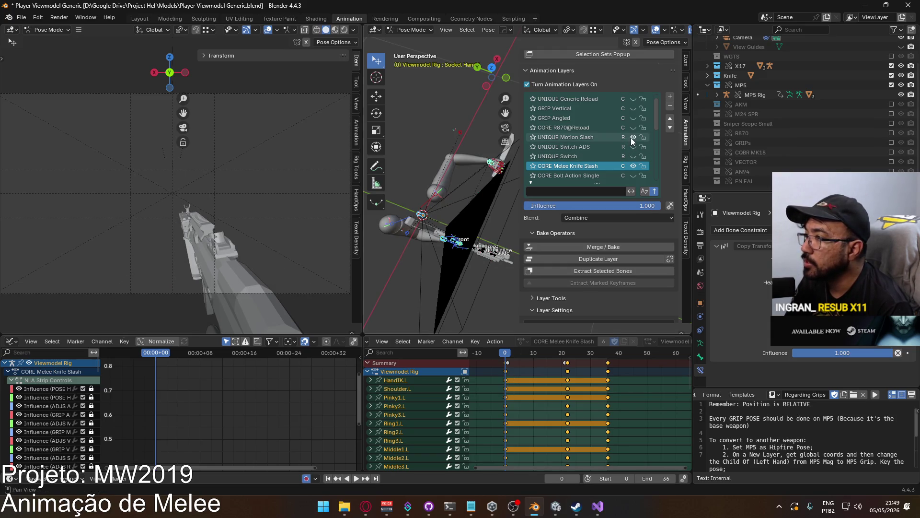
{"action": "left_click", "coordinate": [585, 146]}
{"action": "left_click", "coordinate": [575, 166]}
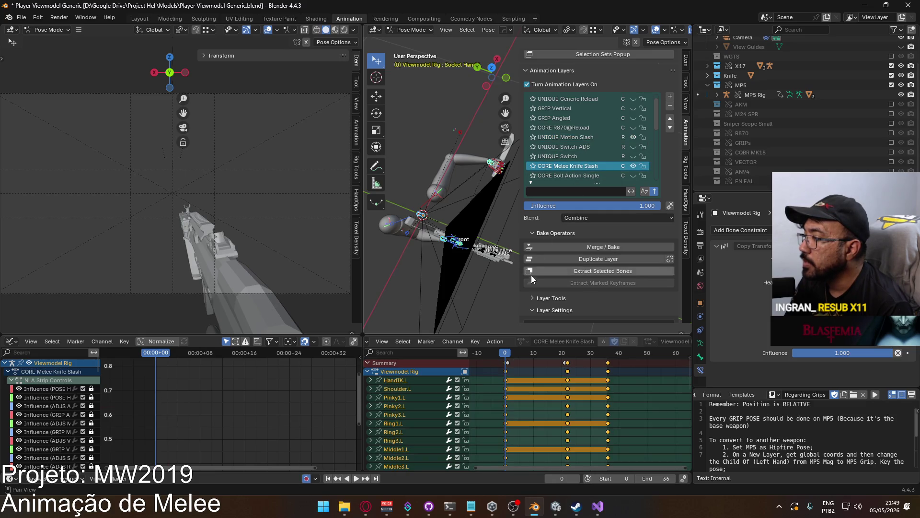
{"action": "left_click", "coordinate": [605, 139]}
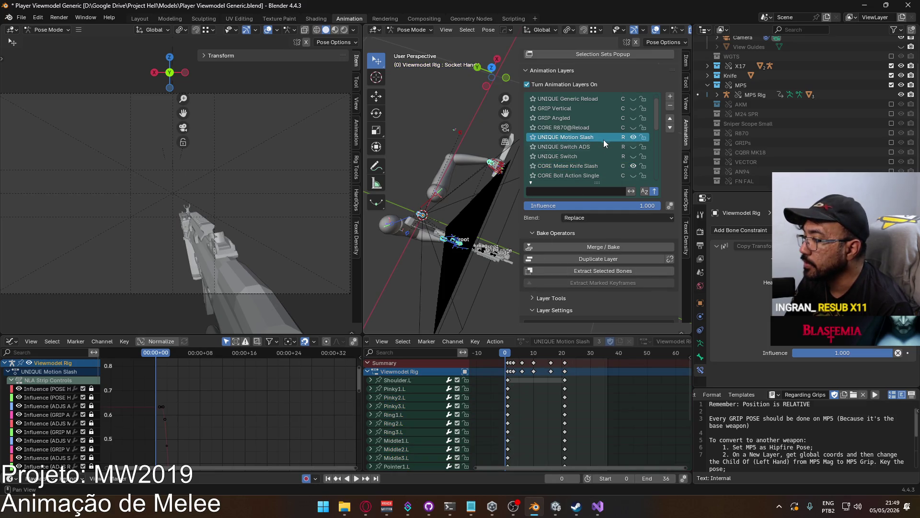
Set the frame-1 keys' handles to Auto Clamped and play back to check.
{"action": "key", "text": "space"}
{"action": "mouse_move", "coordinate": [509, 354]}
{"action": "left_mouse_down"}
{"action": "mouse_move", "coordinate": [544, 350]}
{"action": "mouse_move", "coordinate": [505, 344]}
{"action": "mouse_move", "coordinate": [507, 356]}
{"action": "left_mouse_up"}
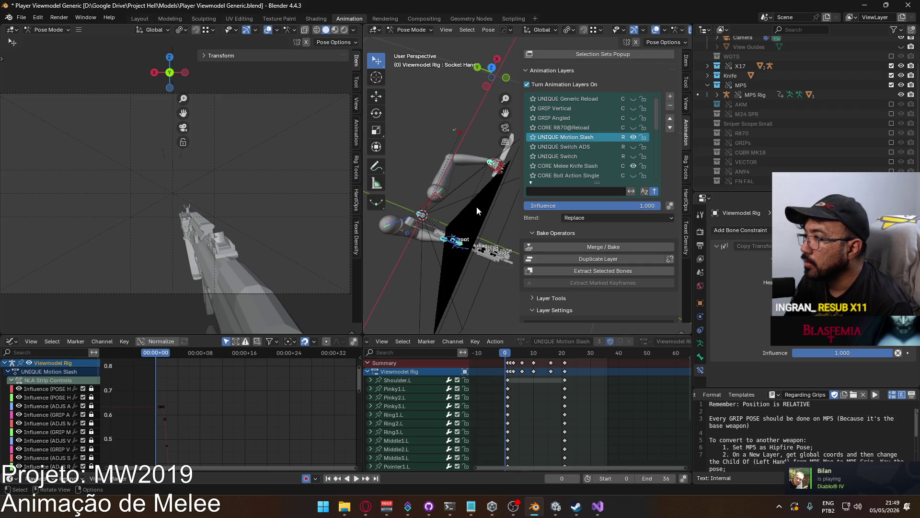
{"action": "left_click", "coordinate": [508, 364]}
{"action": "key", "text": "v"}
{"action": "left_click", "coordinate": [509, 365]}
{"action": "key", "text": "space"}
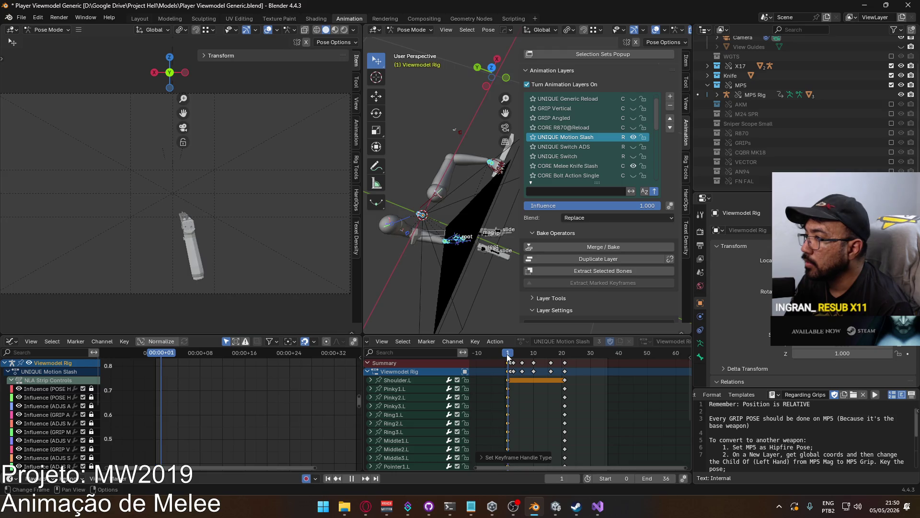
{"action": "key", "text": "space"}
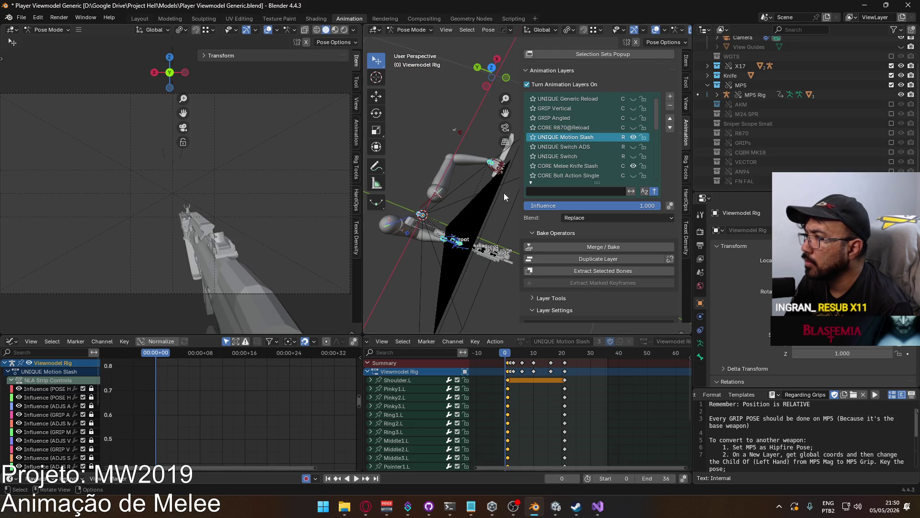
Select the left hand IK bone and replay the slash from frame 0.
{"action": "left_click", "coordinate": [502, 170]}
{"action": "key", "text": "space"}
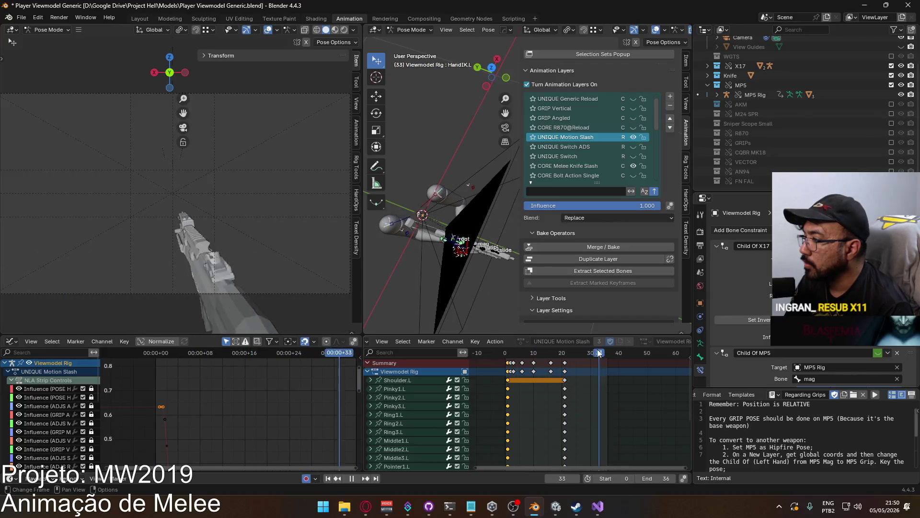
{"action": "left_click_drag", "start_coordinate": [510, 351], "coordinate": [506, 351]}
{"action": "key", "text": "space"}
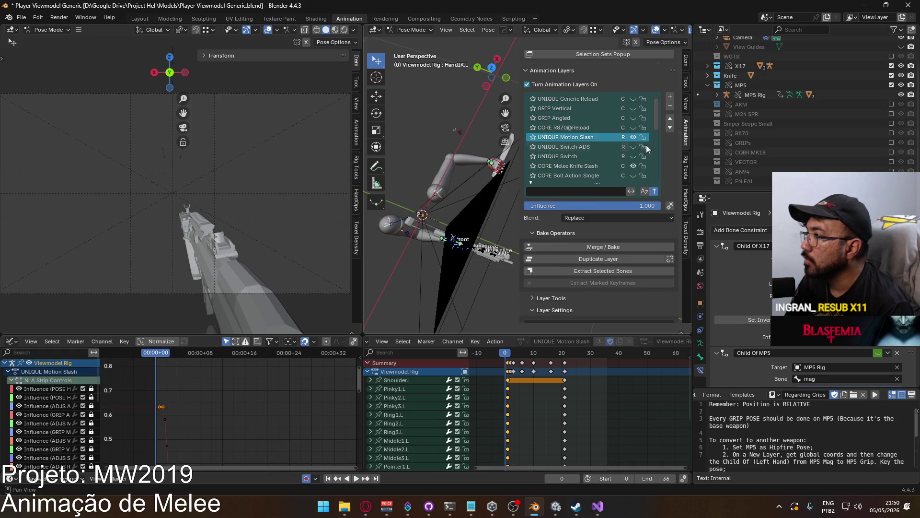
On the CORE Melee Knife Slash layer, move the left hand IK bone lower and check playback.
{"action": "left_click", "coordinate": [594, 166]}
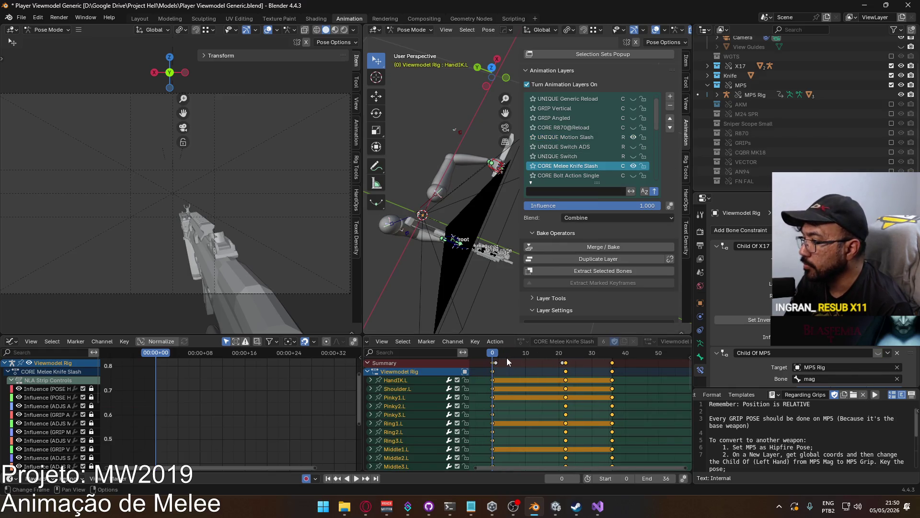
{"action": "mouse_move", "coordinate": [497, 163]}
{"action": "left_mouse_down"}
{"action": "mouse_move", "coordinate": [446, 196]}
{"action": "mouse_move", "coordinate": [474, 211]}
{"action": "left_mouse_up"}
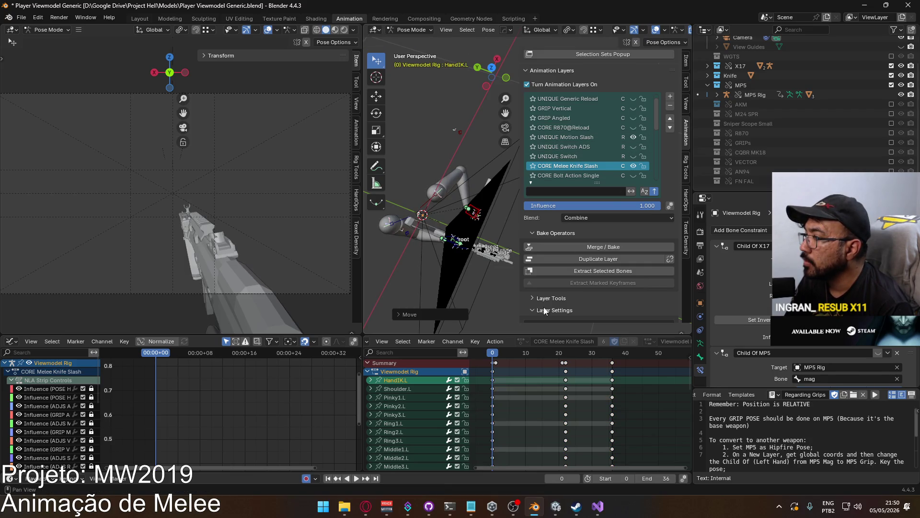
{"action": "key", "text": "space"}
{"action": "left_click", "coordinate": [530, 355]}
{"action": "key", "text": "Escape"}
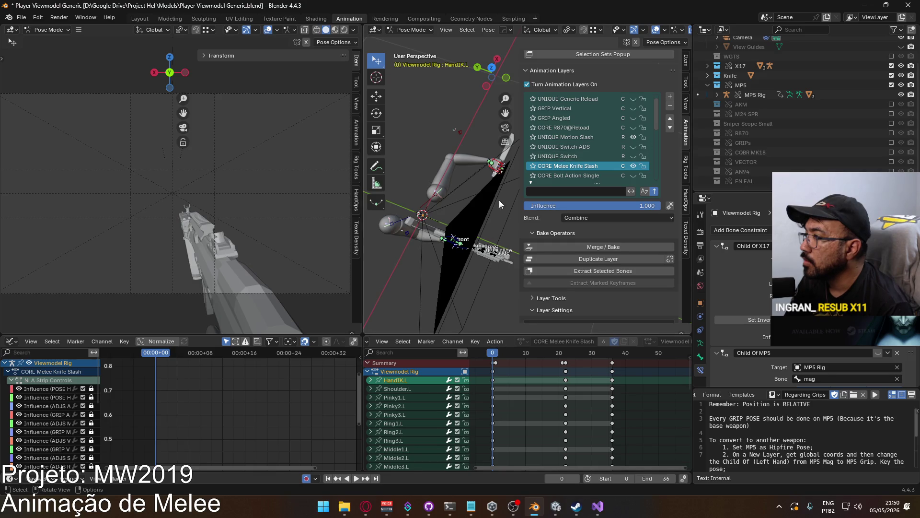
{"action": "left_click", "coordinate": [482, 239]}
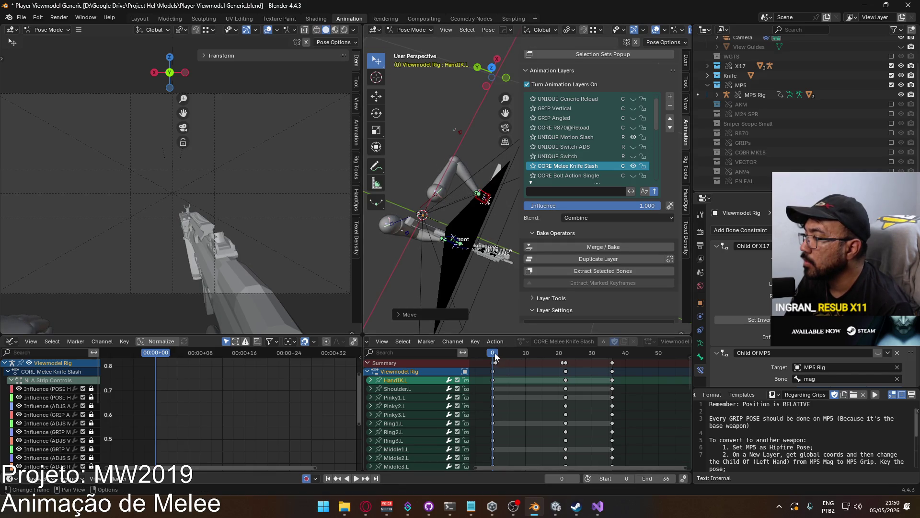
{"action": "key", "text": "space"}
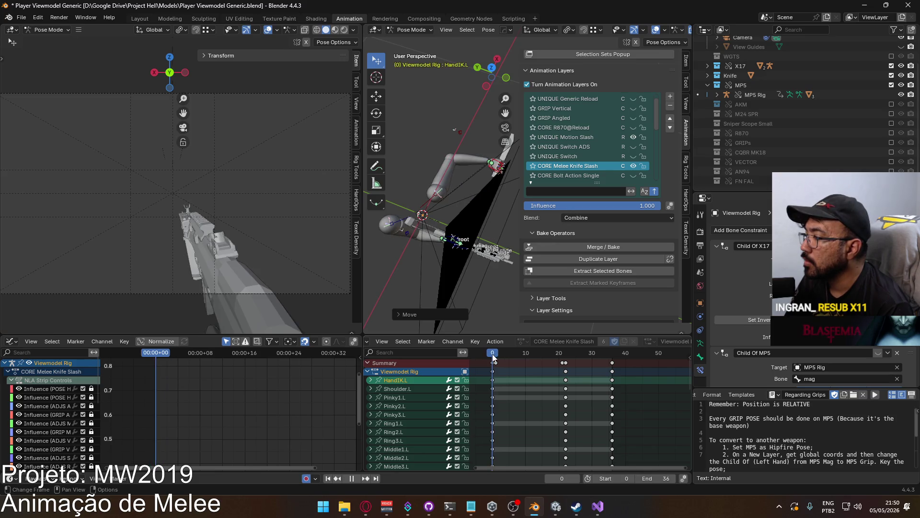
{"action": "key", "text": "Escape"}
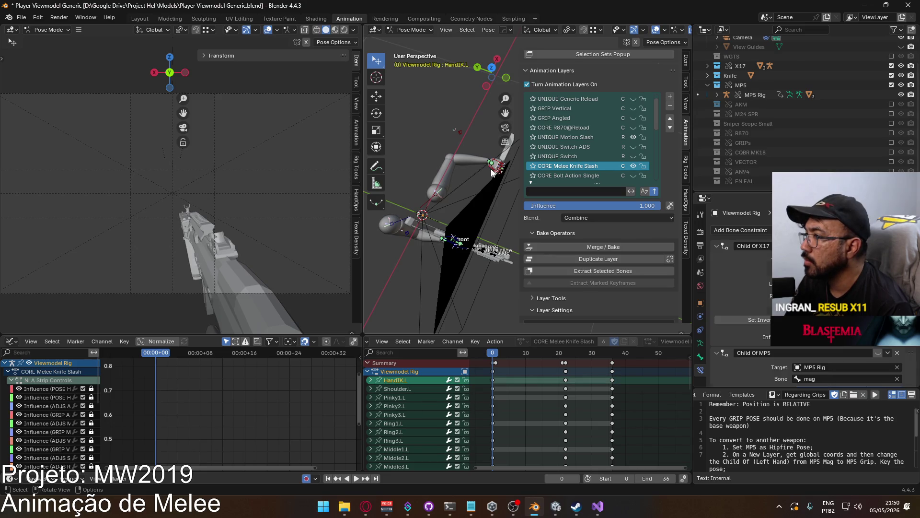
Orbit to the MP5, widen the 3D view, and hide the UNIQUE Motion Slash layer.
{"action": "scroll", "coordinate": [748, 312], "scroll_direction": "down", "scroll_amount": 3}
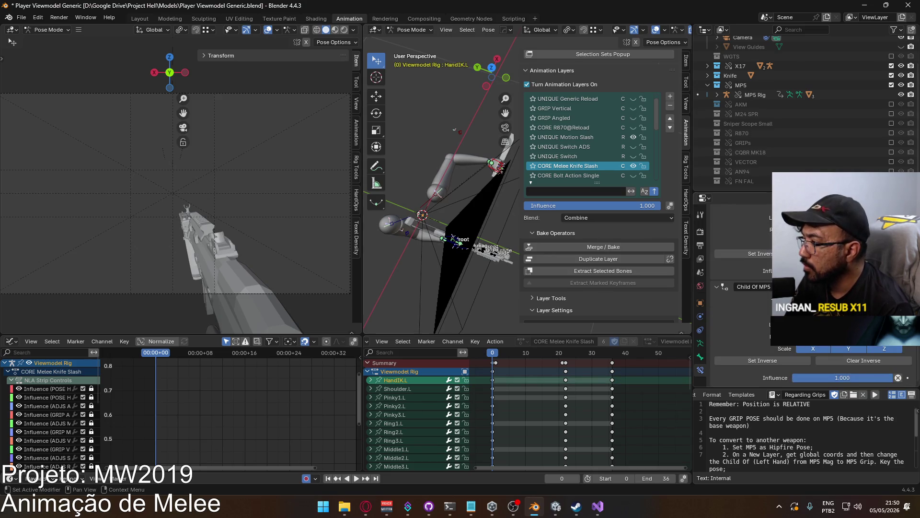
{"action": "mouse_move", "coordinate": [494, 201]}
{"action": "middle_mouse_down"}
{"action": "mouse_move", "coordinate": [509, 174]}
{"action": "mouse_move", "coordinate": [521, 203]}
{"action": "middle_mouse_up"}
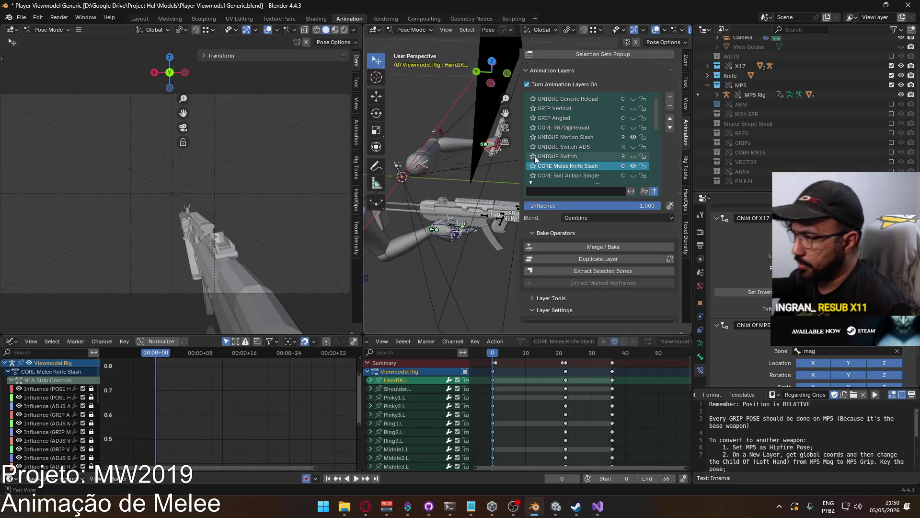
{"action": "left_click_drag", "start_coordinate": [366, 190], "coordinate": [282, 191]}
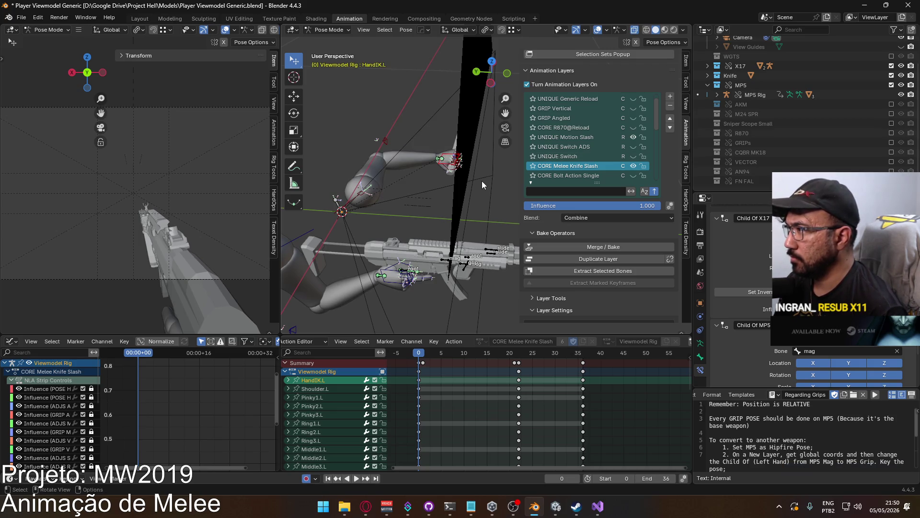
{"action": "left_click", "coordinate": [633, 137]}
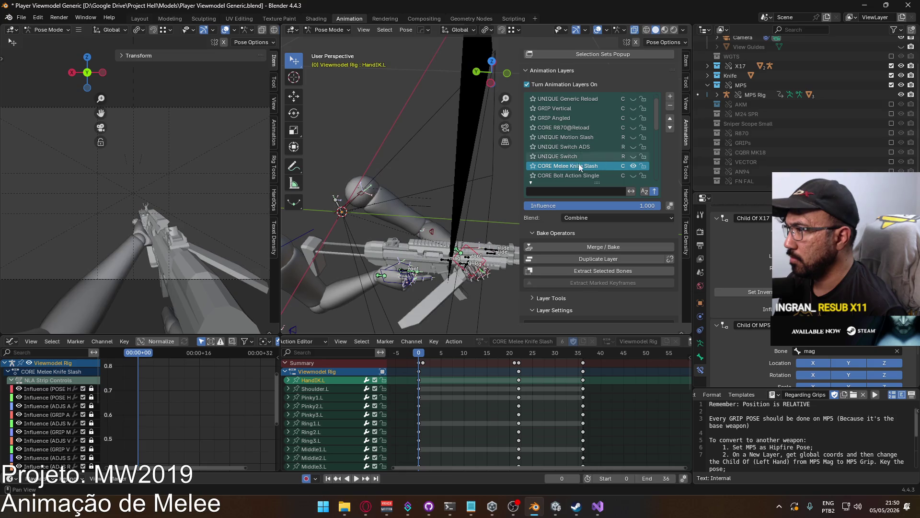
Reactivate UNIQUE Motion Slash, collapse Shoulder.L, and select the Enabled (HandIK.L : Child Of) channel.
{"action": "left_click", "coordinate": [633, 137]}
{"action": "left_click", "coordinate": [587, 138]}
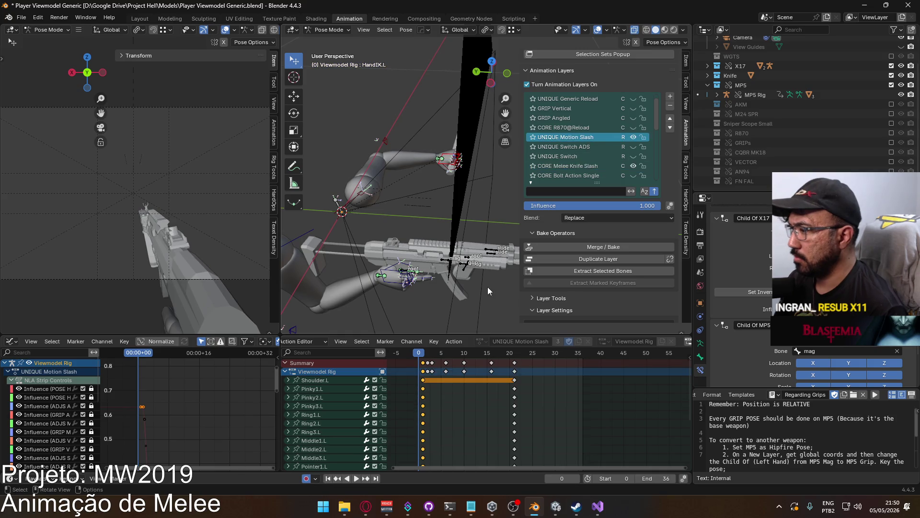
{"action": "left_click", "coordinate": [288, 380]}
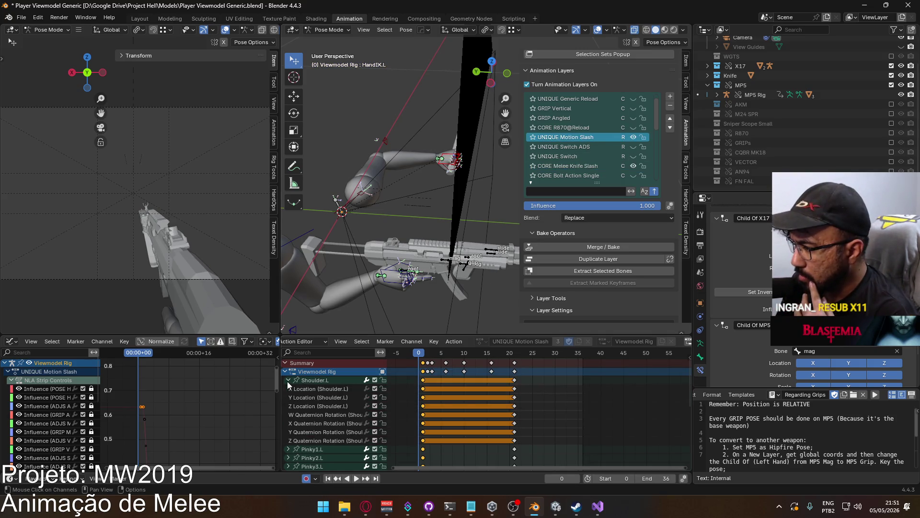
{"action": "left_click", "coordinate": [286, 383]}
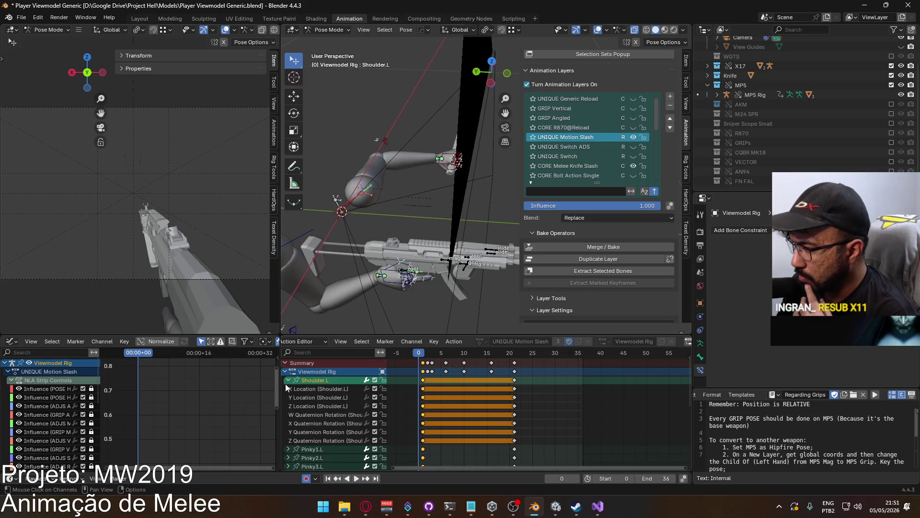
{"action": "left_click", "coordinate": [286, 382]}
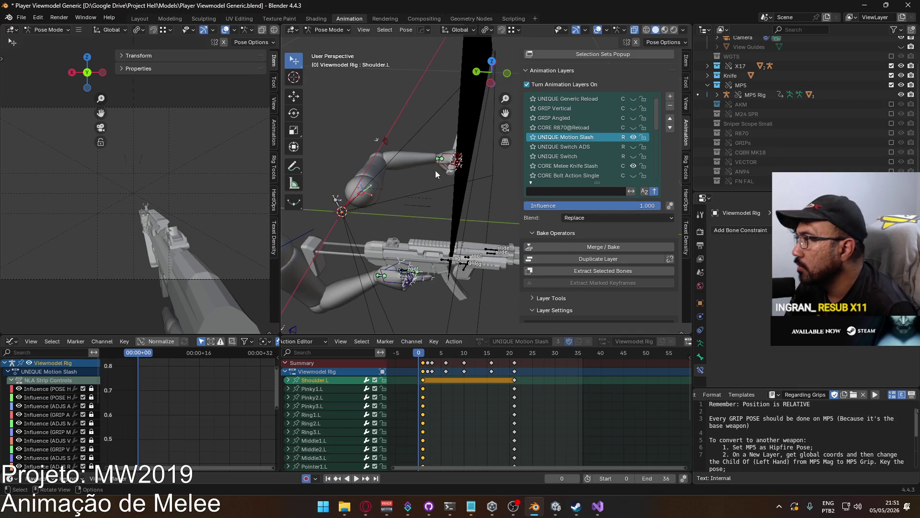
{"action": "middle_click_drag", "start_coordinate": [540, 479], "coordinate": [534, 403]}
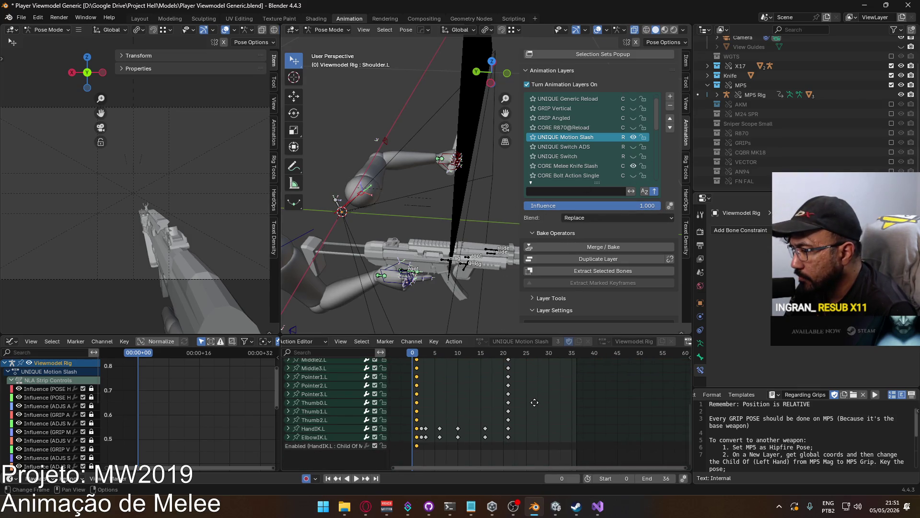
{"action": "left_click", "coordinate": [414, 446]}
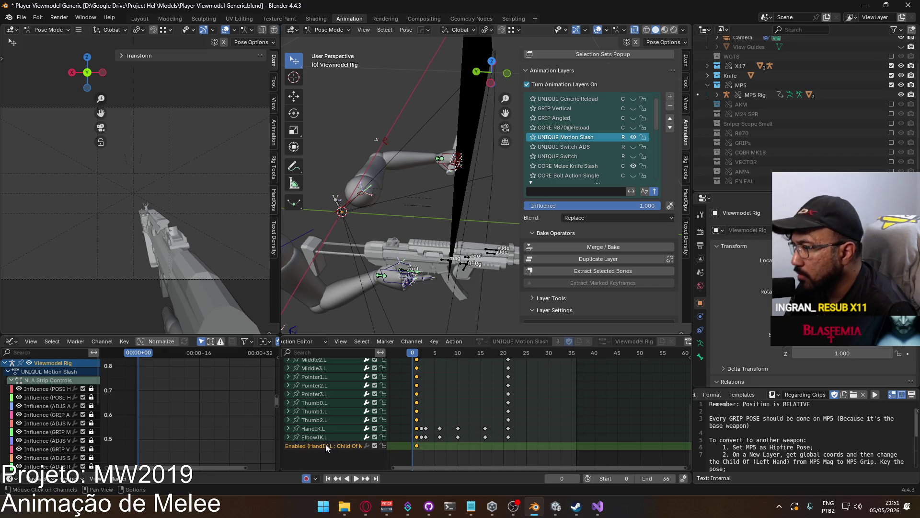
Stop playback and select the HandIK.L channel, undoing an accidental deletion of Child Of Enabled.
{"action": "scroll", "coordinate": [760, 340], "scroll_direction": "down", "scroll_amount": 4}
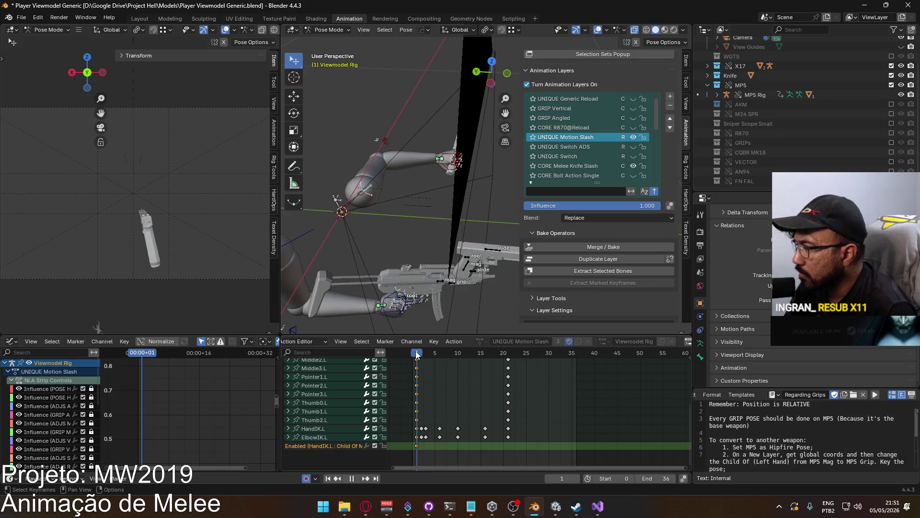
{"action": "key", "text": "space"}
{"action": "left_click", "coordinate": [416, 445]}
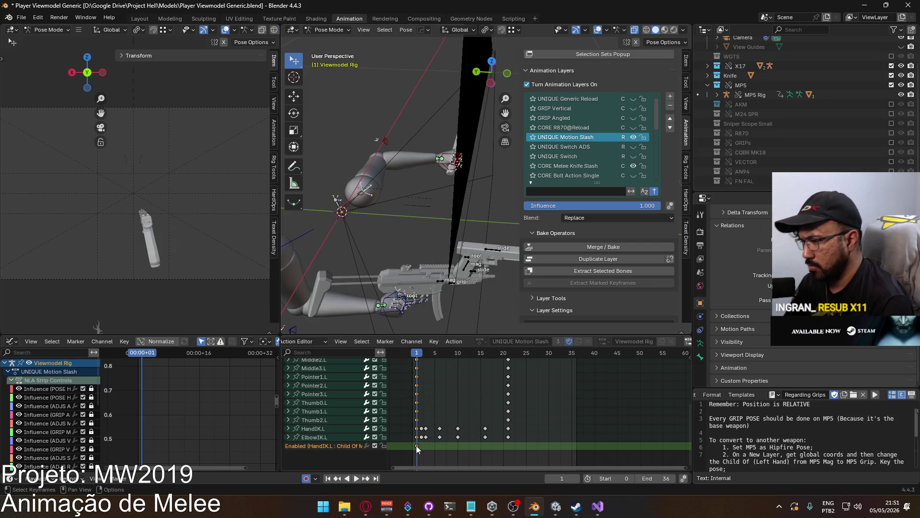
{"action": "key", "text": "Delete"}
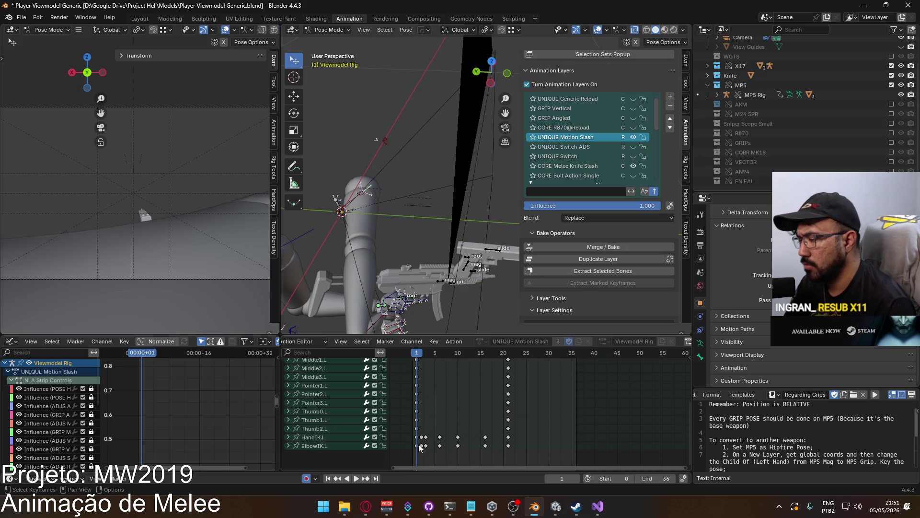
{"action": "key", "text": "ctrl+z"}
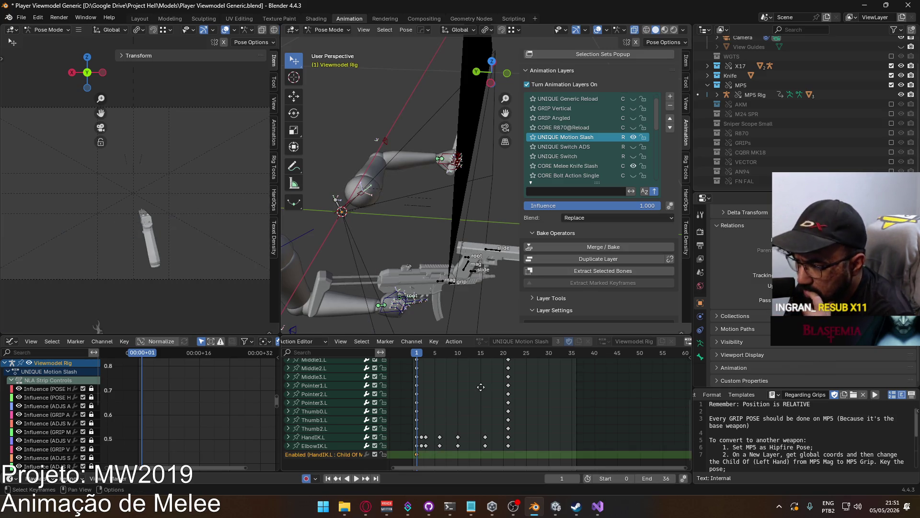
{"action": "scroll", "coordinate": [455, 408], "scroll_direction": "up", "scroll_amount": 8}
{"action": "scroll", "coordinate": [480, 412], "scroll_direction": "left", "scroll_amount": 2, "text": "ctrl"}
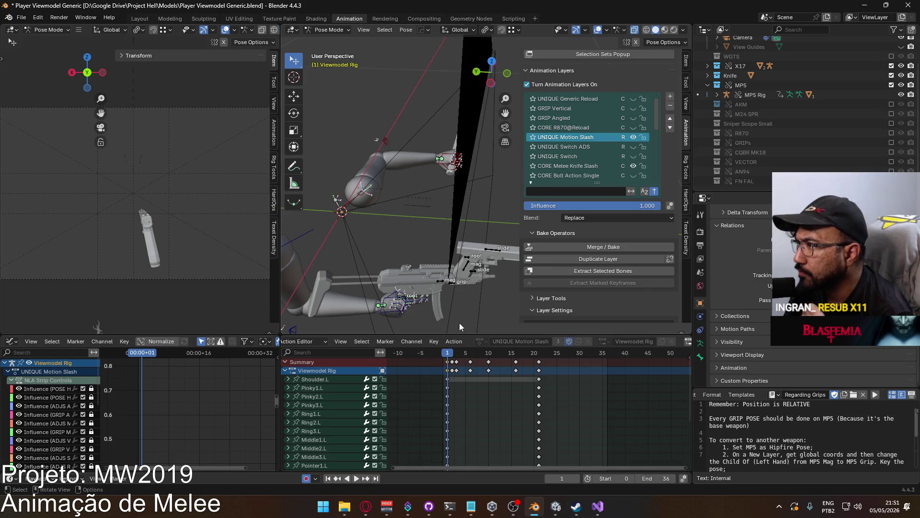
{"action": "scroll", "coordinate": [466, 445], "scroll_direction": "down", "scroll_amount": 5}
{"action": "scroll", "coordinate": [466, 445], "scroll_direction": "left", "scroll_amount": 1, "text": "ctrl"}
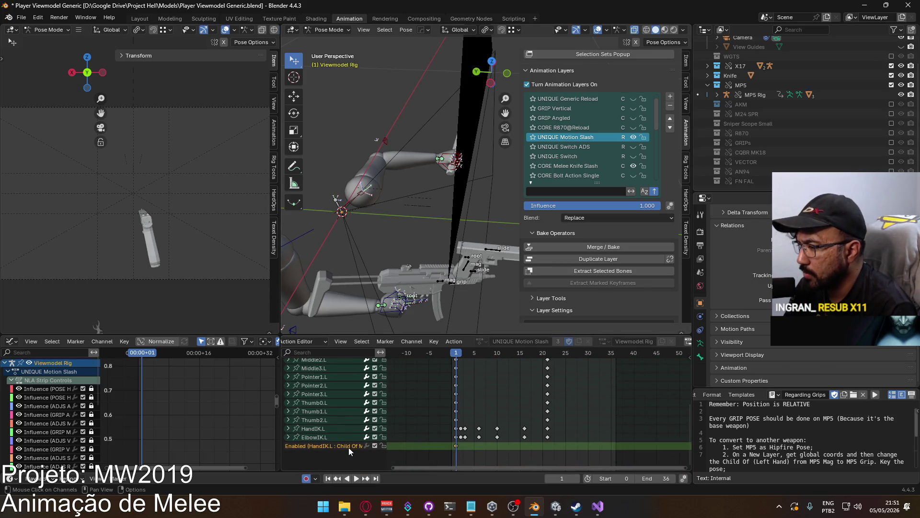
{"action": "left_click", "coordinate": [444, 174]}
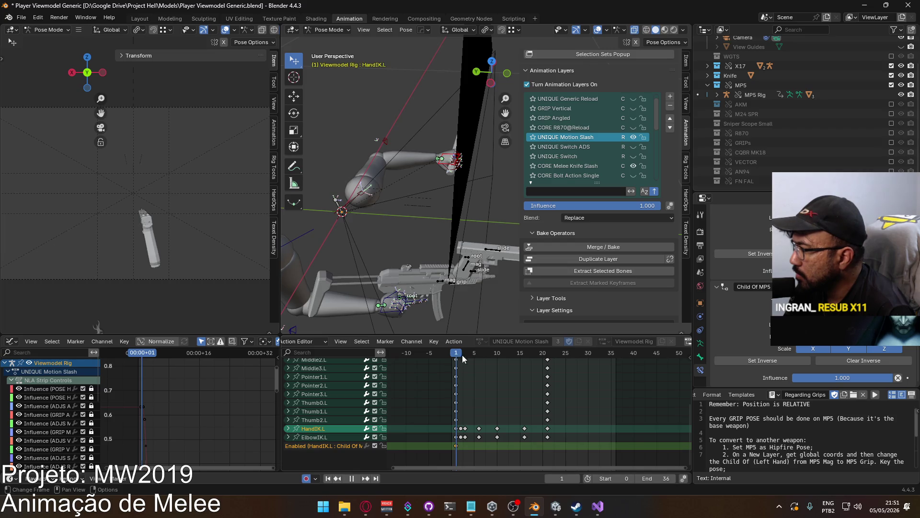
Toggle the Child Of Enabled checkbox and key it at frame 22, then play to check.
{"action": "left_click_drag", "start_coordinate": [458, 358], "coordinate": [548, 366]}
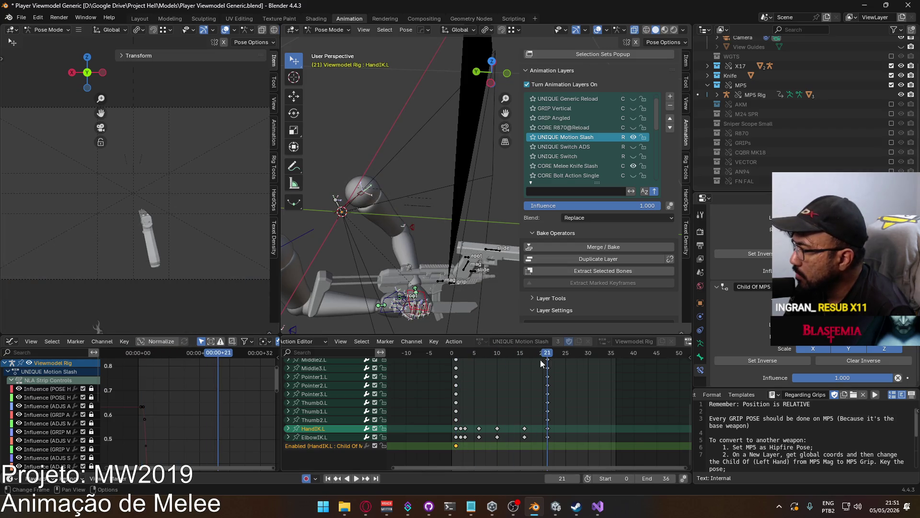
{"action": "left_click_drag", "start_coordinate": [550, 357], "coordinate": [552, 357]}
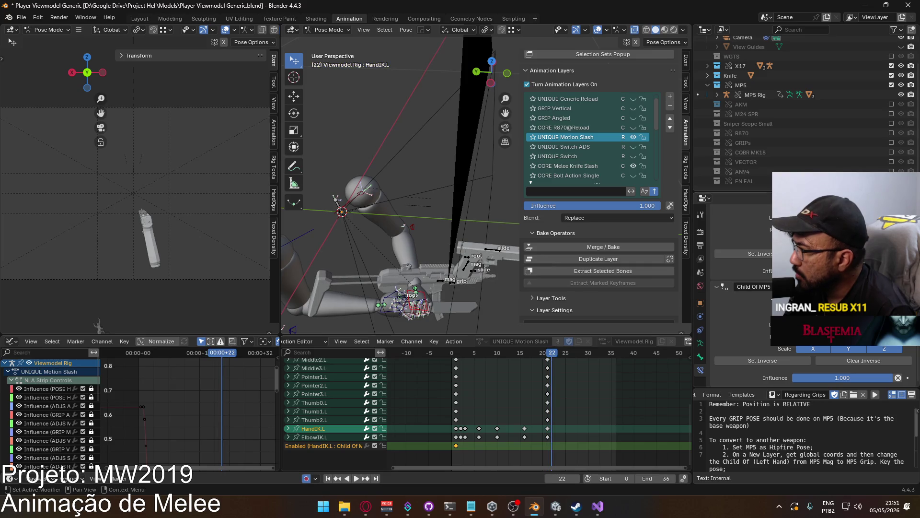
{"action": "right_click", "coordinate": [843, 287]}
{"action": "left_click", "coordinate": [843, 290]}
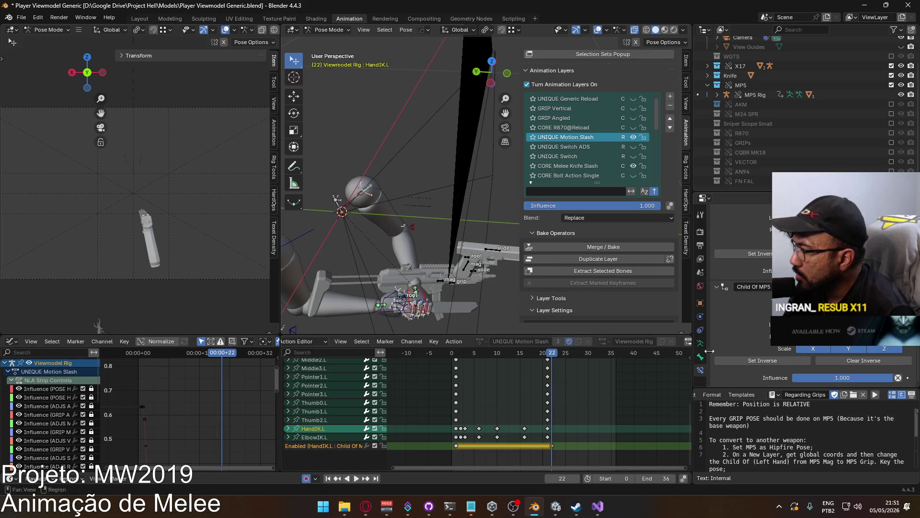
{"action": "left_click", "coordinate": [844, 287]}
{"action": "right_click", "coordinate": [844, 287]}
{"action": "left_click", "coordinate": [844, 290]}
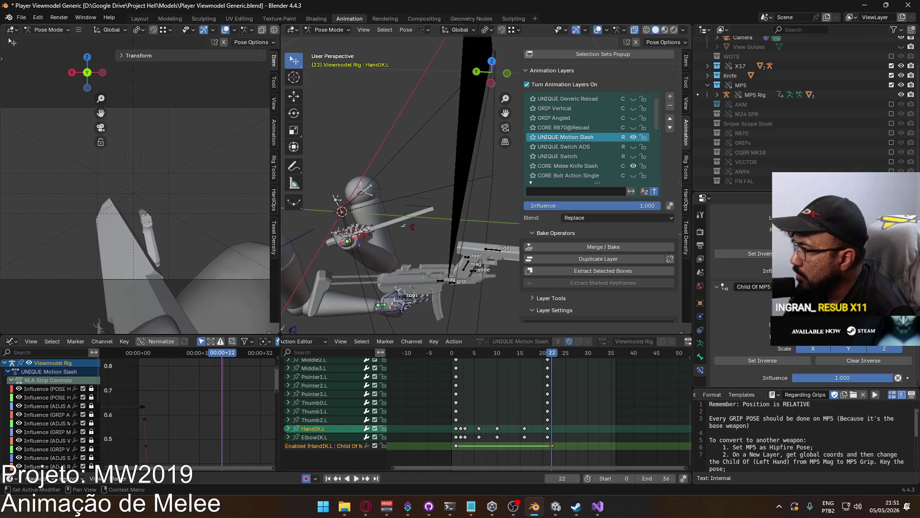
{"action": "key", "text": "shift+ctrl+space"}
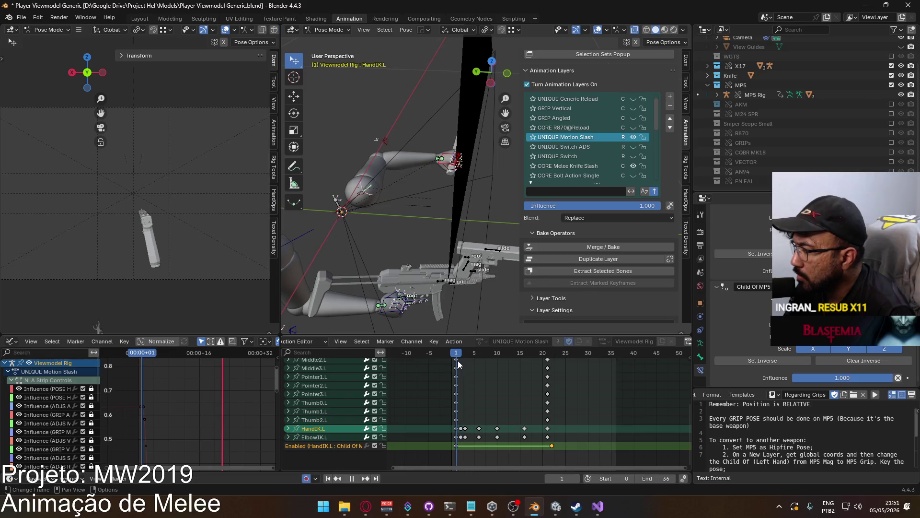
{"action": "key", "text": "Escape"}
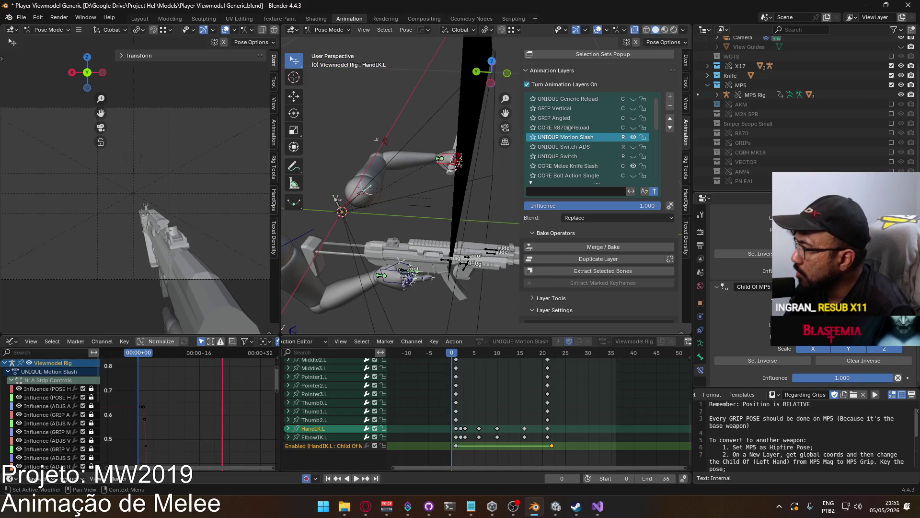
Replay the slash back to frame 0 and make CORE Melee Knife Slash the active layer.
{"action": "right_click", "coordinate": [843, 378]}
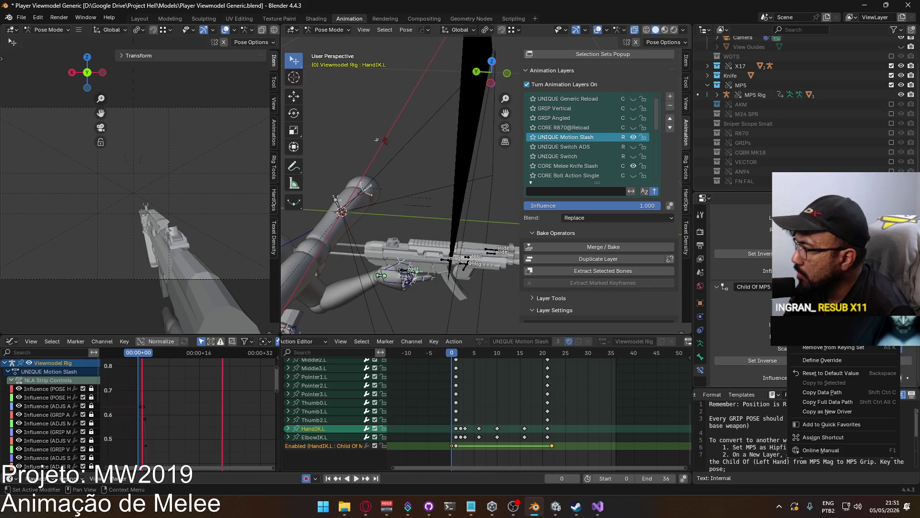
{"action": "key", "text": "space"}
{"action": "left_click_drag", "start_coordinate": [462, 355], "coordinate": [548, 360]}
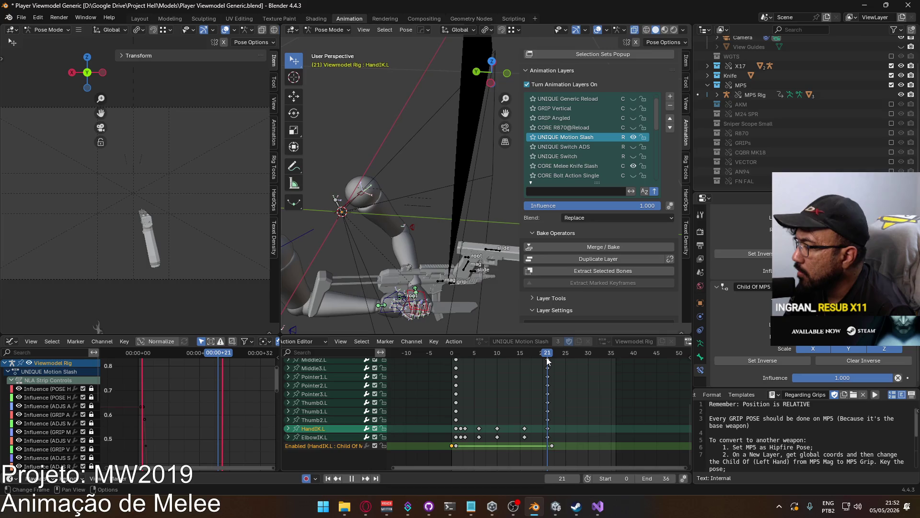
{"action": "left_click", "coordinate": [449, 360]}
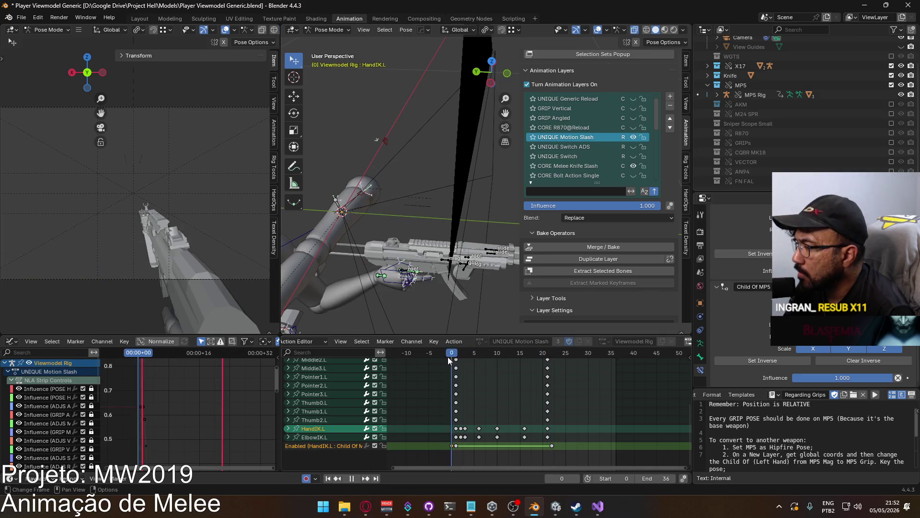
{"action": "key", "text": "Escape"}
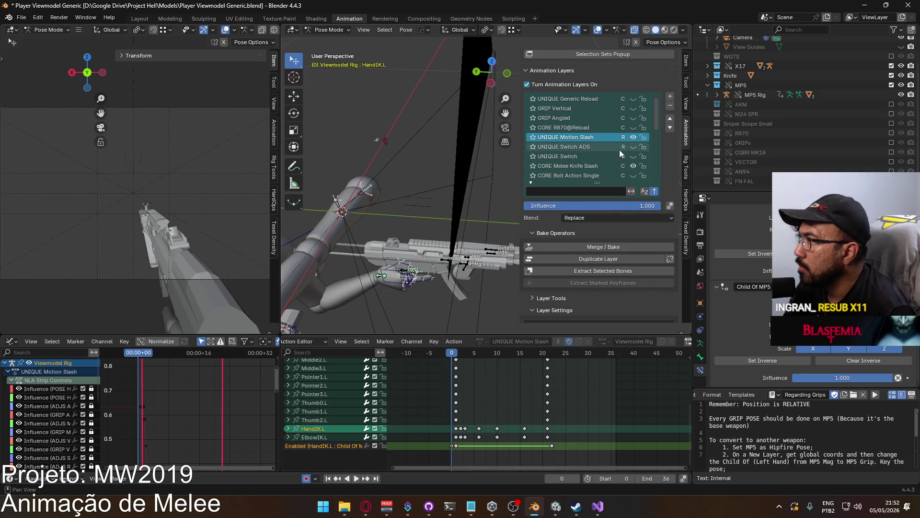
{"action": "left_click", "coordinate": [559, 166]}
{"action": "scroll", "coordinate": [403, 268], "scroll_direction": "down", "scroll_amount": 3}
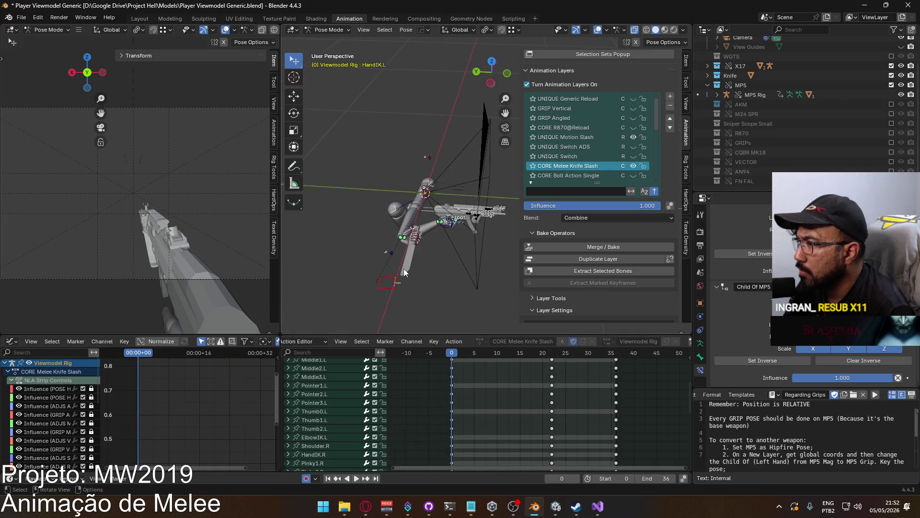
Move HandIK.L to the other side of the weapon and mute the UNIQUE Motion Slash layer.
{"action": "middle_click_drag", "start_coordinate": [424, 278], "coordinate": [396, 260]}
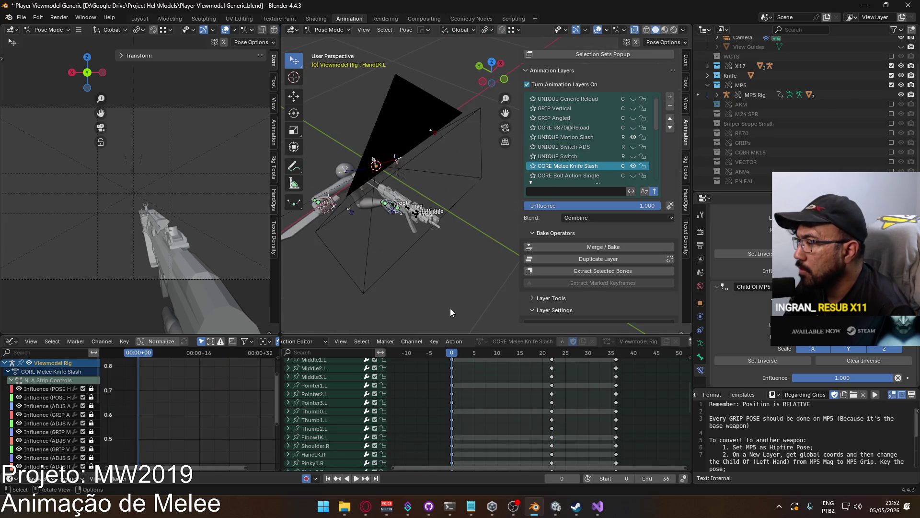
{"action": "scroll", "coordinate": [403, 422], "scroll_direction": "down", "scroll_amount": 10}
{"action": "mouse_move", "coordinate": [403, 426]}
{"action": "middle_mouse_down"}
{"action": "mouse_move", "coordinate": [533, 460]}
{"action": "mouse_move", "coordinate": [618, 374]}
{"action": "middle_mouse_up"}
{"action": "mouse_move", "coordinate": [491, 319]}
{"action": "middle_mouse_down"}
{"action": "mouse_move", "coordinate": [478, 266]}
{"action": "mouse_move", "coordinate": [496, 271]}
{"action": "mouse_move", "coordinate": [343, 283]}
{"action": "middle_mouse_up"}
{"action": "left_click_drag", "start_coordinate": [343, 283], "coordinate": [453, 199]}
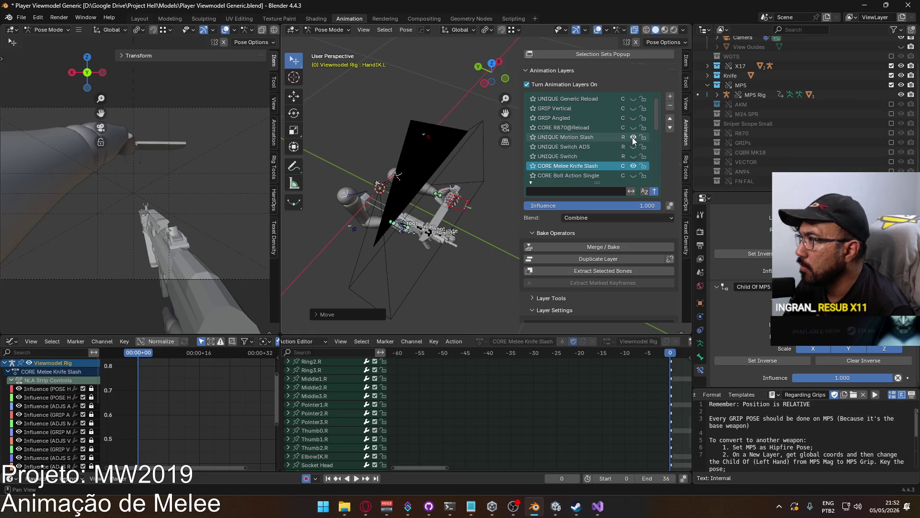
{"action": "left_click", "coordinate": [632, 138]}
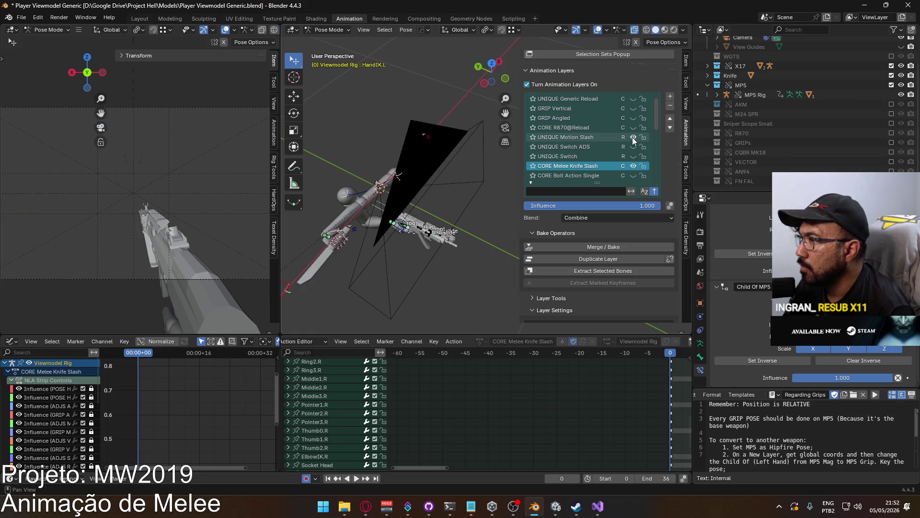
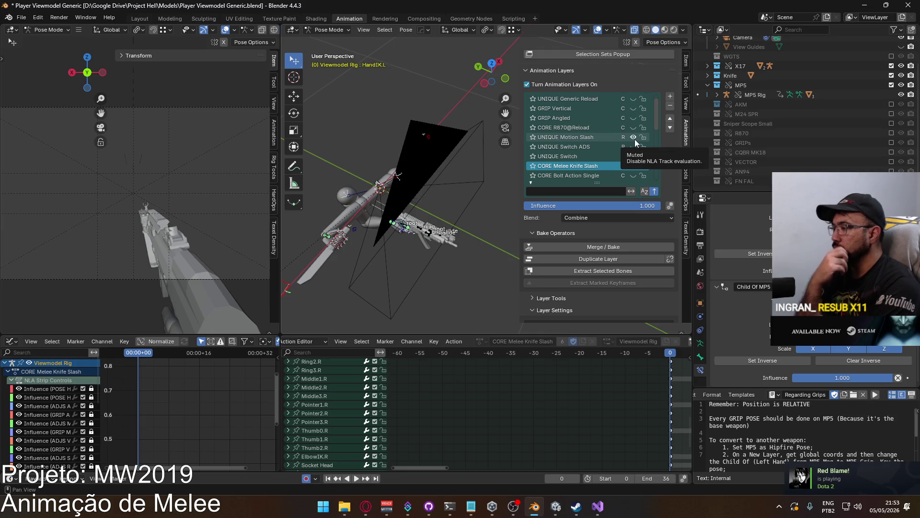
Delete the UNIQUE Motion Slash layer from the animation layer list.
{"action": "left_click", "coordinate": [602, 137]}
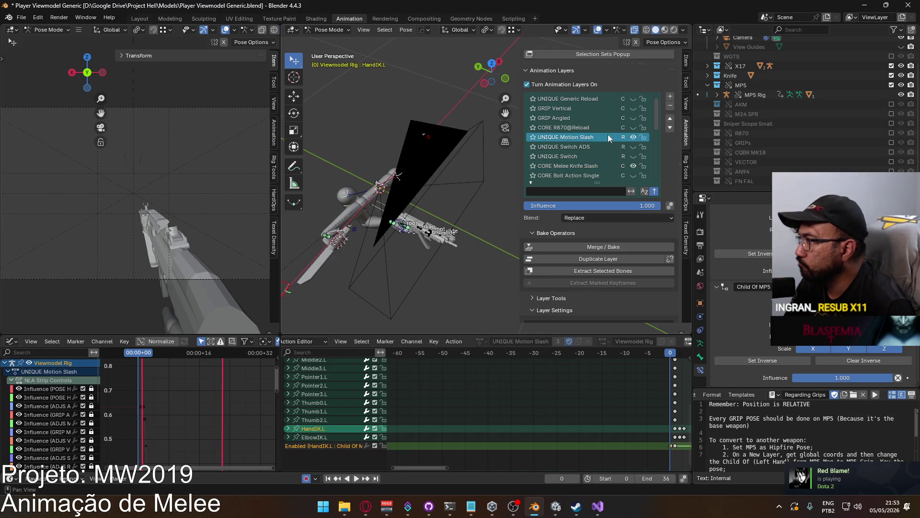
{"action": "left_click", "coordinate": [623, 310]}
{"action": "scroll", "coordinate": [624, 318], "scroll_direction": "down", "scroll_amount": 3}
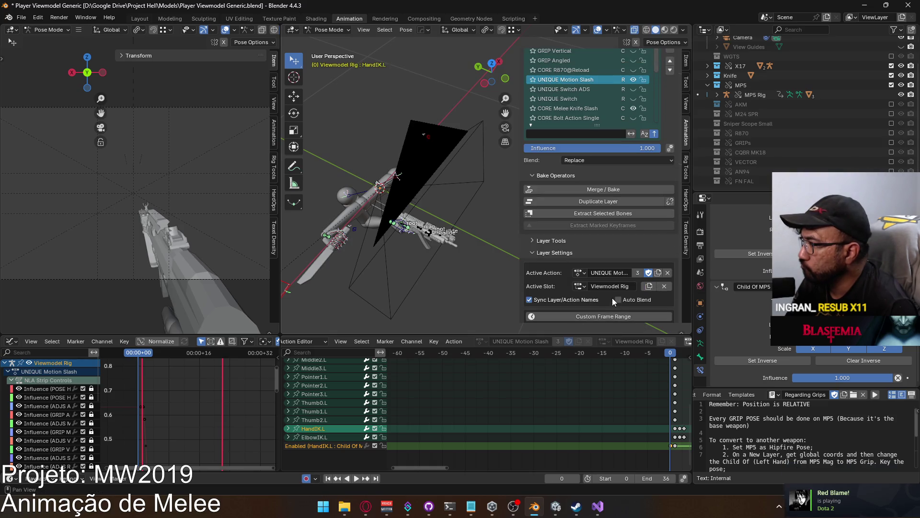
{"action": "scroll", "coordinate": [603, 148], "scroll_direction": "up", "scroll_amount": 1}
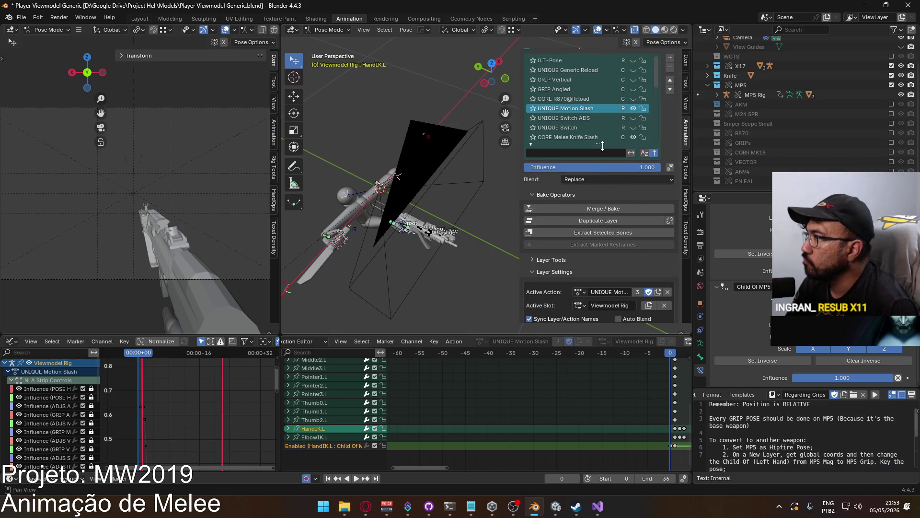
{"action": "left_click", "coordinate": [670, 69]}
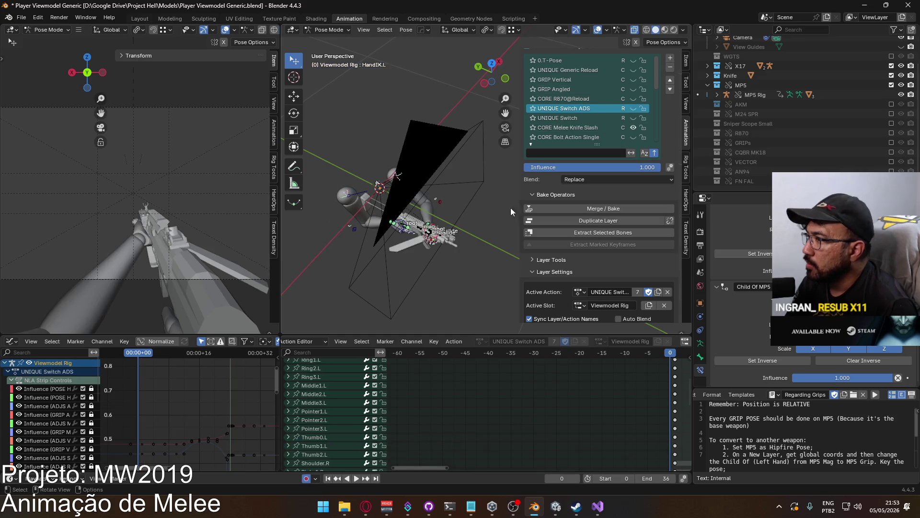
In CORE Melee Knife Slash, delete the frame 22 and 36 keys, keeping only frame 0.
{"action": "left_click", "coordinate": [548, 128]}
{"action": "key", "text": "Home"}
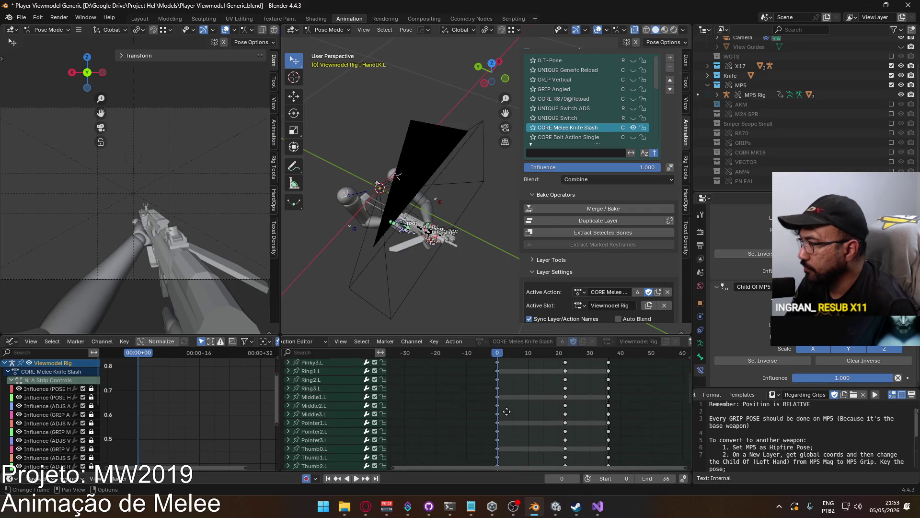
{"action": "left_click_drag", "start_coordinate": [639, 422], "coordinate": [535, 340]}
{"action": "key", "text": "Delete"}
{"action": "middle_click_drag", "start_coordinate": [575, 393], "coordinate": [518, 400]}
{"action": "left_click", "coordinate": [518, 400]}
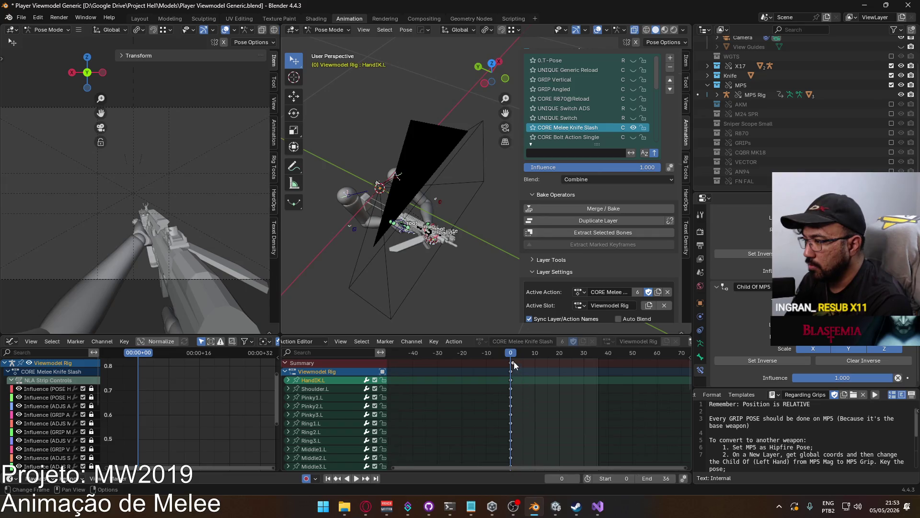
{"action": "left_click", "coordinate": [285, 372]}
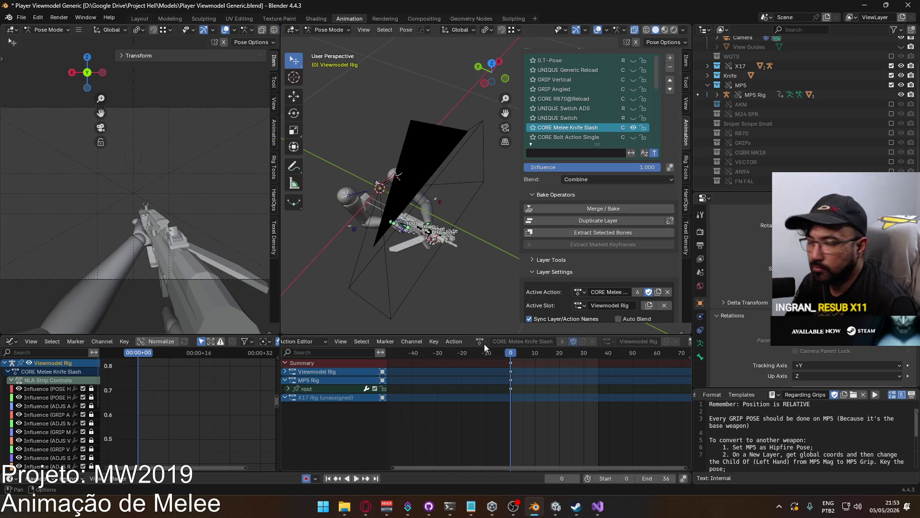
{"action": "key", "text": "space"}
{"action": "left_click", "coordinate": [505, 355]}
{"action": "left_click_drag", "start_coordinate": [504, 355], "coordinate": [511, 355]}
{"action": "key", "text": "space"}
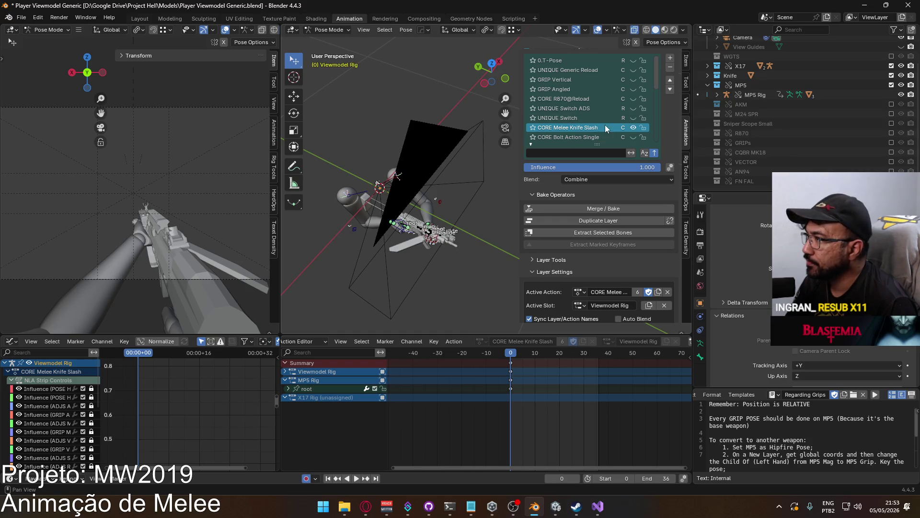
{"action": "scroll", "coordinate": [611, 96], "scroll_direction": "down", "scroll_amount": 1}
{"action": "scroll", "coordinate": [607, 110], "scroll_direction": "up", "scroll_amount": 1}
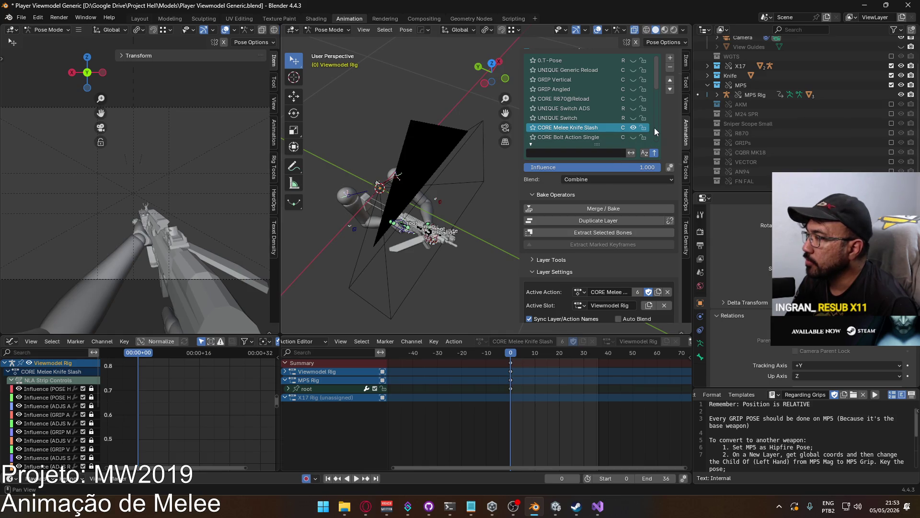
{"action": "left_click", "coordinate": [395, 231]}
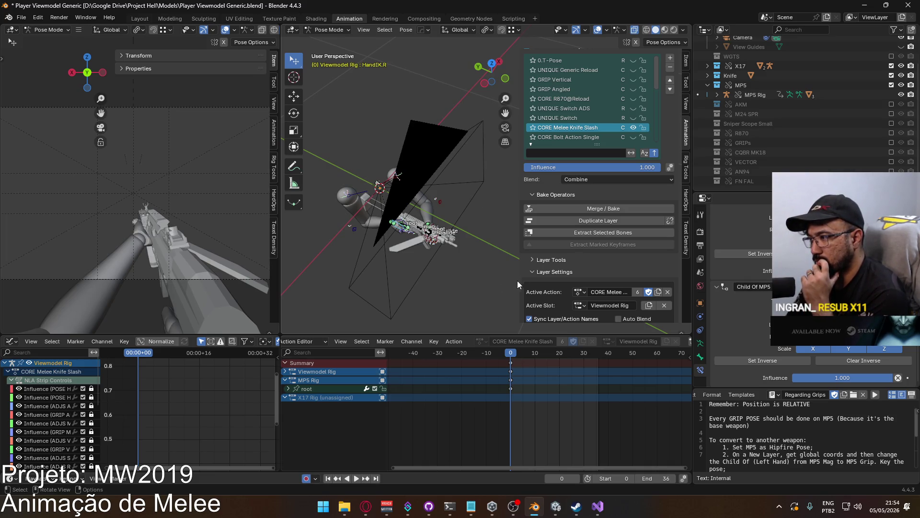
{"action": "left_click", "coordinate": [512, 356]}
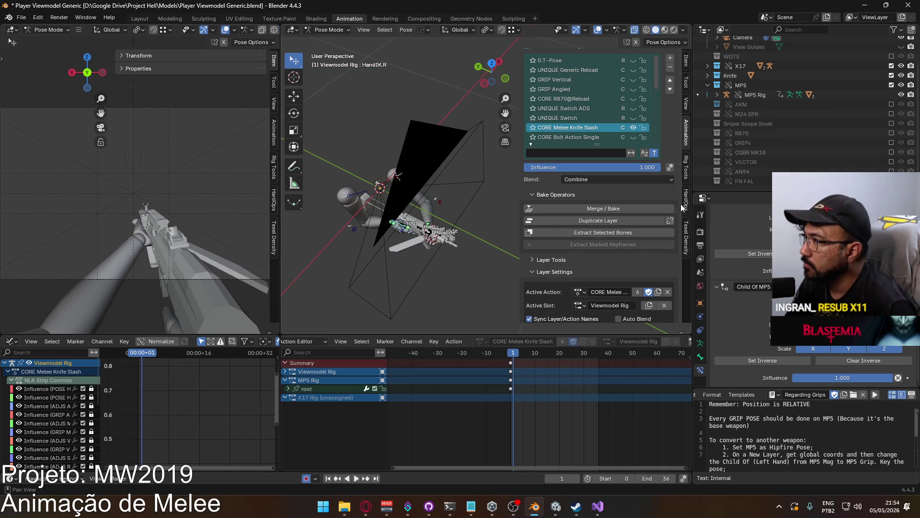
{"action": "scroll", "coordinate": [744, 295], "scroll_direction": "up", "scroll_amount": 4}
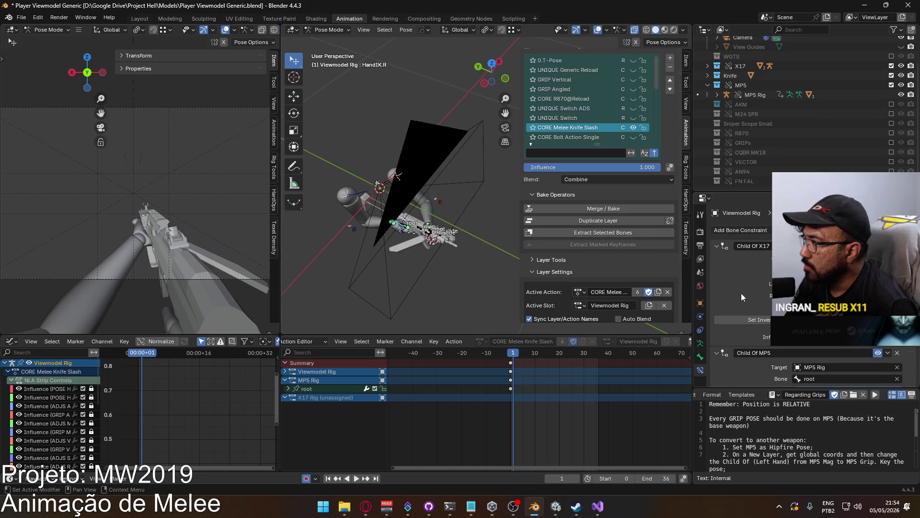
{"action": "left_click", "coordinate": [511, 355]}
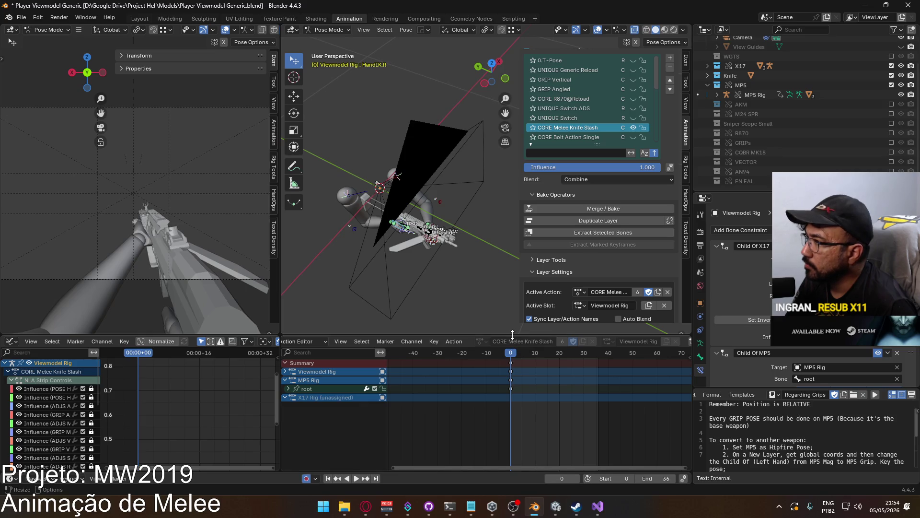
Delete the MP5 Rig root keyframes from the knife slash action and go to frame 1.
{"action": "mouse_move", "coordinate": [384, 237]}
{"action": "middle_mouse_down"}
{"action": "mouse_move", "coordinate": [447, 197]}
{"action": "mouse_move", "coordinate": [430, 210]}
{"action": "middle_mouse_up"}
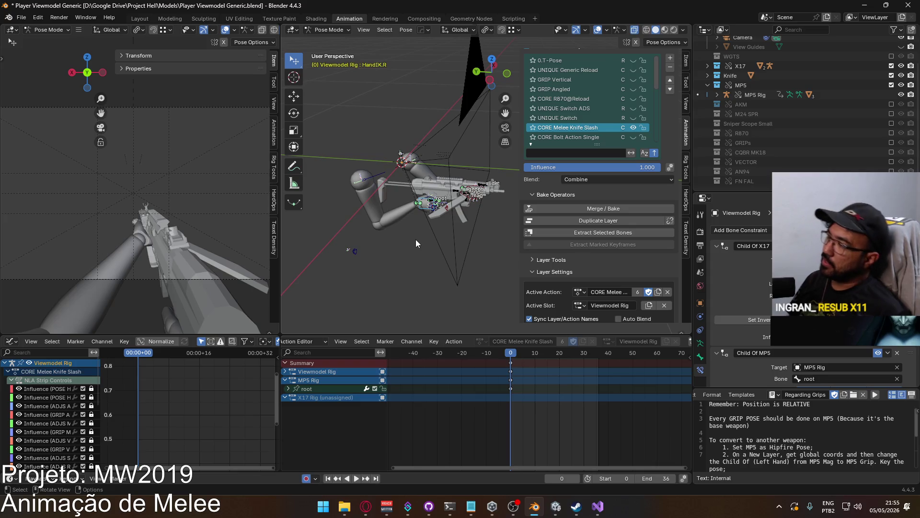
{"action": "mouse_move", "coordinate": [515, 191]}
{"action": "middle_mouse_down"}
{"action": "mouse_move", "coordinate": [465, 176]}
{"action": "mouse_move", "coordinate": [476, 170]}
{"action": "middle_mouse_up"}
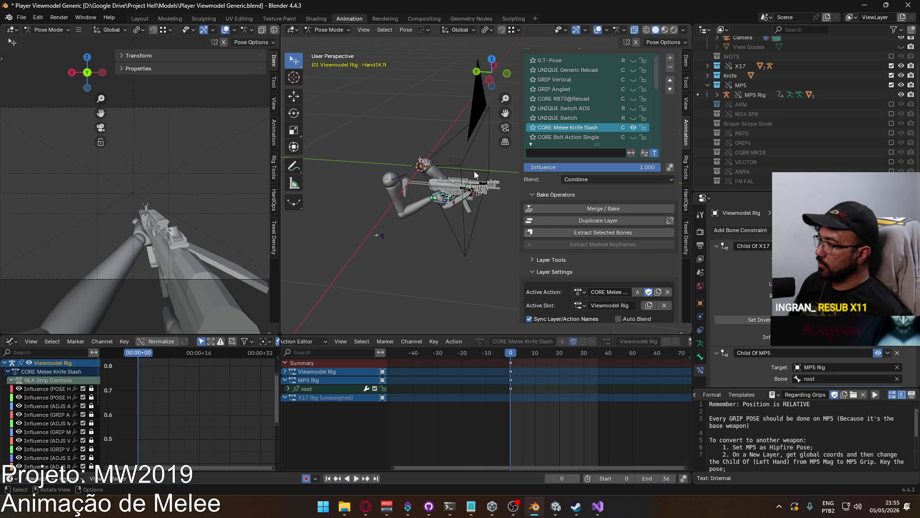
{"action": "left_click_drag", "start_coordinate": [544, 421], "coordinate": [508, 387]}
{"action": "key", "text": "Delete"}
{"action": "scroll", "coordinate": [427, 246], "scroll_direction": "up", "scroll_amount": 5}
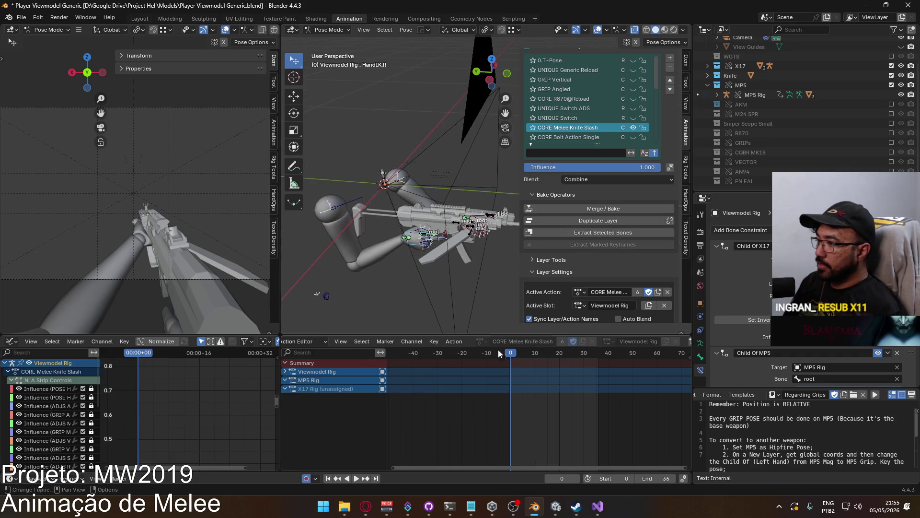
{"action": "left_click", "coordinate": [511, 352]}
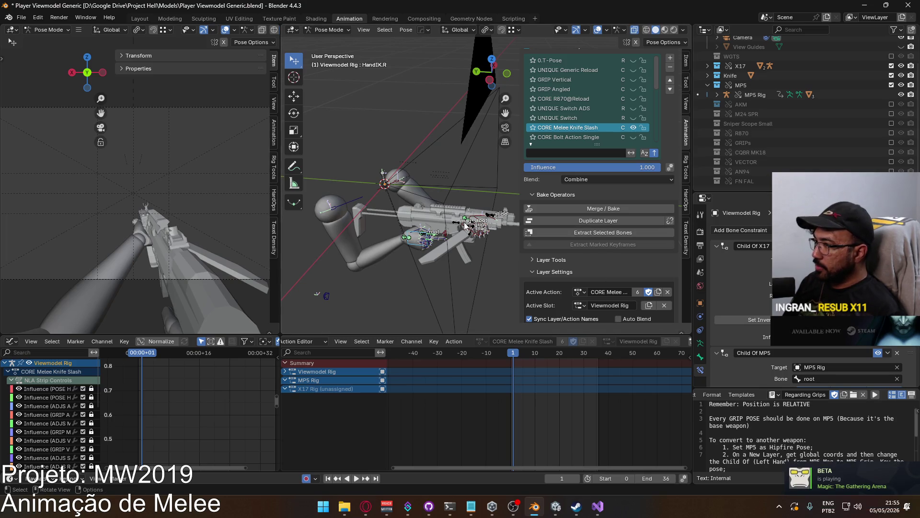
Keyframe both of HandIK.L's Child Of constraint enable states at frame 1.
{"action": "left_click", "coordinate": [412, 237]}
{"action": "scroll", "coordinate": [748, 278], "scroll_direction": "down", "scroll_amount": 3}
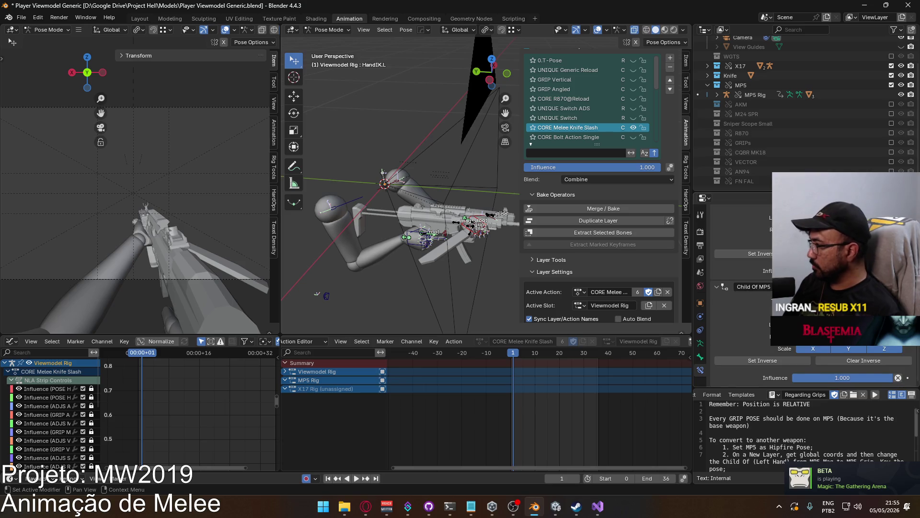
{"action": "right_click", "coordinate": [794, 348]}
{"action": "left_click", "coordinate": [815, 359]}
{"action": "right_click", "coordinate": [793, 348]}
{"action": "left_click", "coordinate": [815, 335]}
{"action": "scroll", "coordinate": [748, 287], "scroll_direction": "up", "scroll_amount": 3}
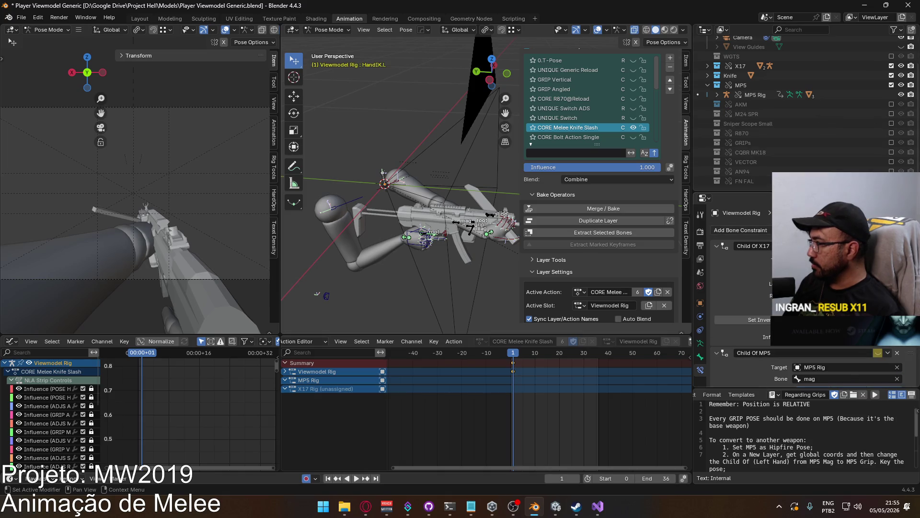
{"action": "right_click", "coordinate": [815, 330]}
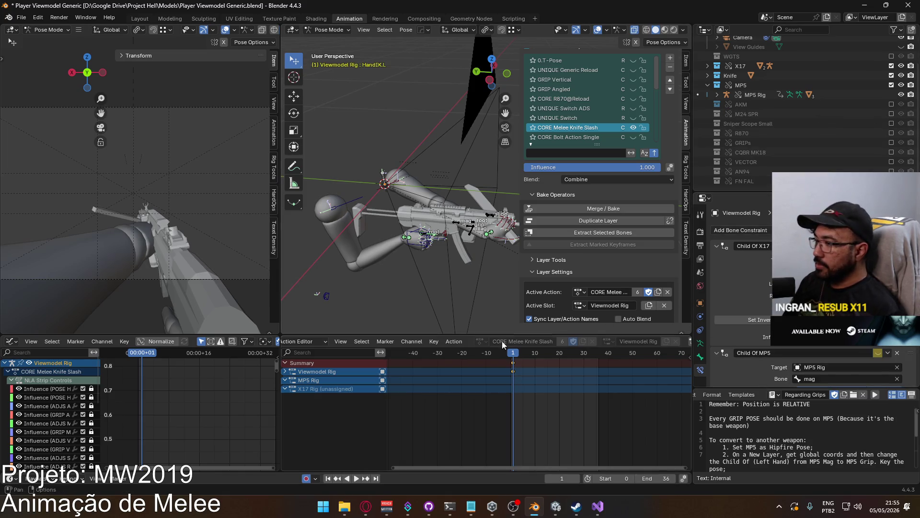
{"action": "left_click", "coordinate": [286, 372]}
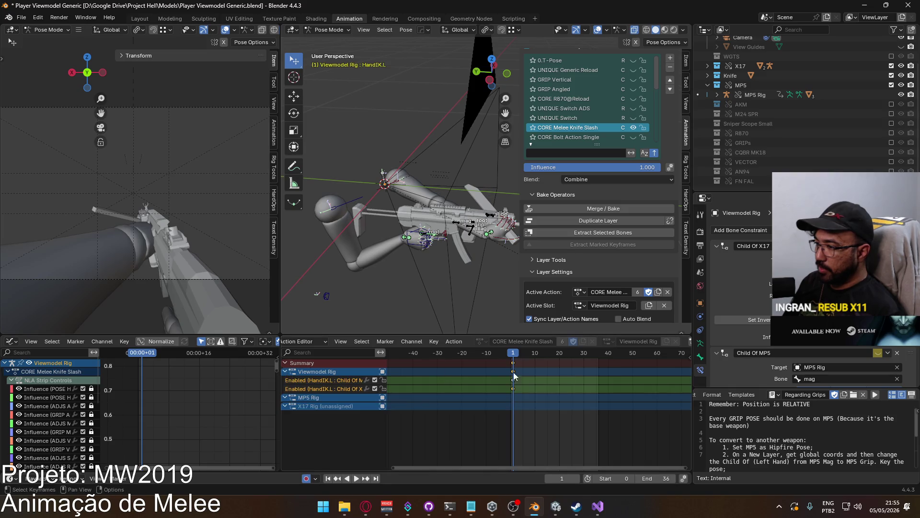
{"action": "left_click", "coordinate": [513, 363]}
At frame 21, key the constraint enable states again and toggle the Child Of MP5 constraint.
{"action": "key", "text": "space"}
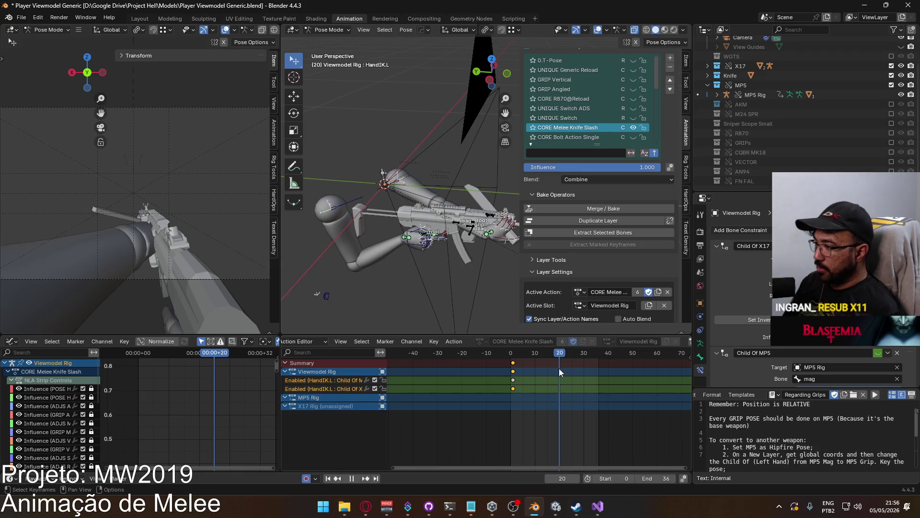
{"action": "key", "text": "space"}
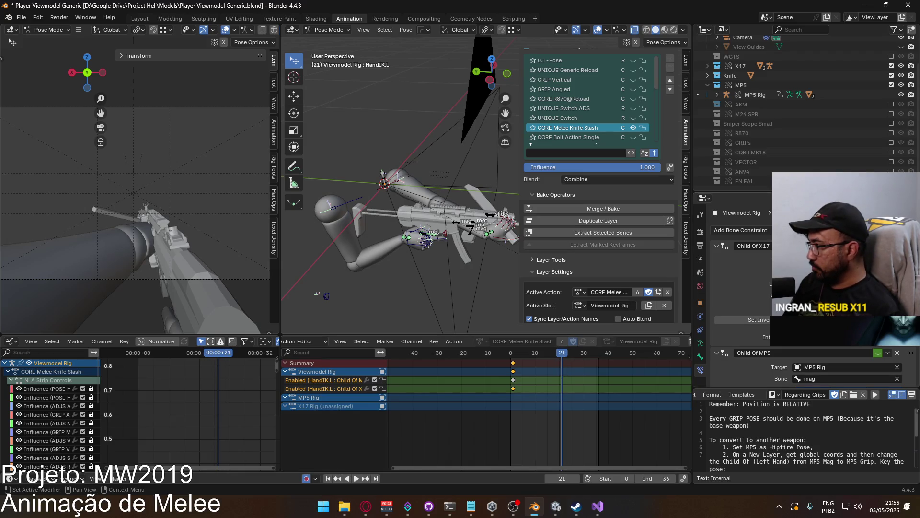
{"action": "right_click", "coordinate": [815, 347]}
{"action": "left_click", "coordinate": [824, 357]}
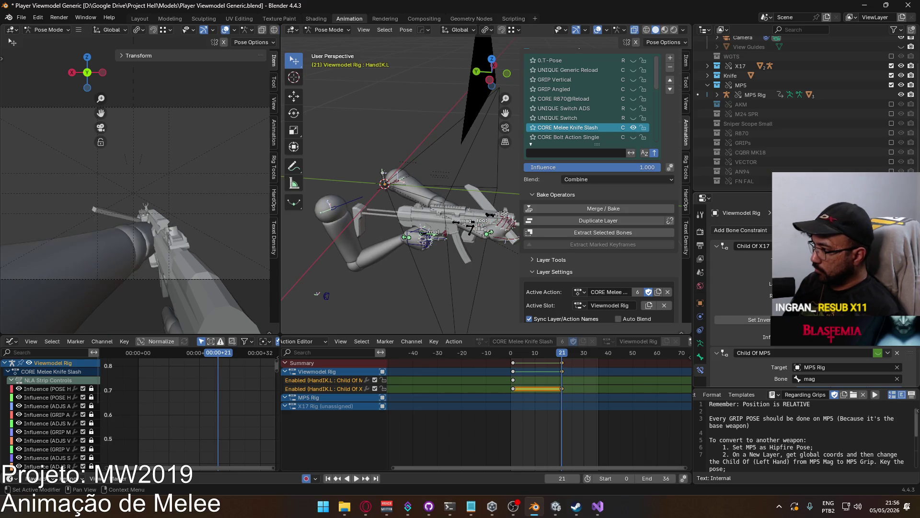
{"action": "right_click", "coordinate": [815, 337]}
{"action": "key", "text": "Escape"}
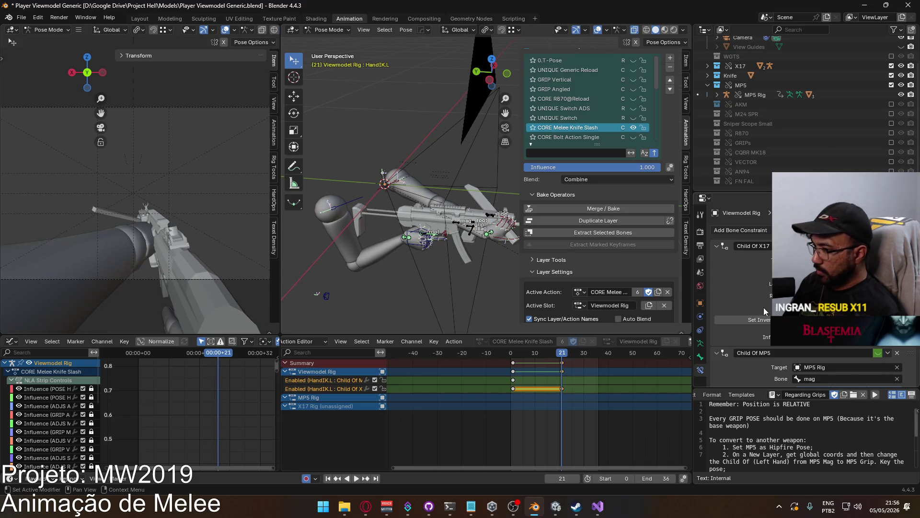
{"action": "left_click", "coordinate": [874, 353]}
{"action": "right_click", "coordinate": [873, 352]}
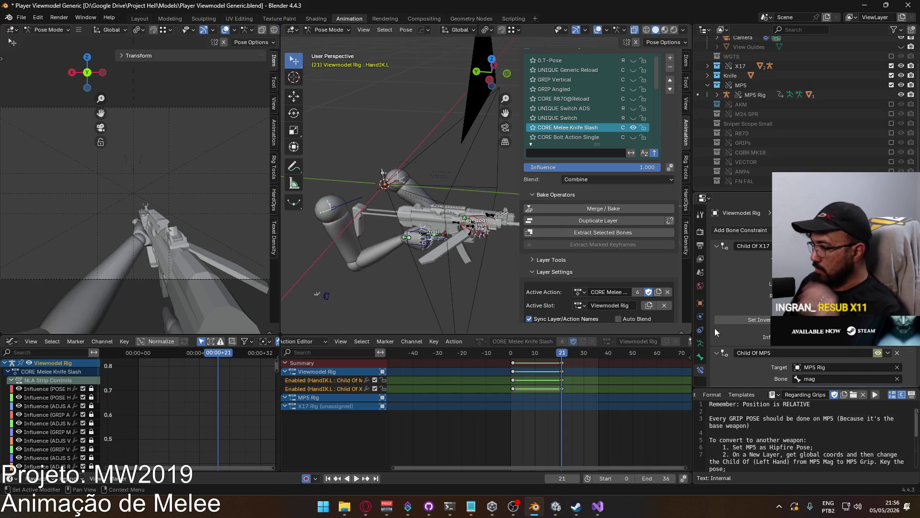
At frame 19, view the rig from above and move HandIK.L up and to the right.
{"action": "left_click_drag", "start_coordinate": [567, 355], "coordinate": [513, 354]}
{"action": "middle_click_drag", "start_coordinate": [493, 237], "coordinate": [428, 225]}
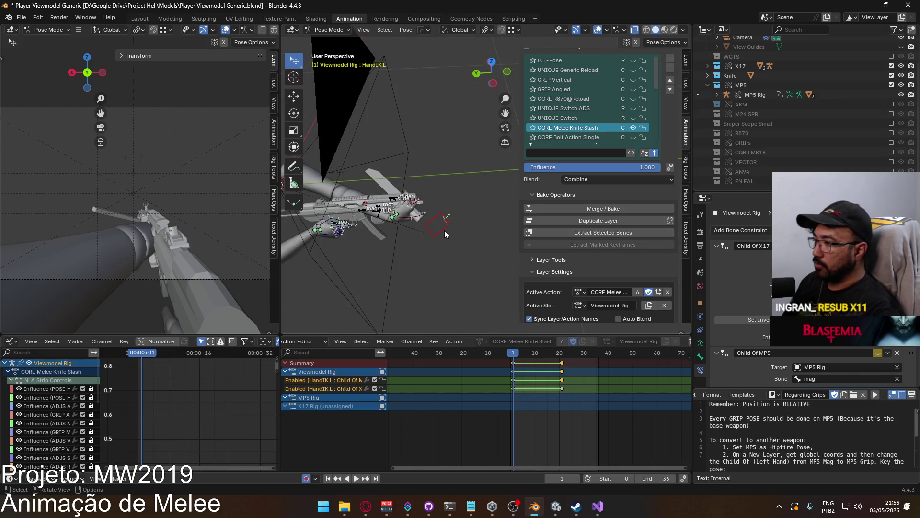
{"action": "key", "text": "KP_7"}
{"action": "mouse_move", "coordinate": [420, 166]}
{"action": "middle_mouse_down", "text": "shift"}
{"action": "mouse_move", "coordinate": [437, 172]}
{"action": "mouse_move", "coordinate": [463, 233]}
{"action": "middle_mouse_up", "text": "shift"}
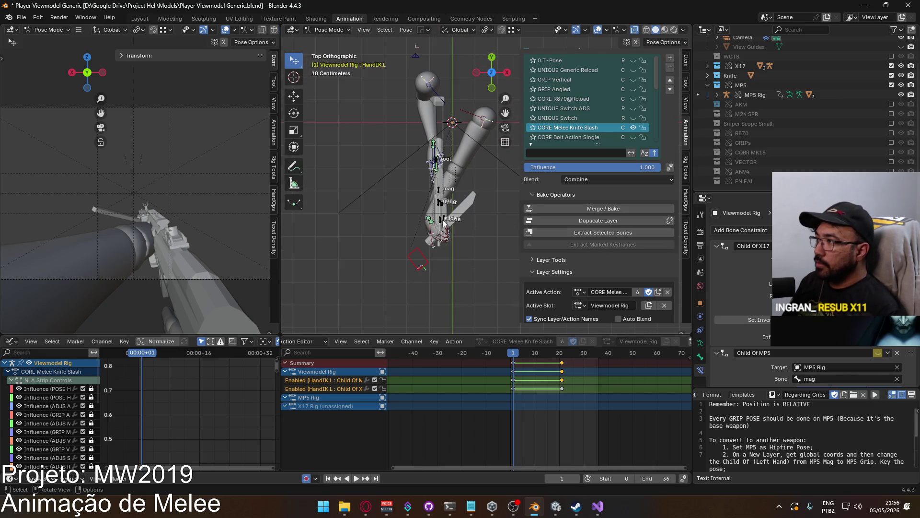
{"action": "left_click", "coordinate": [633, 128]}
{"action": "left_click", "coordinate": [634, 128]}
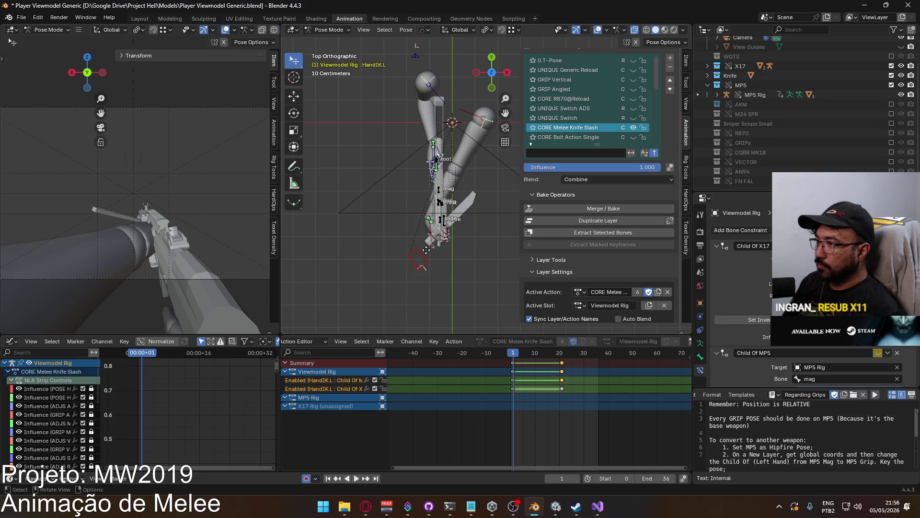
{"action": "key", "text": "g"}
{"action": "left_click", "coordinate": [484, 182]}
{"action": "mouse_move", "coordinate": [484, 182]}
{"action": "middle_mouse_down", "text": "shift"}
{"action": "mouse_move", "coordinate": [461, 188]}
{"action": "mouse_move", "coordinate": [443, 247]}
{"action": "mouse_move", "coordinate": [418, 265]}
{"action": "middle_mouse_up", "text": "shift"}
{"action": "key", "text": "g"}
{"action": "left_click", "coordinate": [465, 232]}
Readjust the left hand, then place it down-left at frame 21.
{"action": "scroll", "coordinate": [192, 223], "scroll_direction": "down", "scroll_amount": 3}
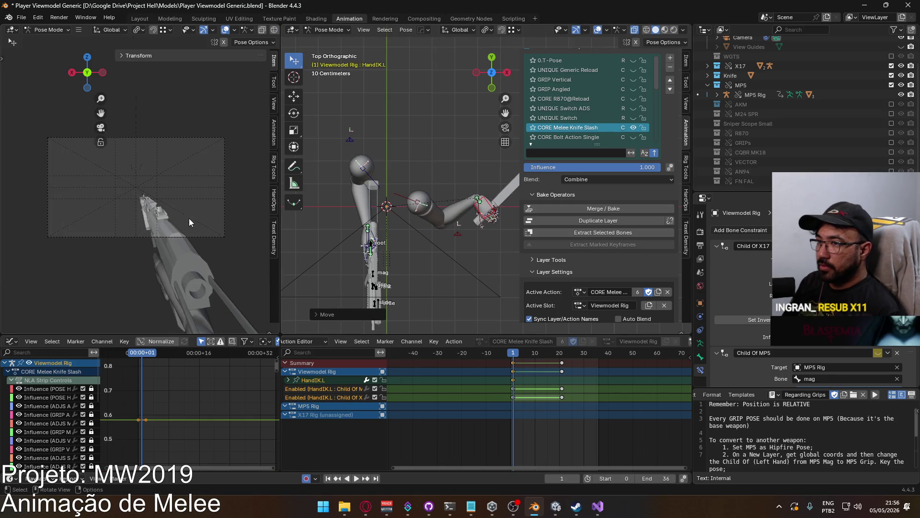
{"action": "key", "text": "g"}
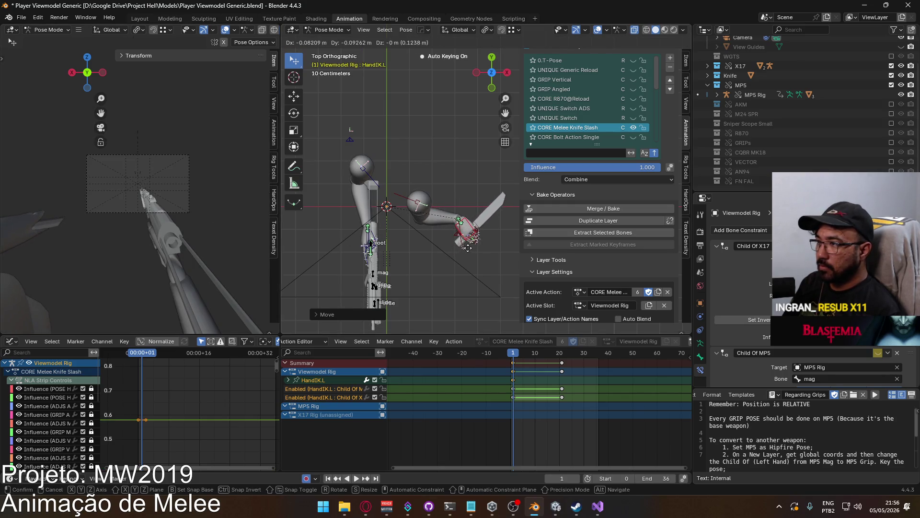
{"action": "left_click", "coordinate": [468, 233]}
{"action": "middle_click_drag", "start_coordinate": [467, 233], "coordinate": [472, 208], "text": "shift"}
{"action": "key", "text": "space"}
{"action": "key", "text": "space"}
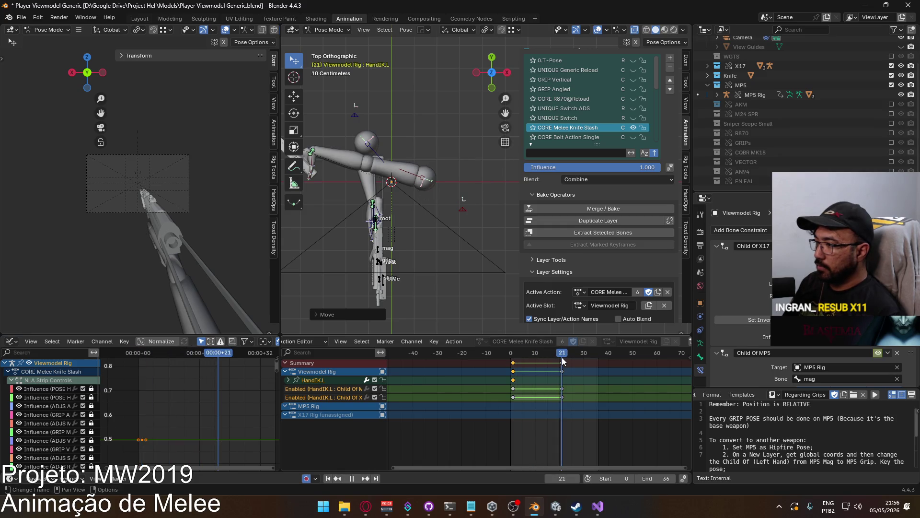
{"action": "left_click", "coordinate": [562, 356]}
{"action": "key", "text": "g"}
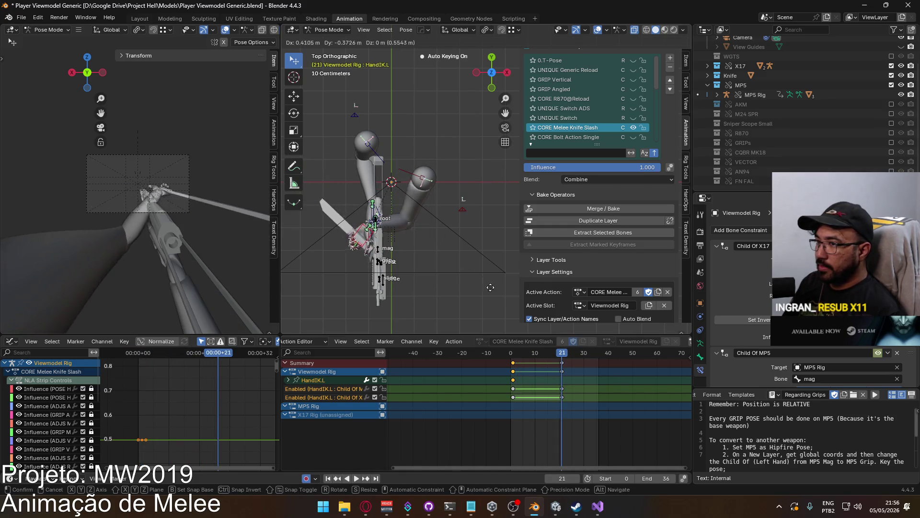
{"action": "left_click", "coordinate": [474, 231]}
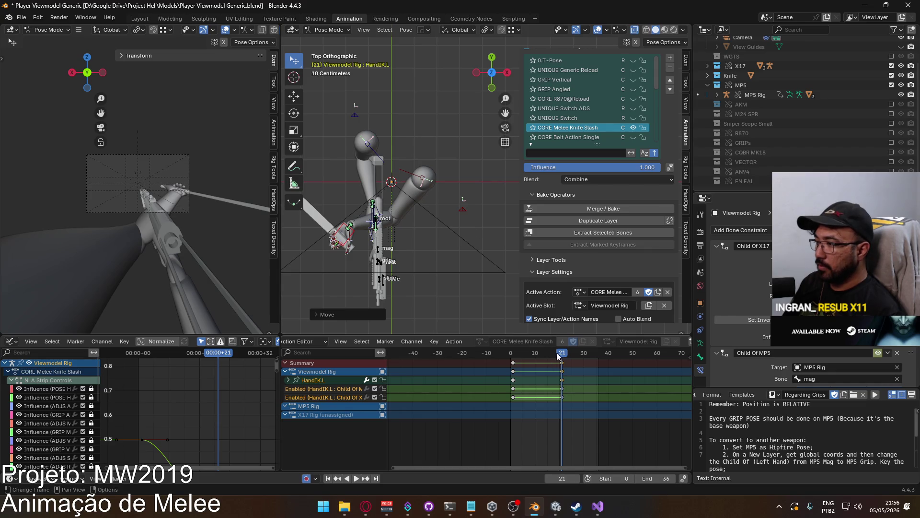
Paste the frame-1 keys at frame 21, then undo the paste.
{"action": "key", "text": "space"}
{"action": "left_click", "coordinate": [519, 354]}
{"action": "left_click", "coordinate": [514, 355]}
{"action": "key", "text": "space"}
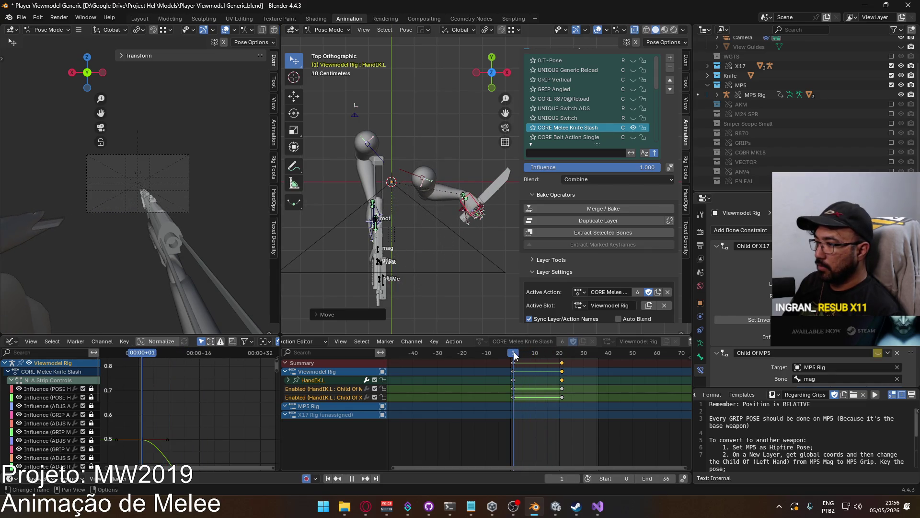
{"action": "left_click", "coordinate": [514, 382]}
{"action": "key", "text": "Up"}
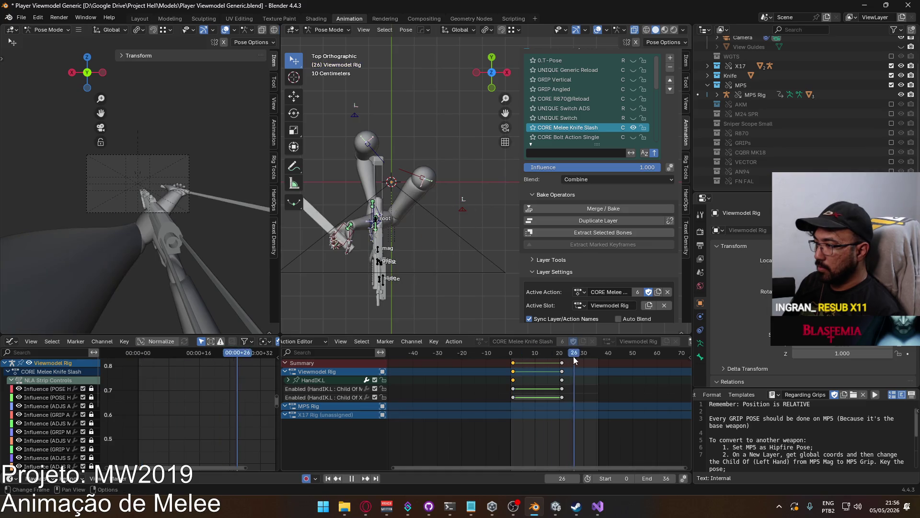
{"action": "key", "text": "ctrl+v"}
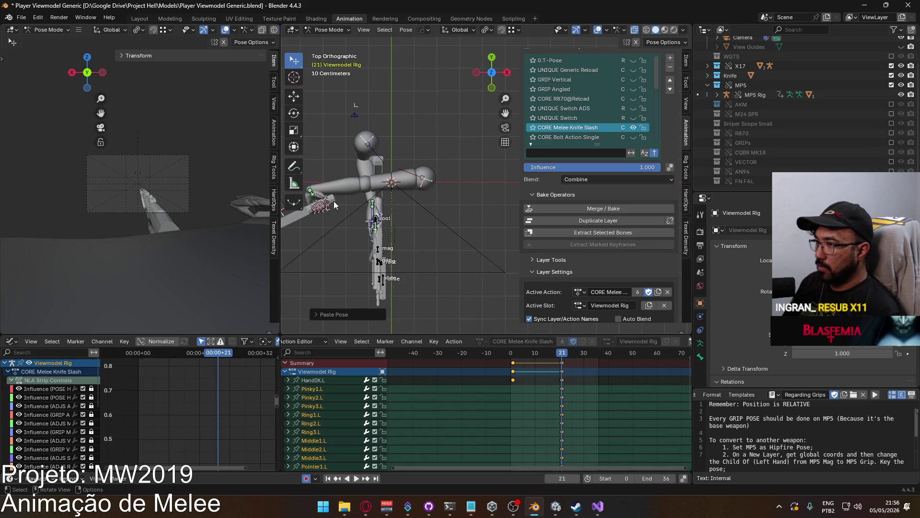
{"action": "middle_click_drag", "start_coordinate": [334, 202], "coordinate": [407, 207], "text": "shift"}
{"action": "left_click", "coordinate": [341, 203]}
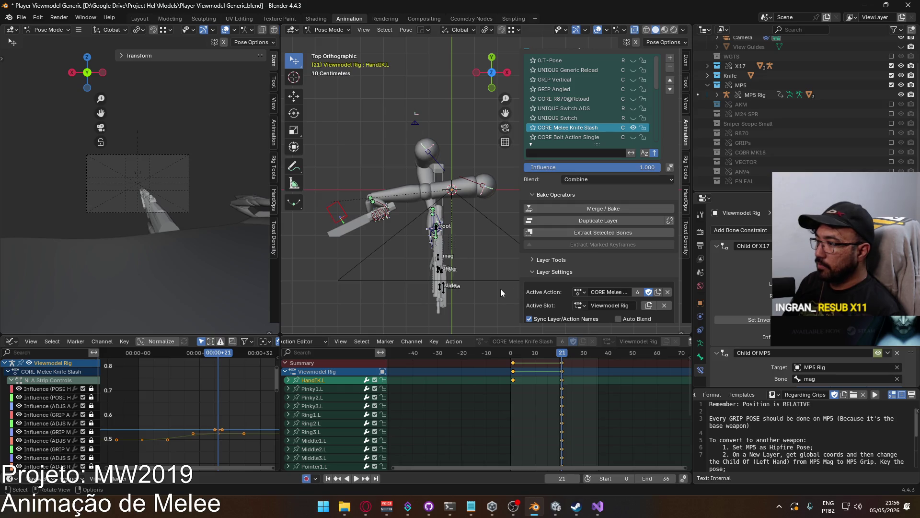
{"action": "key", "text": "ctrl+z"}
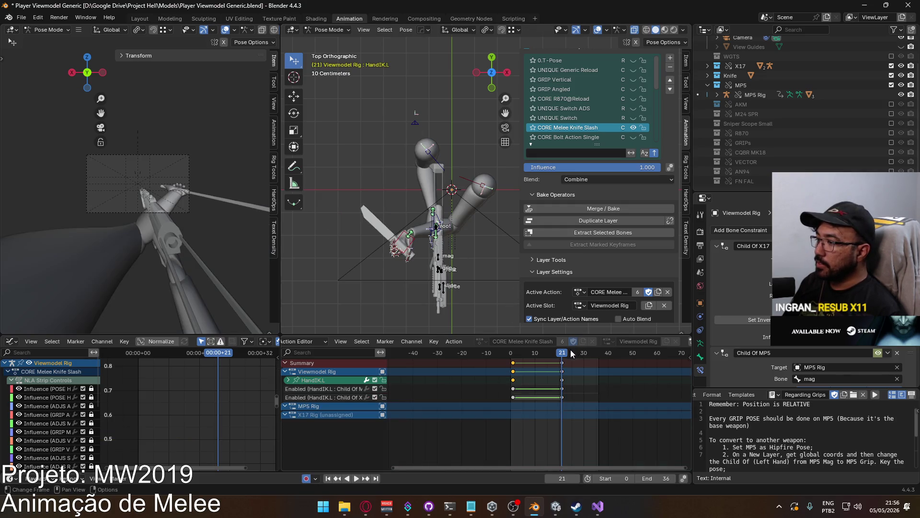
Copy the HandIK.L pose at frame 1, paste it at frame 21, and reposition the hand.
{"action": "key", "text": "space"}
{"action": "key", "text": "Escape"}
{"action": "left_click", "coordinate": [337, 379]}
{"action": "middle_click_drag", "start_coordinate": [505, 238], "coordinate": [433, 237], "text": "shift"}
{"action": "right_click", "coordinate": [460, 206]}
{"action": "left_click", "coordinate": [461, 196]}
{"action": "left_click", "coordinate": [561, 353]}
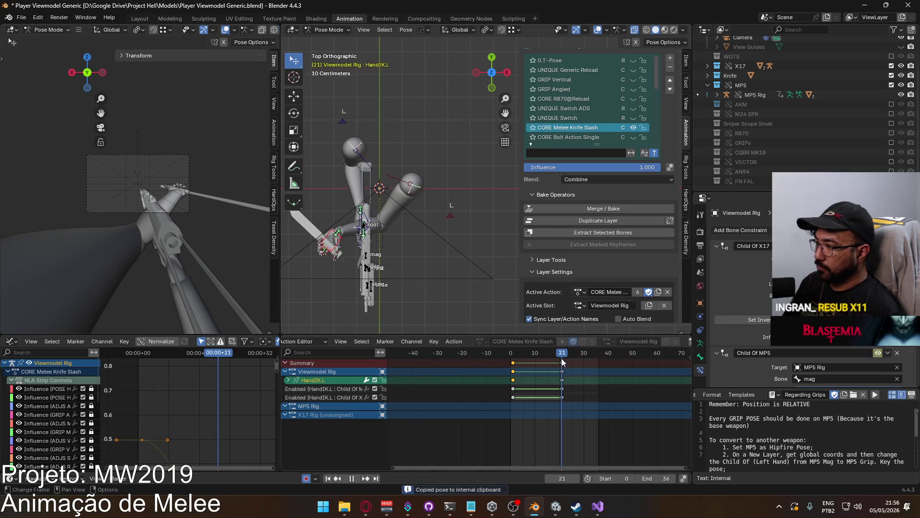
{"action": "right_click", "coordinate": [347, 243]}
{"action": "left_click", "coordinate": [347, 244]}
{"action": "middle_click_drag", "start_coordinate": [337, 199], "coordinate": [395, 209], "text": "shift"}
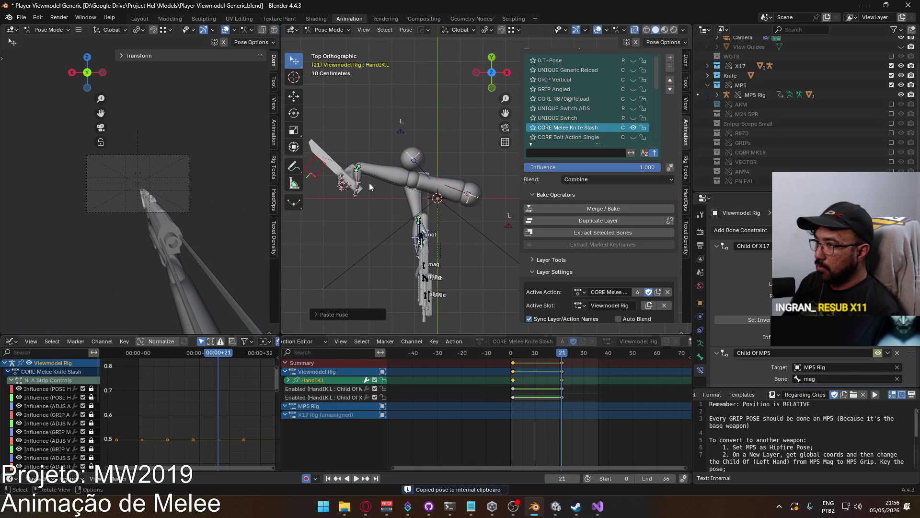
{"action": "key", "text": "g"}
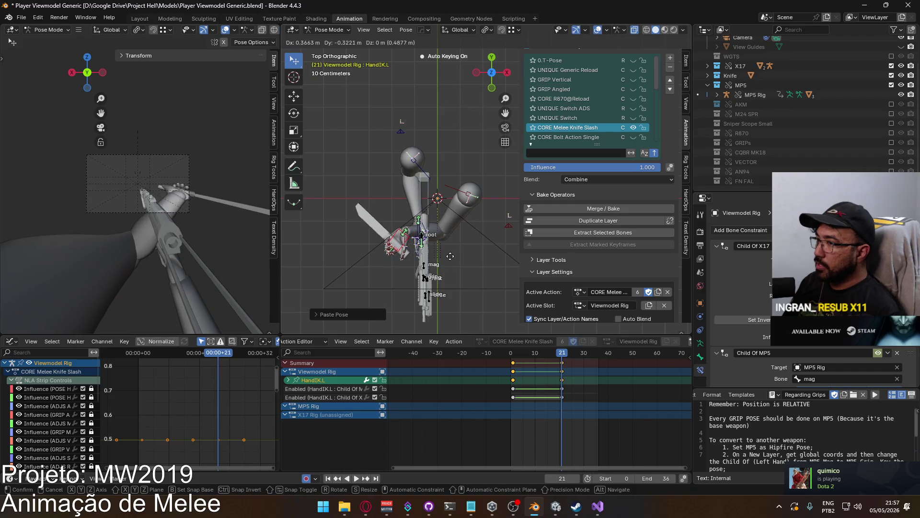
{"action": "left_click", "coordinate": [450, 256]}
At frame 20, move the left hand IK control up and to the left.
{"action": "left_click_drag", "start_coordinate": [562, 356], "coordinate": [513, 356]}
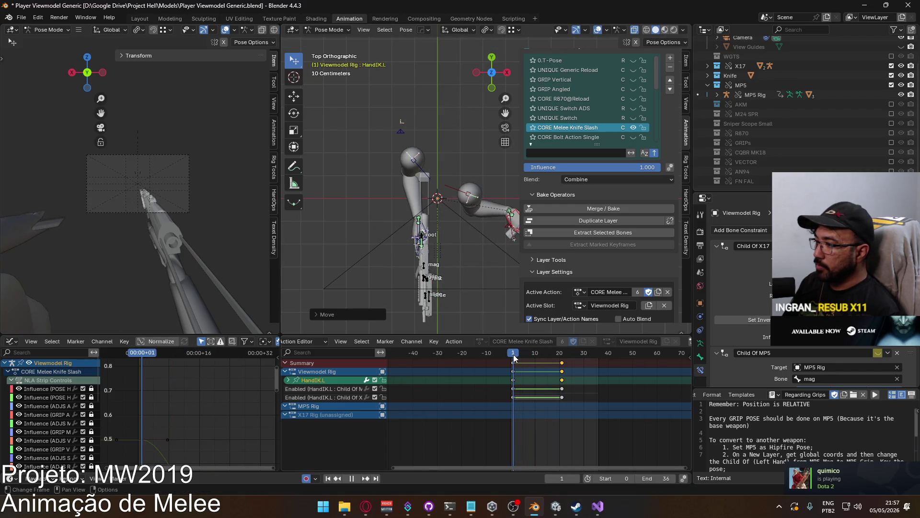
{"action": "middle_click_drag", "start_coordinate": [519, 223], "coordinate": [476, 217], "text": "shift"}
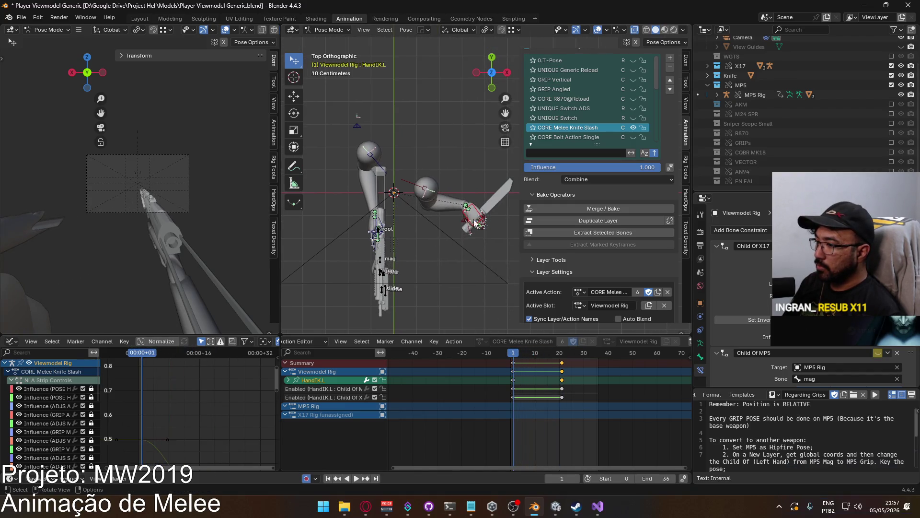
{"action": "mouse_move", "coordinate": [512, 356]}
{"action": "left_mouse_down"}
{"action": "mouse_move", "coordinate": [562, 358]}
{"action": "mouse_move", "coordinate": [579, 380]}
{"action": "mouse_move", "coordinate": [571, 368]}
{"action": "left_mouse_up"}
{"action": "key", "text": "ctrl+z"}
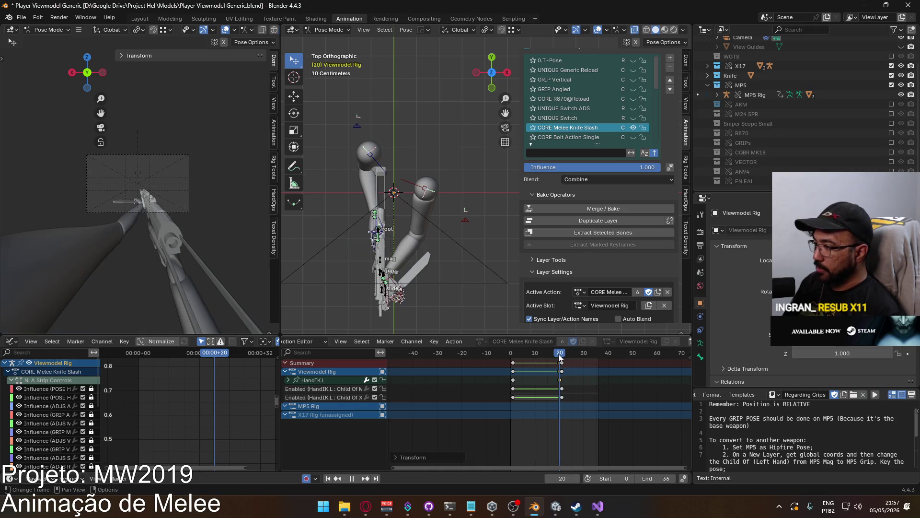
{"action": "left_click", "coordinate": [398, 284]}
{"action": "key", "text": "g"}
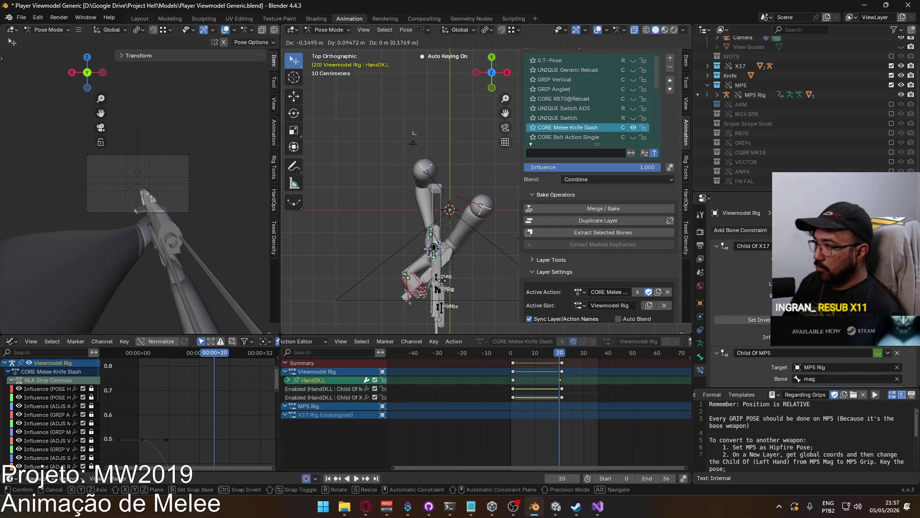
{"action": "left_click", "coordinate": [434, 238]}
Review playback and lower the left hand at frame 20 toward the MP5.
{"action": "key", "text": "space"}
{"action": "mouse_move", "coordinate": [554, 352]}
{"action": "left_mouse_down"}
{"action": "mouse_move", "coordinate": [528, 353]}
{"action": "mouse_move", "coordinate": [566, 353]}
{"action": "left_mouse_up"}
{"action": "key", "text": "Escape"}
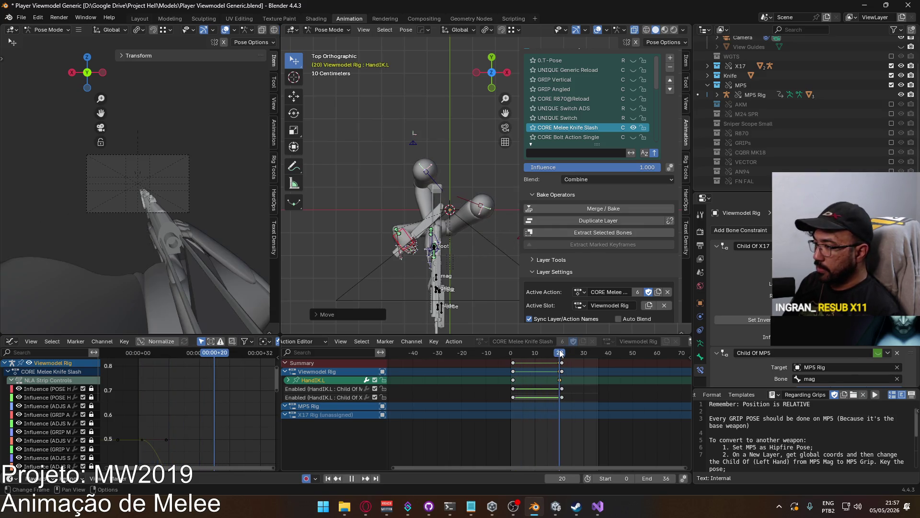
{"action": "key", "text": "g"}
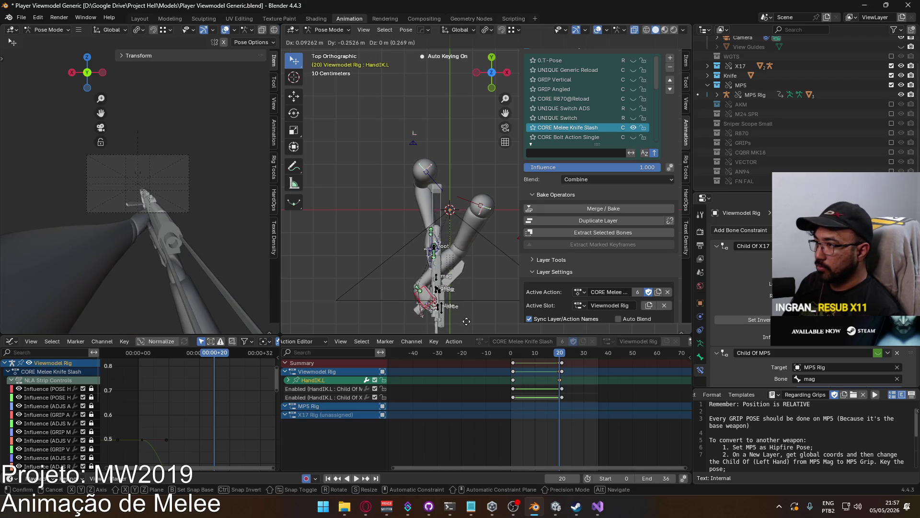
{"action": "left_click", "coordinate": [472, 322]}
{"action": "scroll", "coordinate": [181, 196], "scroll_direction": "up", "scroll_amount": 5}
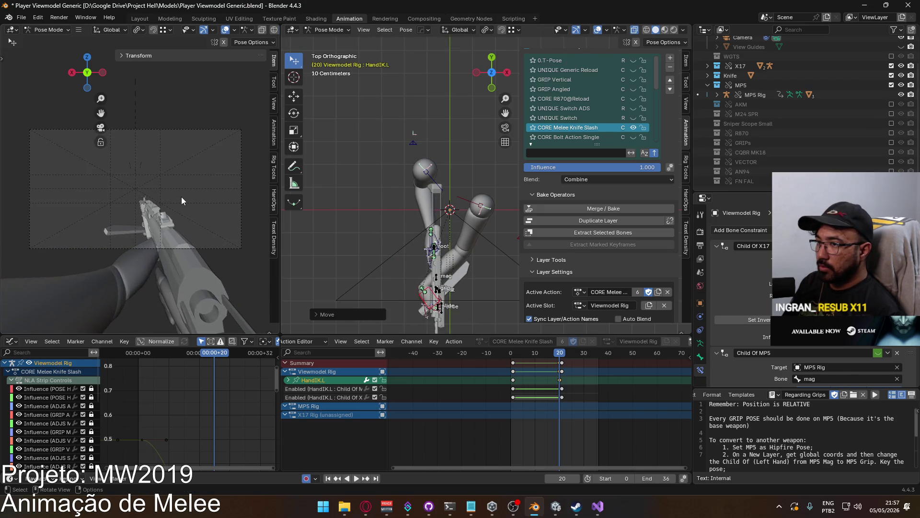
{"action": "mouse_move", "coordinate": [387, 290]}
{"action": "middle_mouse_down"}
{"action": "mouse_move", "coordinate": [448, 286]}
{"action": "mouse_move", "coordinate": [410, 174]}
{"action": "mouse_move", "coordinate": [428, 224]}
{"action": "middle_mouse_up"}
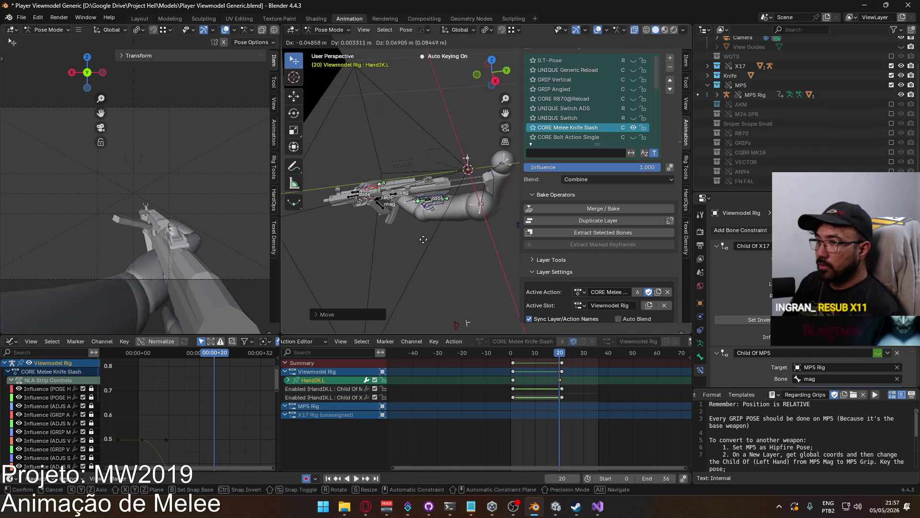
{"action": "key", "text": "space"}
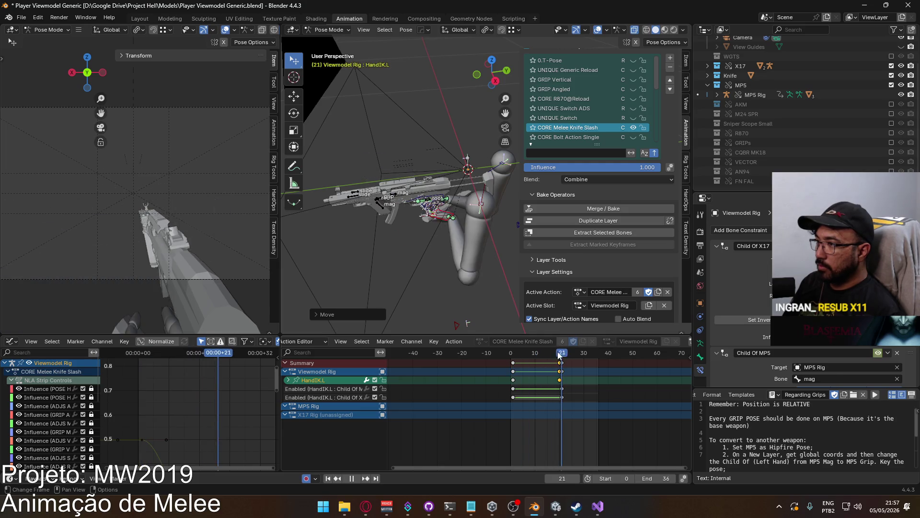
{"action": "left_click", "coordinate": [559, 353]}
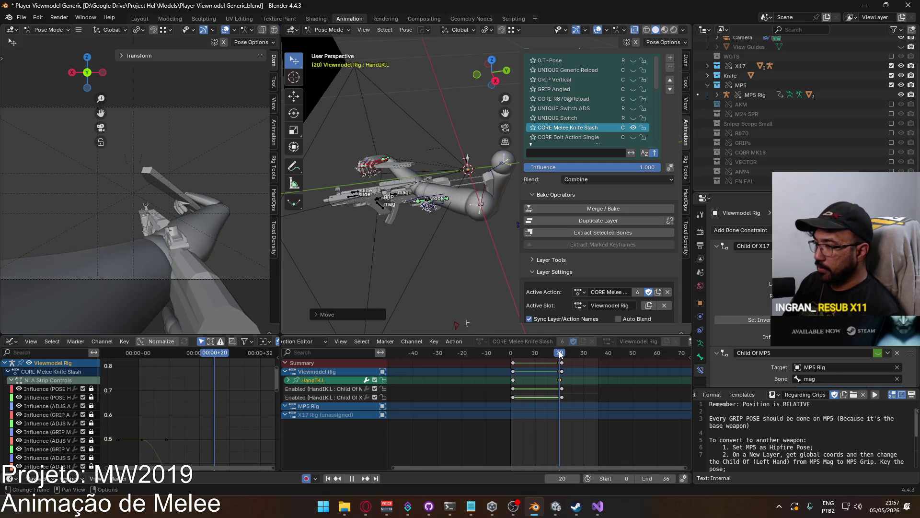
{"action": "left_click_drag", "start_coordinate": [560, 353], "coordinate": [563, 353]}
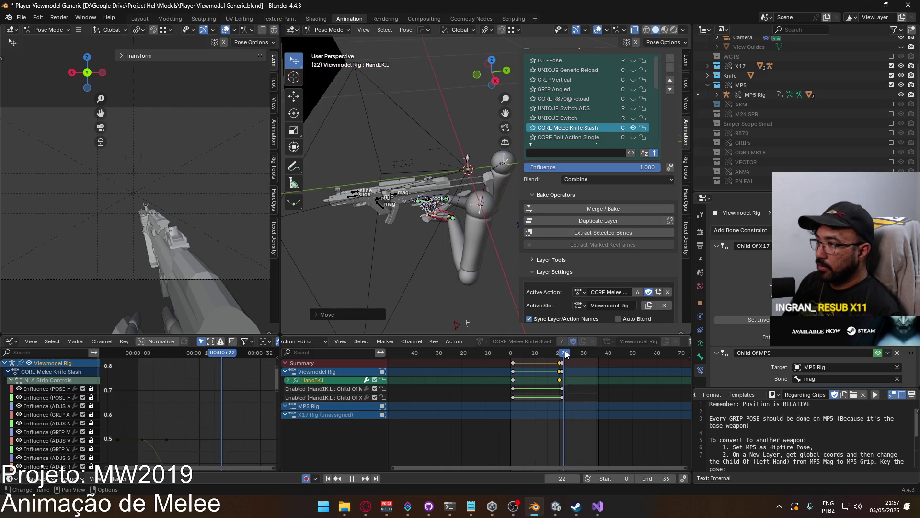
{"action": "key", "text": "Escape"}
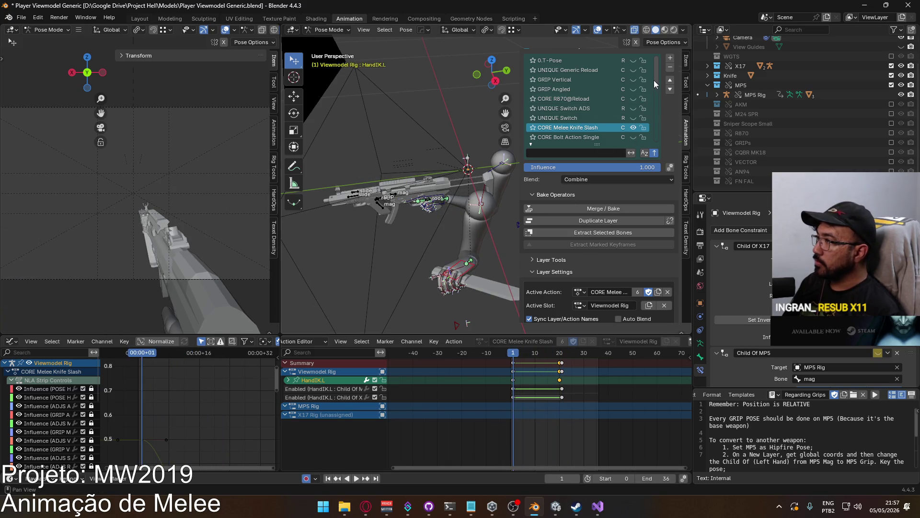
{"action": "key", "text": "space"}
{"action": "left_click", "coordinate": [511, 356]}
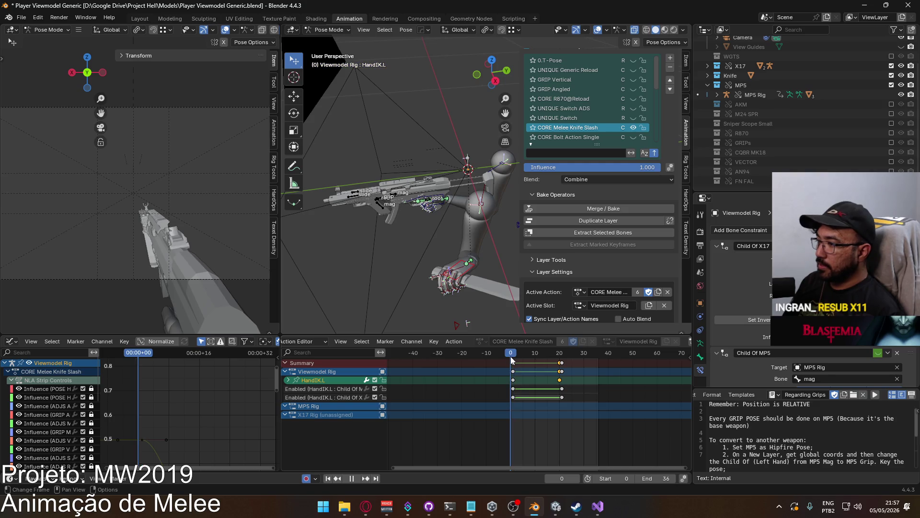
{"action": "left_click_drag", "start_coordinate": [511, 356], "coordinate": [515, 361]}
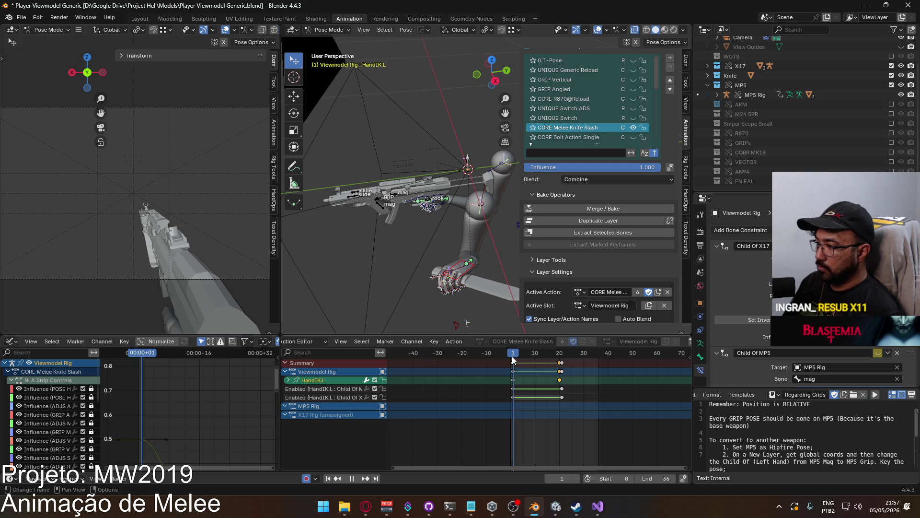
{"action": "key", "text": "Escape"}
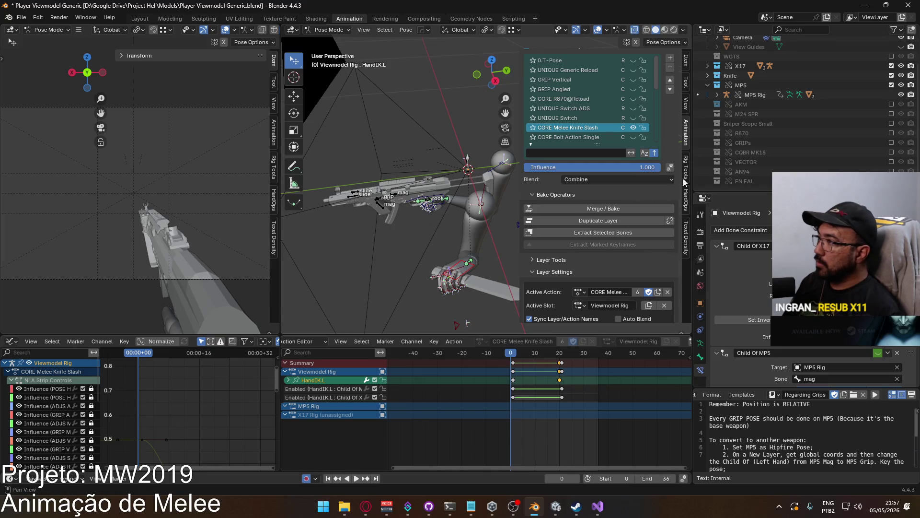
{"action": "left_click_drag", "start_coordinate": [655, 85], "coordinate": [653, 140]}
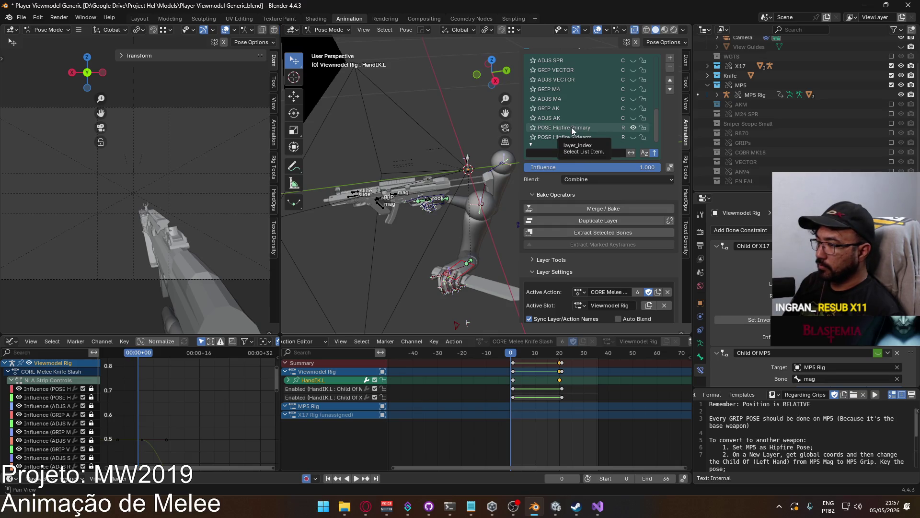
{"action": "mouse_move", "coordinate": [513, 355]}
{"action": "left_mouse_down"}
{"action": "mouse_move", "coordinate": [571, 358]}
{"action": "mouse_move", "coordinate": [514, 357]}
{"action": "left_mouse_up"}
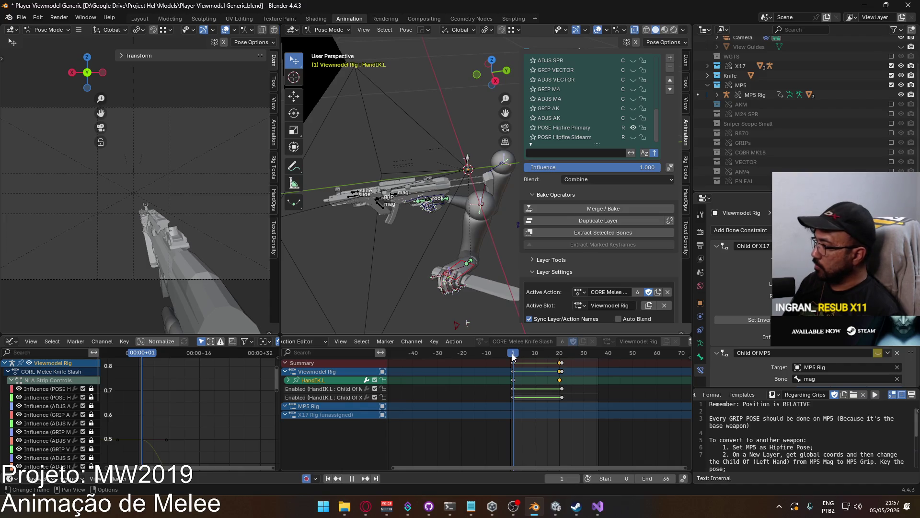
{"action": "left_click_drag", "start_coordinate": [513, 357], "coordinate": [511, 358]}
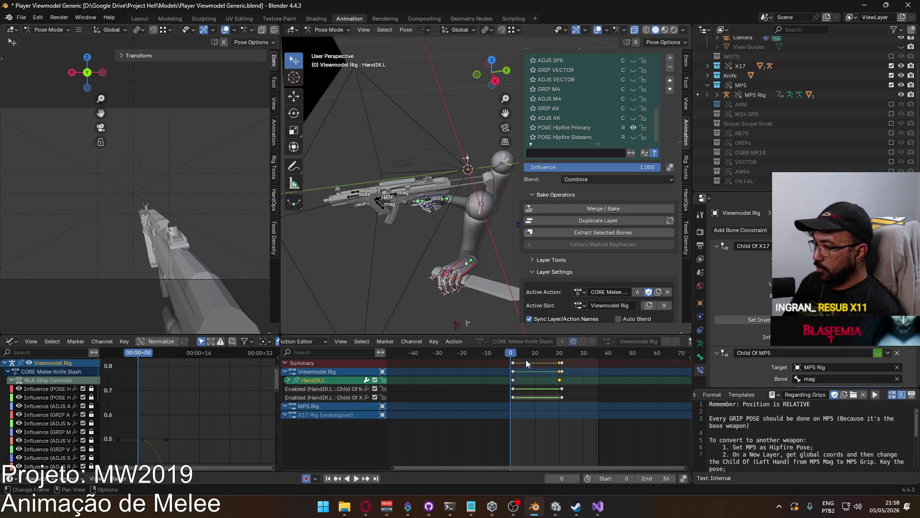
{"action": "right_click", "coordinate": [878, 356]}
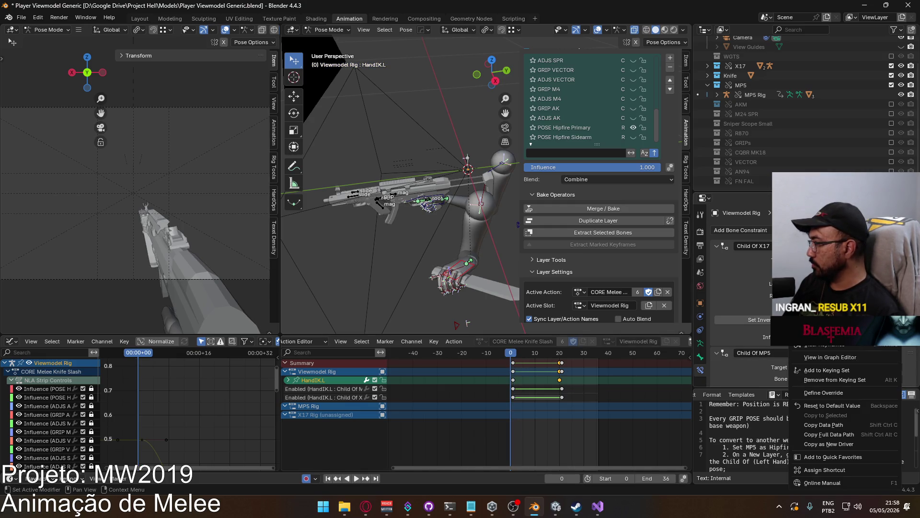
{"action": "left_click", "coordinate": [881, 353]}
{"action": "right_click", "coordinate": [879, 355]}
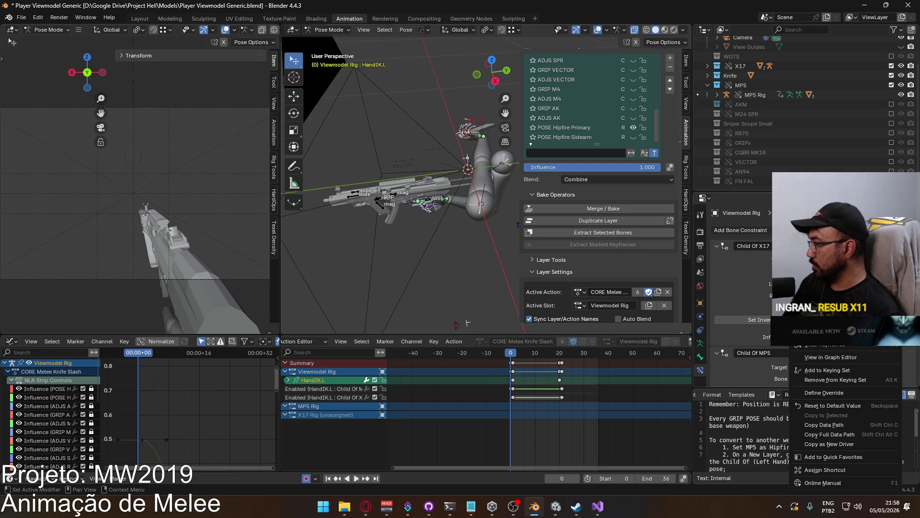
{"action": "left_click", "coordinate": [832, 349]}
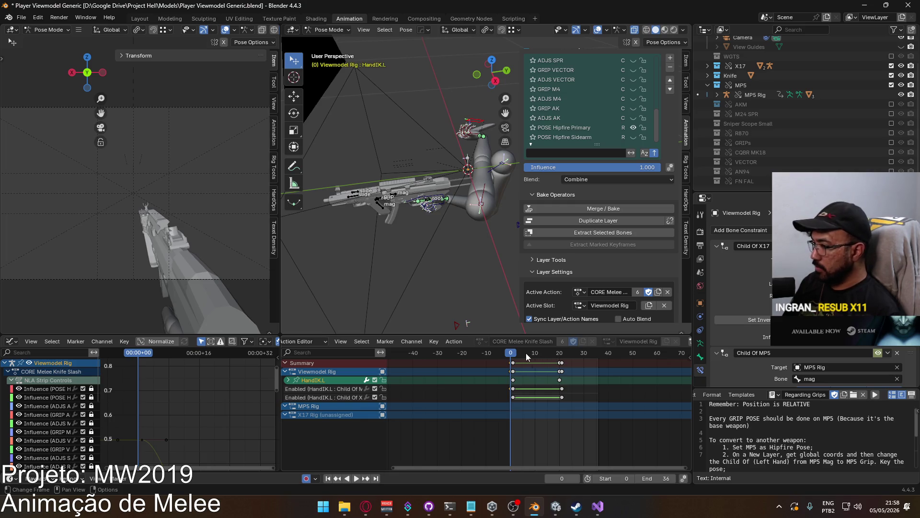
{"action": "left_click", "coordinate": [562, 355]}
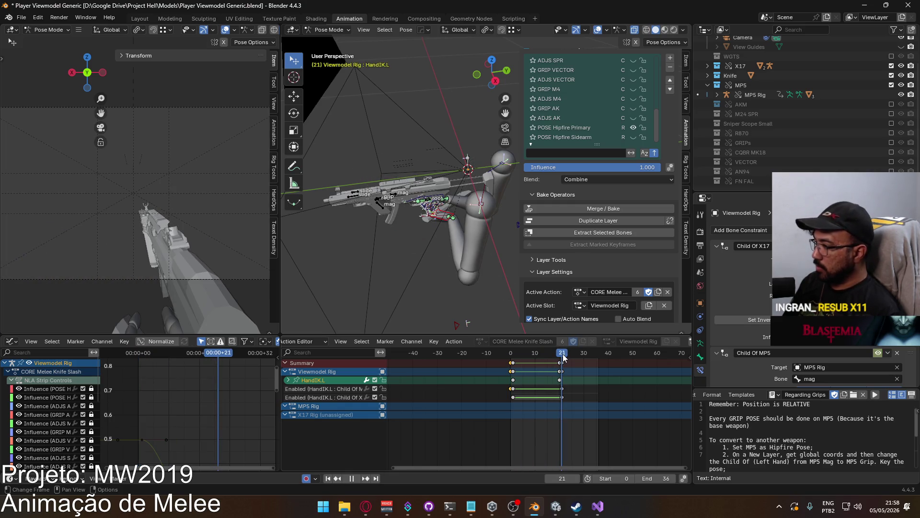
{"action": "left_click_drag", "start_coordinate": [563, 357], "coordinate": [512, 354]}
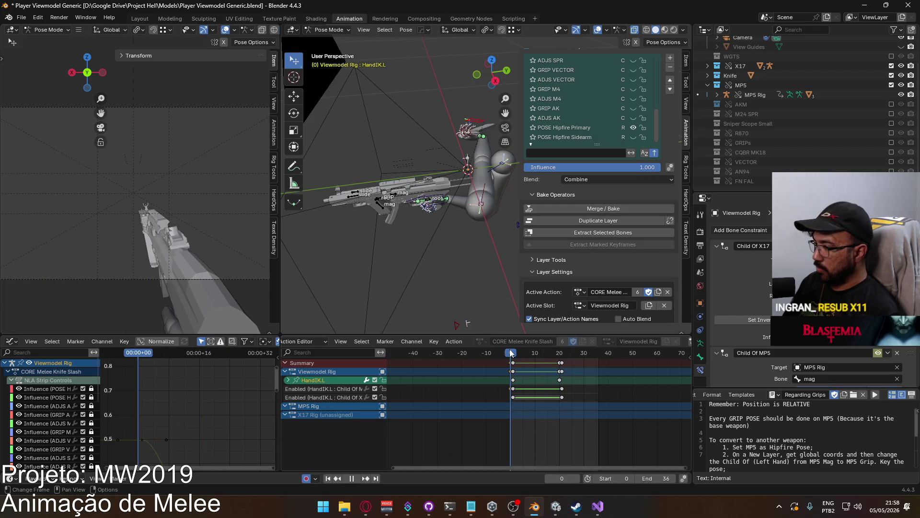
{"action": "right_click", "coordinate": [810, 355]}
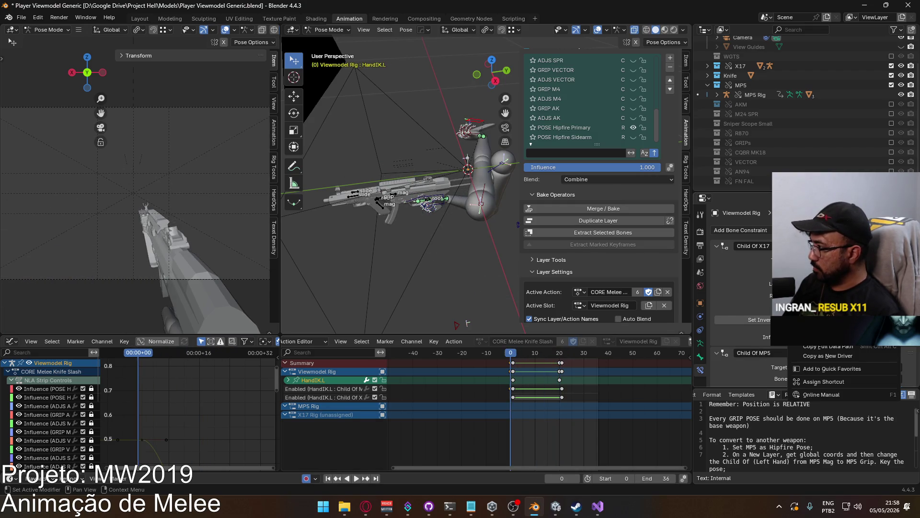
{"action": "left_click", "coordinate": [564, 356]}
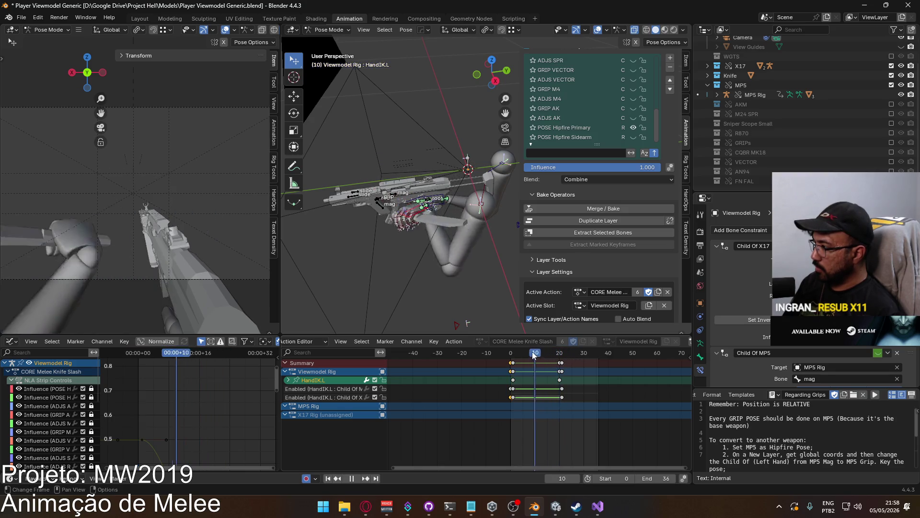
Move the Child Of X17 enable key about 15 frames later, to roughly frame 36.
{"action": "key", "text": "space"}
{"action": "left_click", "coordinate": [514, 396]}
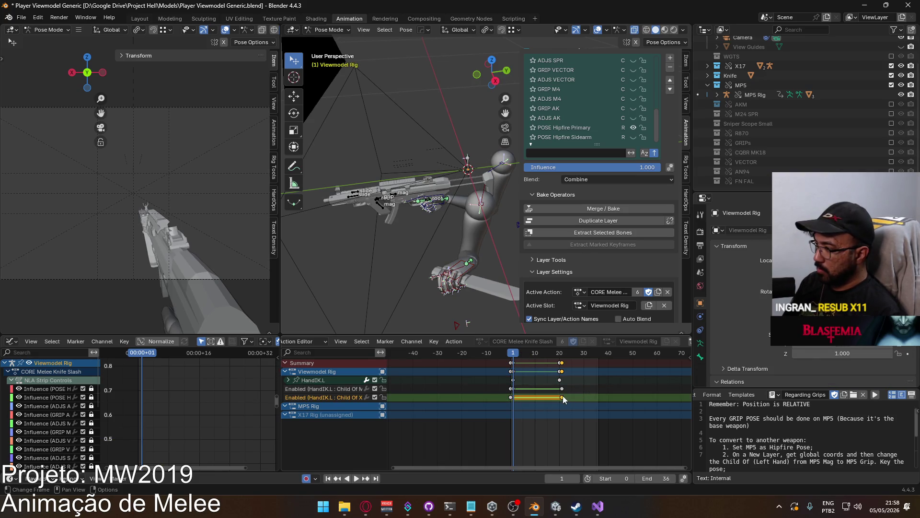
{"action": "key", "text": "g"}
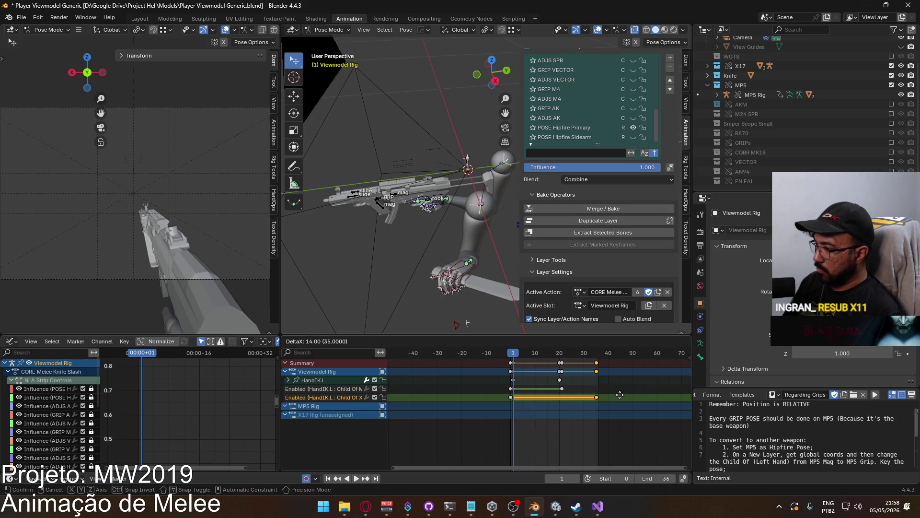
{"action": "left_click", "coordinate": [621, 394]}
{"action": "key", "text": "space"}
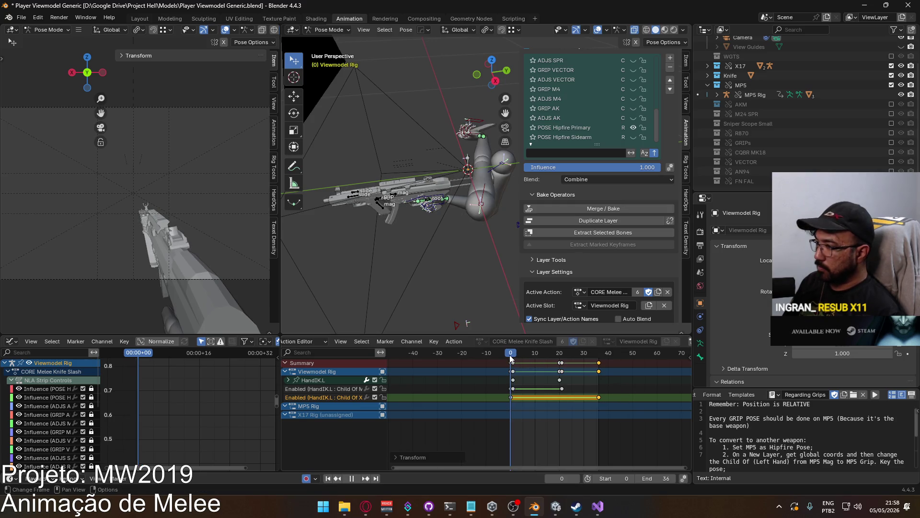
{"action": "left_click_drag", "start_coordinate": [513, 357], "coordinate": [512, 357]}
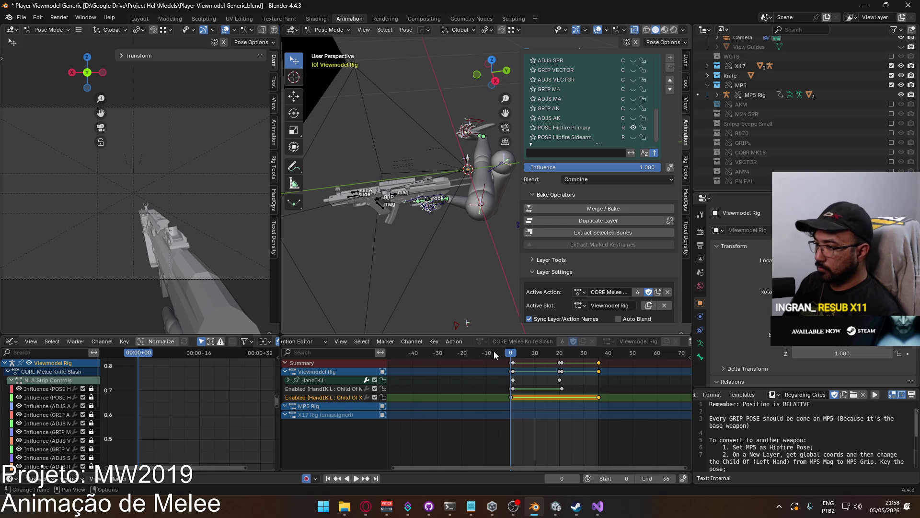
Delete all HandIK.L pose keyframes from the knife slash action.
{"action": "left_click", "coordinate": [455, 131]}
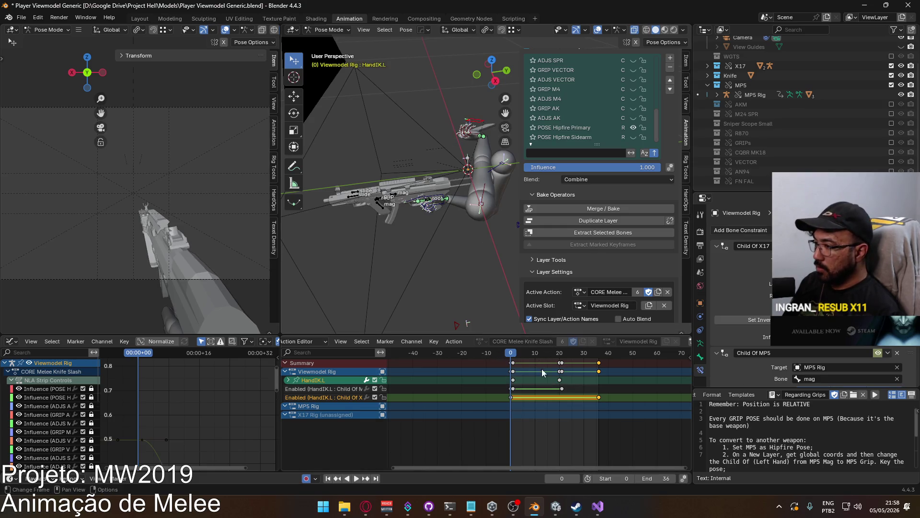
{"action": "key", "text": "space"}
{"action": "left_click", "coordinate": [560, 379]}
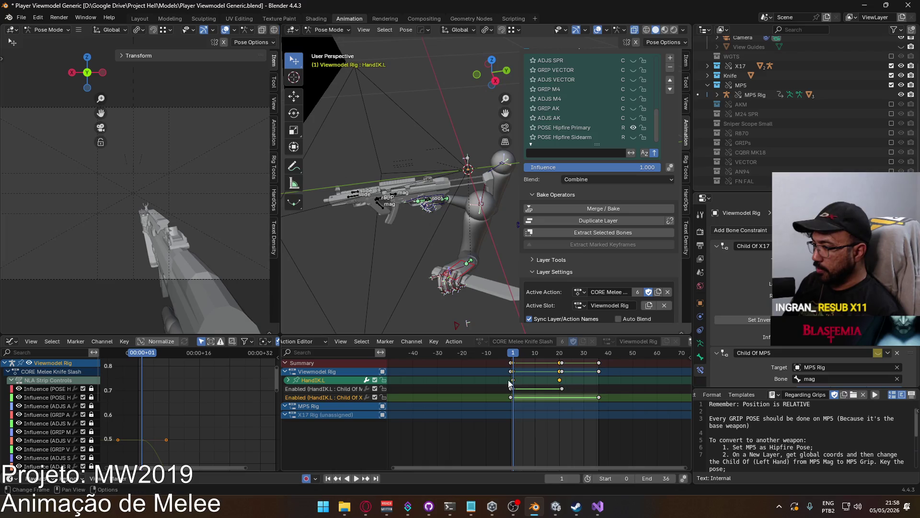
{"action": "left_click", "coordinate": [540, 464]}
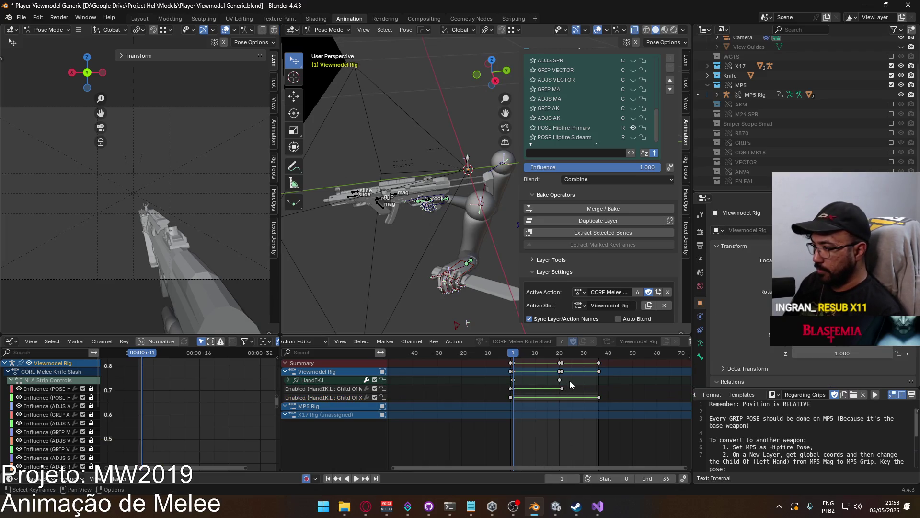
{"action": "left_click", "coordinate": [320, 378]}
{"action": "key", "text": "Delete"}
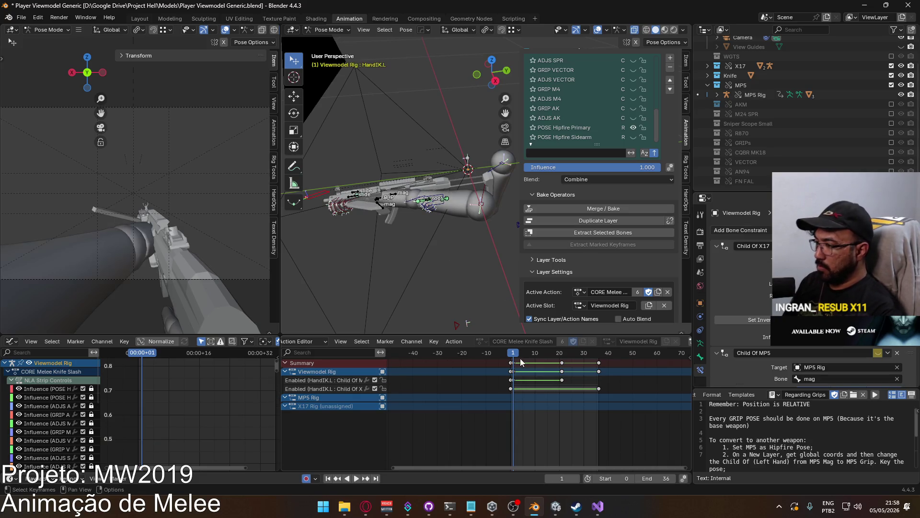
{"action": "mouse_move", "coordinate": [432, 288]}
{"action": "middle_mouse_down"}
{"action": "mouse_move", "coordinate": [421, 255]}
{"action": "mouse_move", "coordinate": [487, 218]}
{"action": "mouse_move", "coordinate": [488, 257]}
{"action": "middle_mouse_up"}
Key the HandIK.L pose at frame 0 and paste those keys at frame 1.
{"action": "left_click_drag", "start_coordinate": [515, 353], "coordinate": [511, 354]}
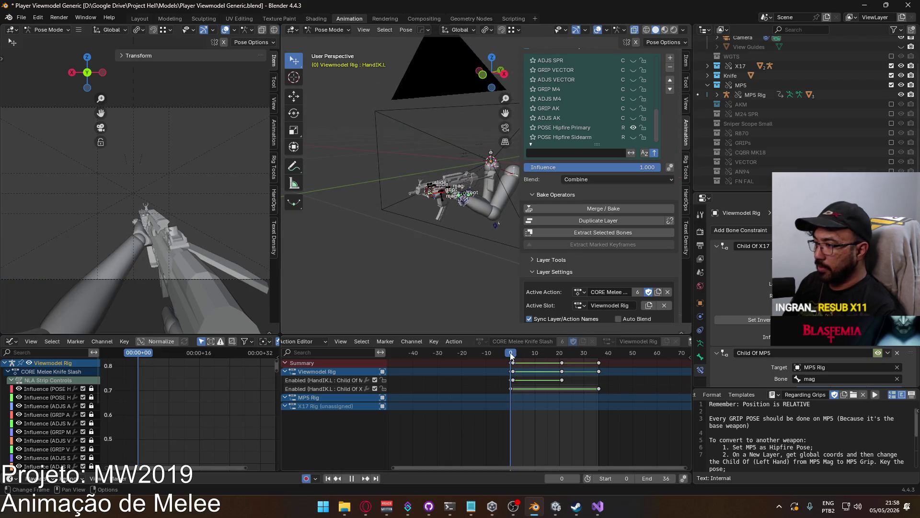
{"action": "key", "text": "i"}
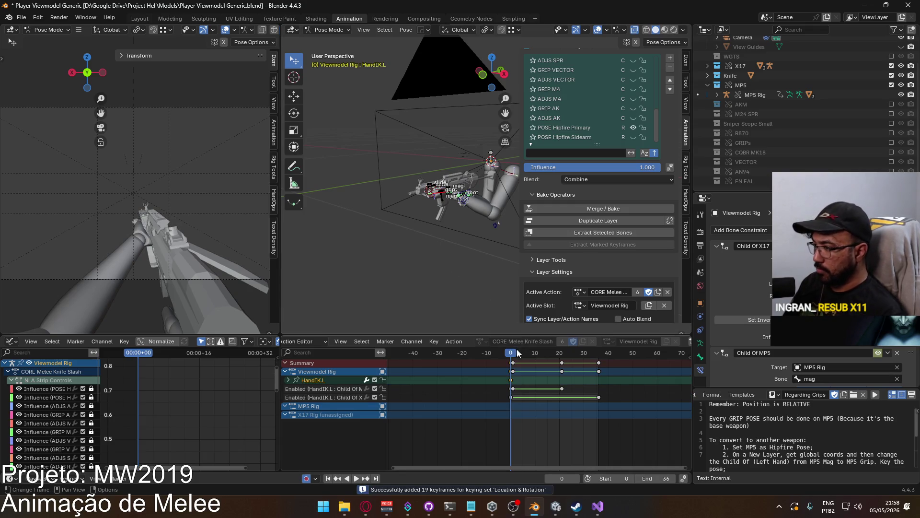
{"action": "key", "text": "Right"}
{"action": "key", "text": "ctrl+v"}
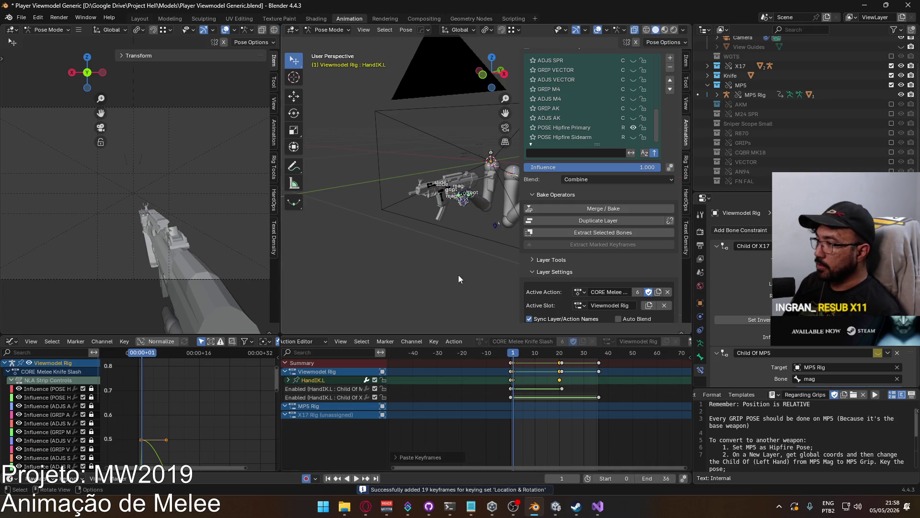
{"action": "key", "text": "space"}
{"action": "left_click", "coordinate": [511, 355]}
{"action": "left_click_drag", "start_coordinate": [511, 358], "coordinate": [559, 354]}
{"action": "key", "text": "Escape"}
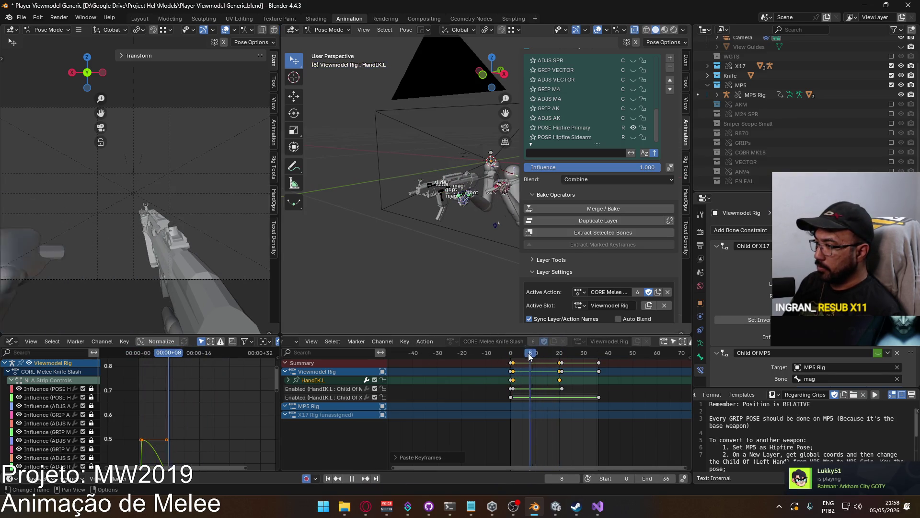
Paste the frame-0 hand keys at frame 21.
{"action": "left_click", "coordinate": [509, 382]}
{"action": "left_click", "coordinate": [512, 380]}
{"action": "left_click_drag", "start_coordinate": [512, 357], "coordinate": [563, 365]}
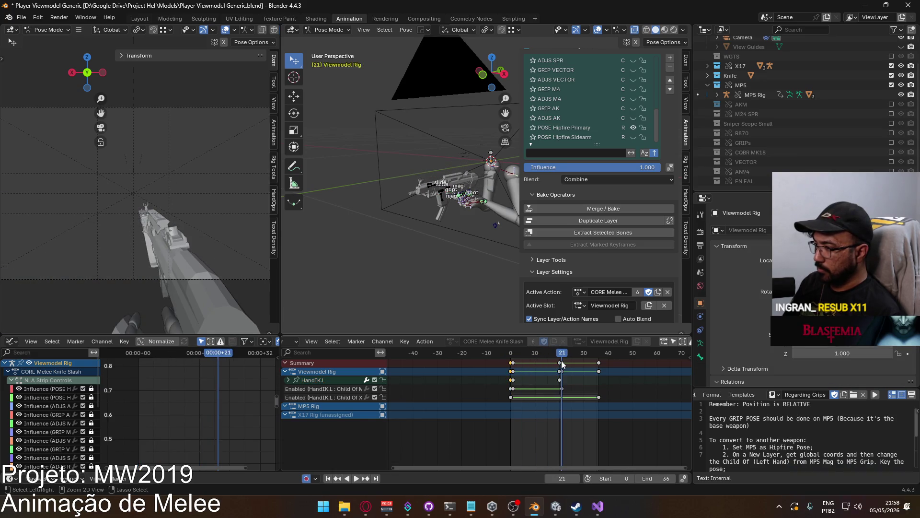
{"action": "key", "text": "ctrl+v"}
Review the slash playback, then make POSE Hipfire Primary the active layer.
{"action": "key", "text": "space"}
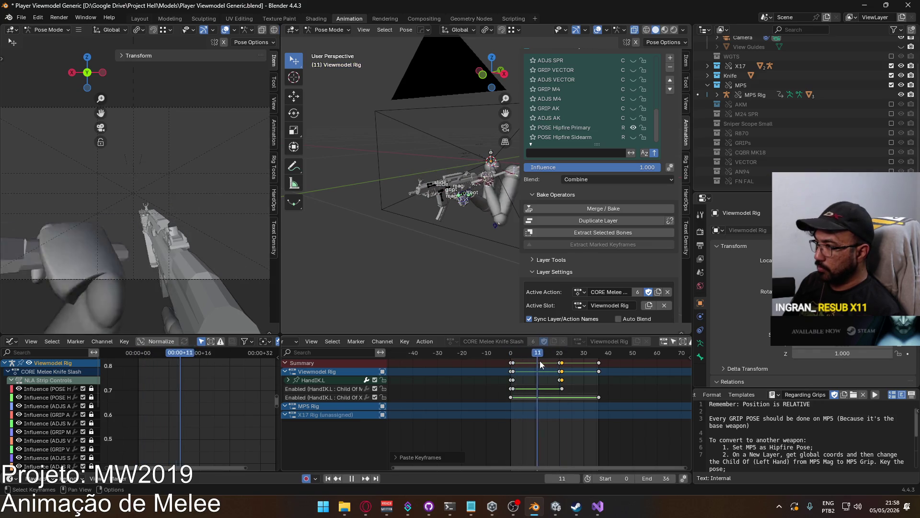
{"action": "left_click_drag", "start_coordinate": [540, 360], "coordinate": [509, 362]}
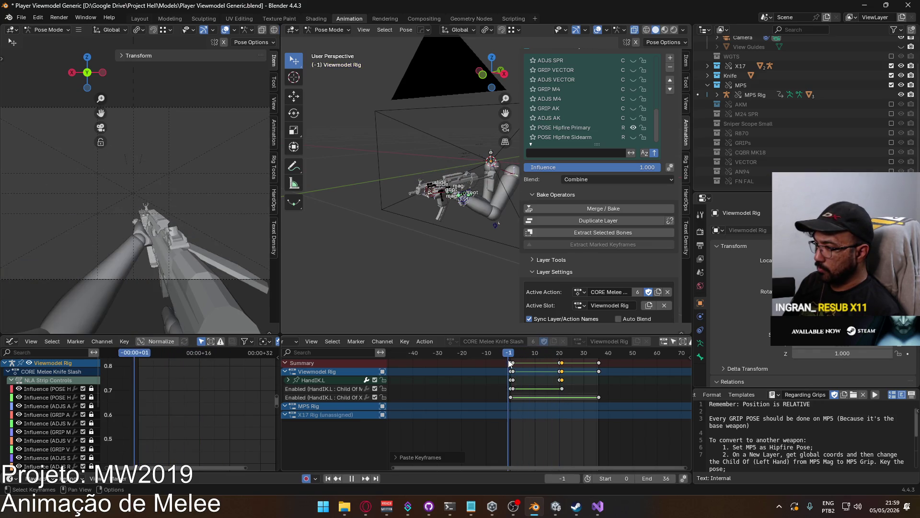
{"action": "left_click_drag", "start_coordinate": [575, 360], "coordinate": [562, 360]}
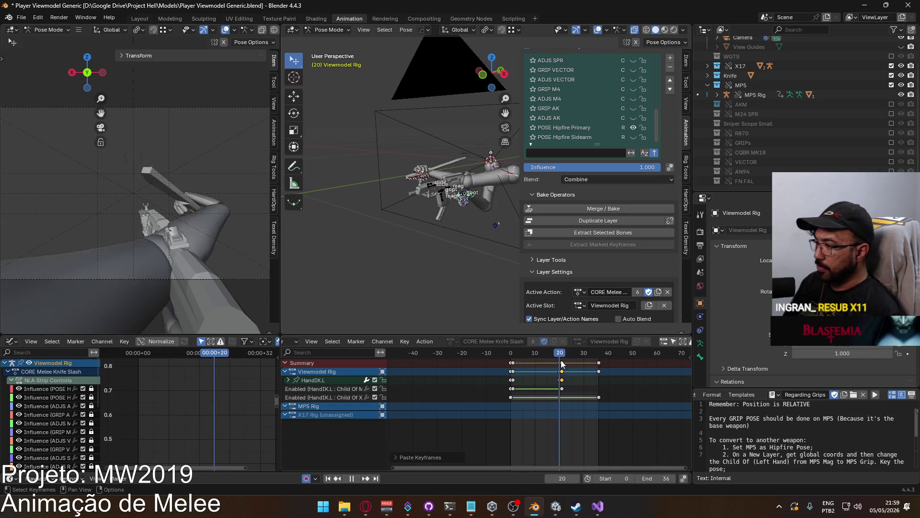
{"action": "mouse_move", "coordinate": [562, 363]}
{"action": "left_mouse_down"}
{"action": "mouse_move", "coordinate": [512, 363]}
{"action": "mouse_move", "coordinate": [536, 363]}
{"action": "left_mouse_up"}
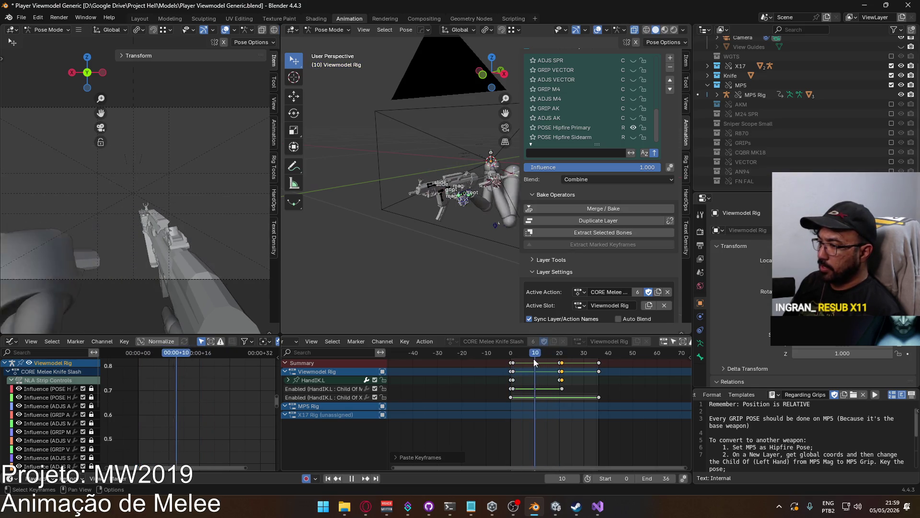
{"action": "key", "text": "Escape"}
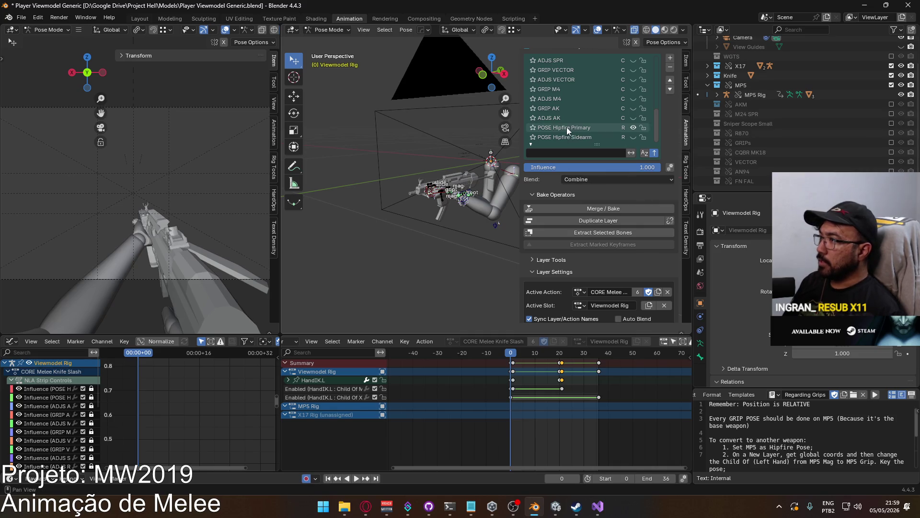
{"action": "left_click", "coordinate": [568, 128]}
{"action": "left_click", "coordinate": [459, 200]}
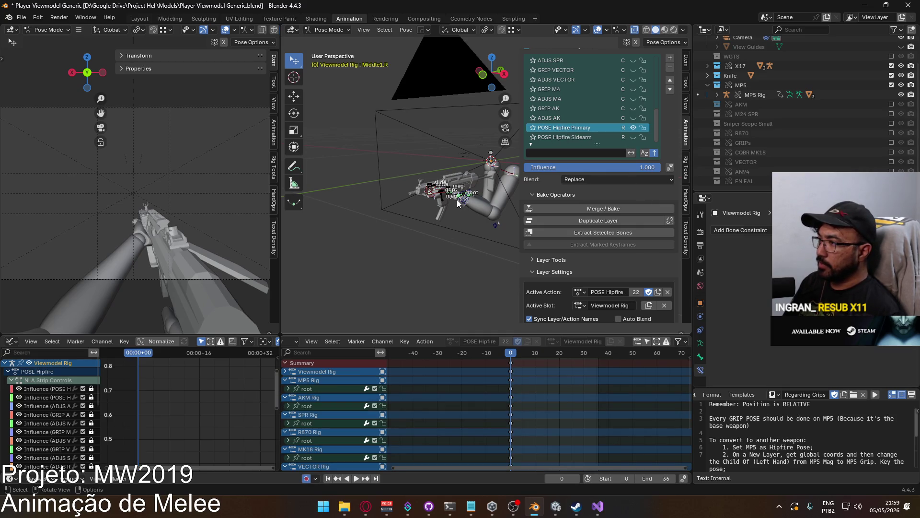
Reactivate CORE Melee Knife Slash, save Player Viewmodel Generic.blend, and duplicate that layer.
{"action": "left_click", "coordinate": [462, 199]}
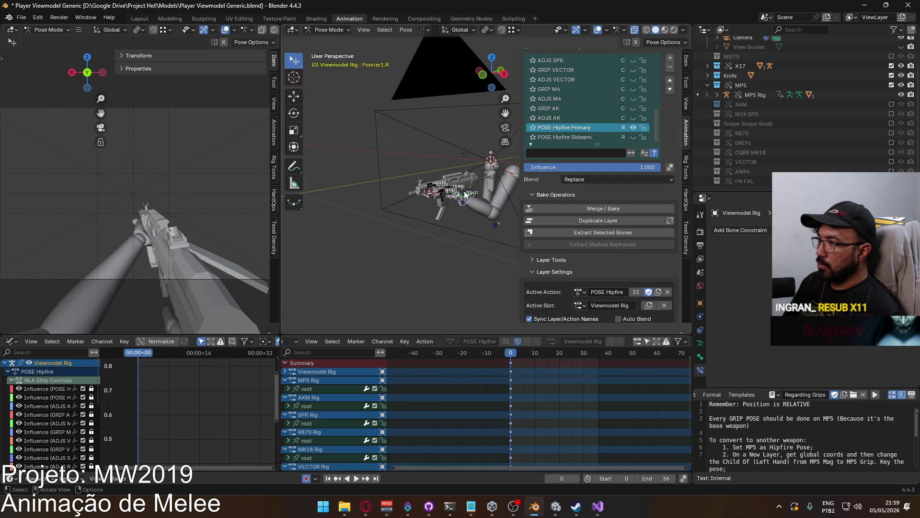
{"action": "left_click", "coordinate": [467, 195]}
{"action": "scroll", "coordinate": [621, 137], "scroll_direction": "up", "scroll_amount": 5}
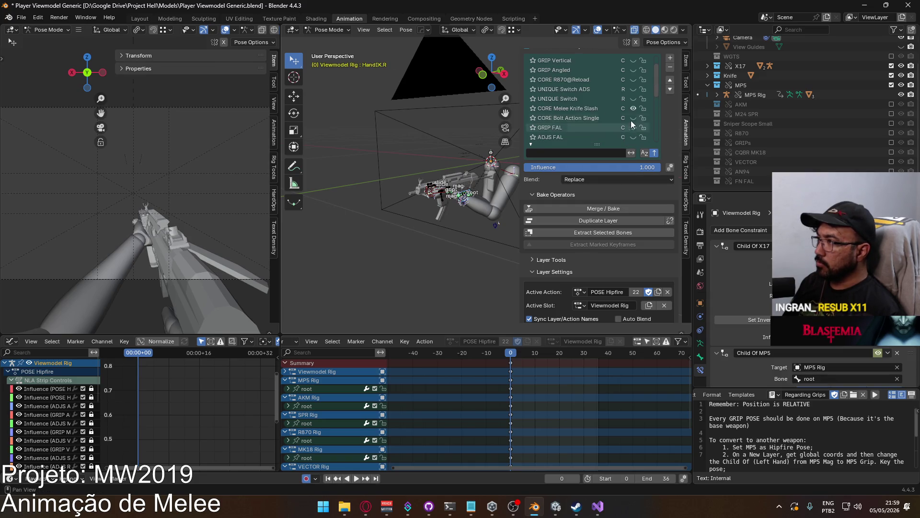
{"action": "left_click", "coordinate": [580, 108]}
{"action": "key", "text": "ctrl+s"}
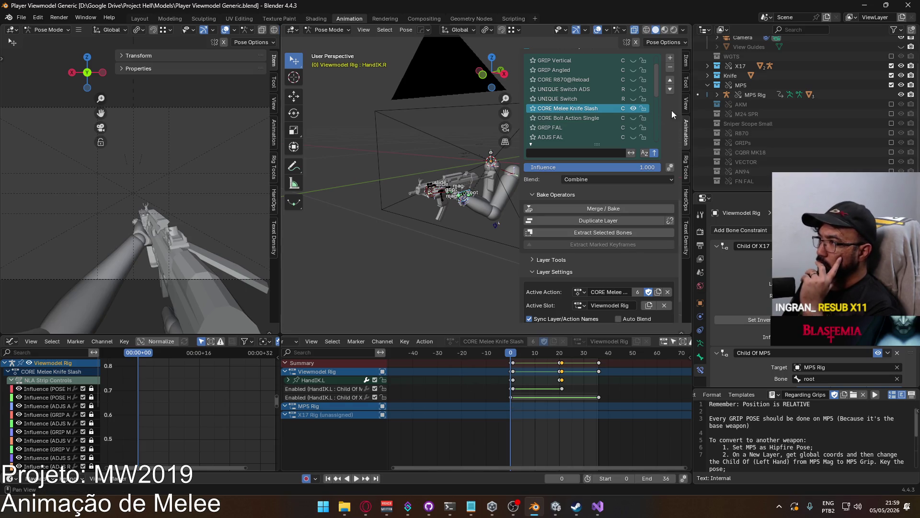
{"action": "left_click", "coordinate": [622, 220]}
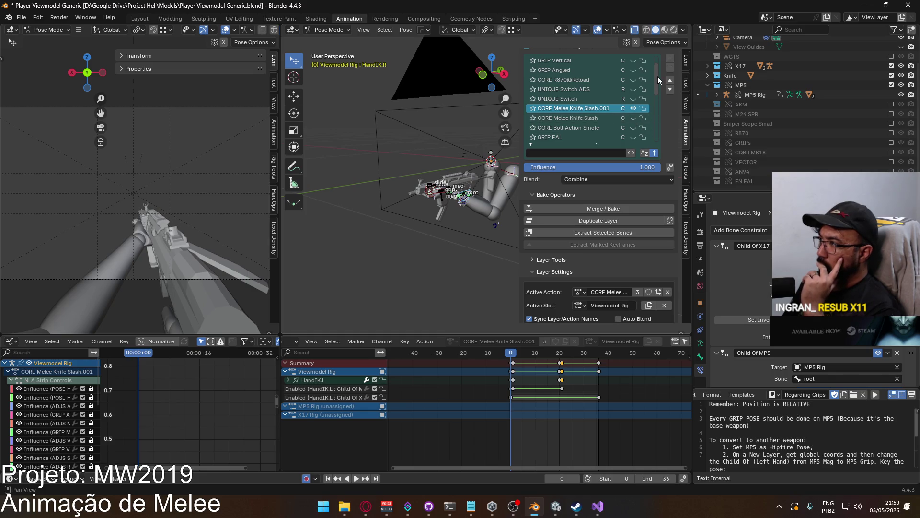
Show the POSE Hipfire Sidearm layer and select HandIK.L's Child Of X enable keys.
{"action": "left_click_drag", "start_coordinate": [658, 76], "coordinate": [658, 132]}
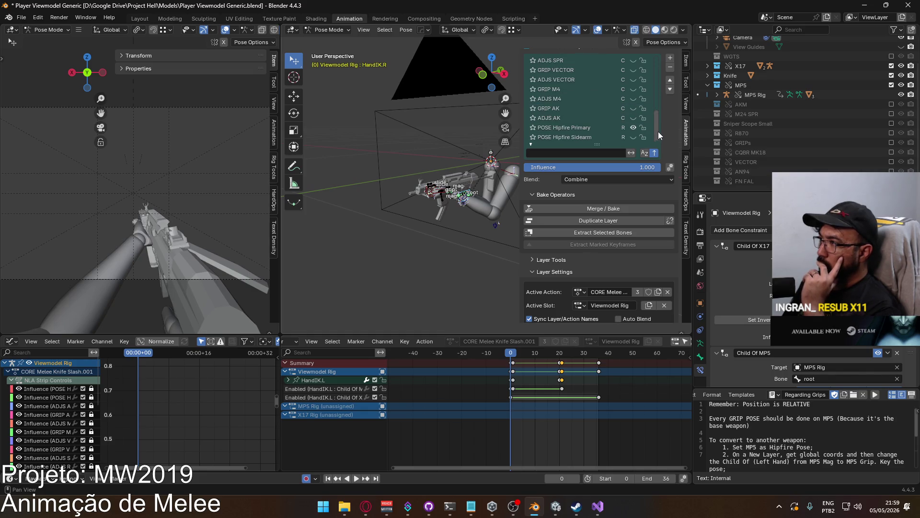
{"action": "left_click", "coordinate": [633, 137]}
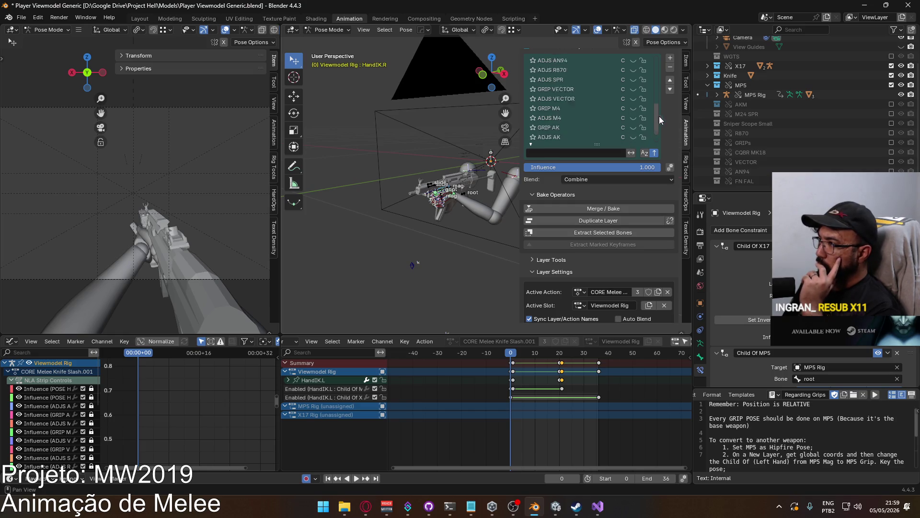
{"action": "scroll", "coordinate": [570, 132], "scroll_direction": "up", "scroll_amount": 10}
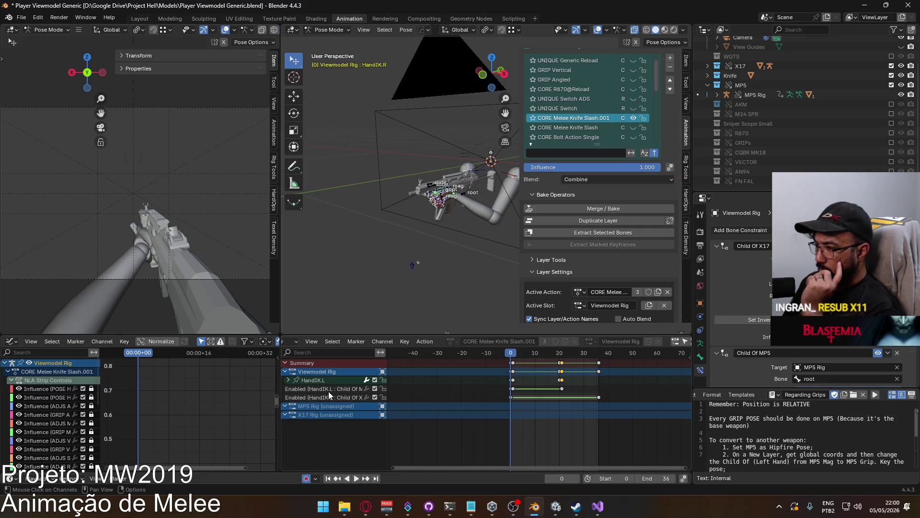
{"action": "left_click", "coordinate": [329, 391]}
{"action": "left_click", "coordinate": [334, 380]}
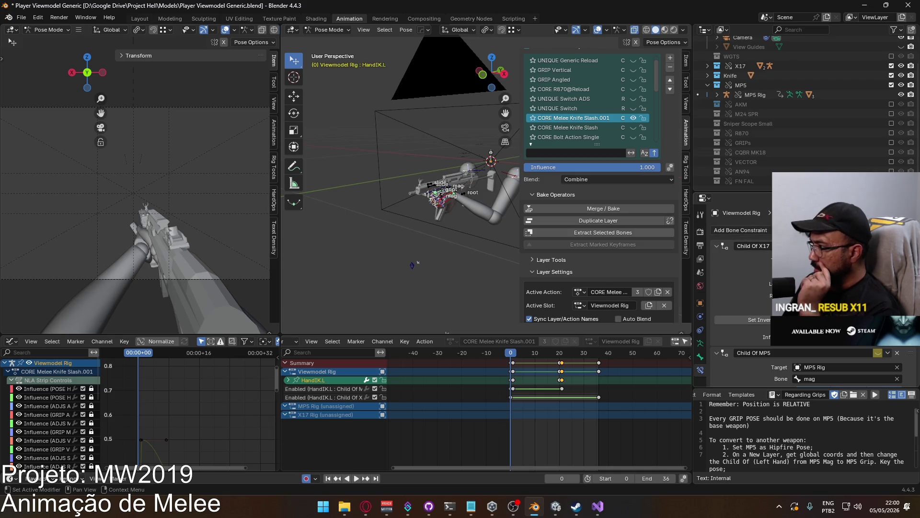
{"action": "left_click", "coordinate": [555, 397]}
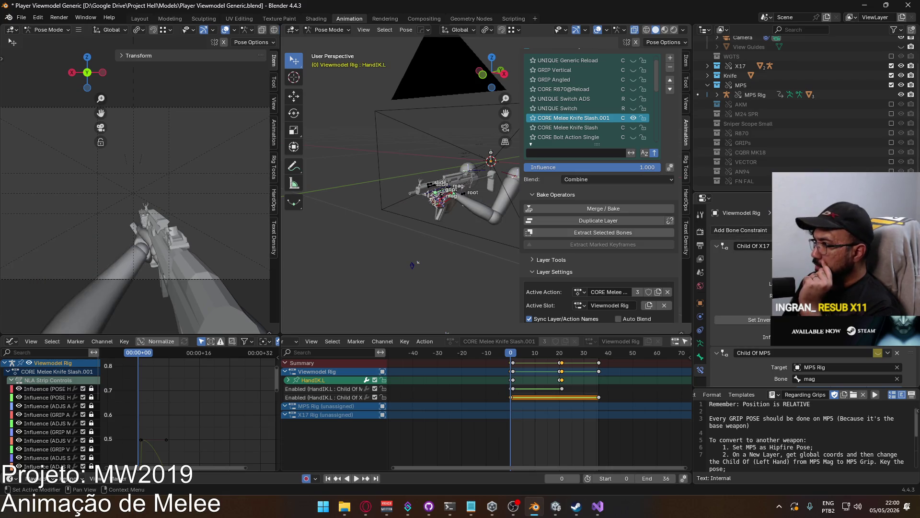
Switch between CORE Melee Knife Slash.001 and the original, leaving the original active.
{"action": "left_click", "coordinate": [590, 128]}
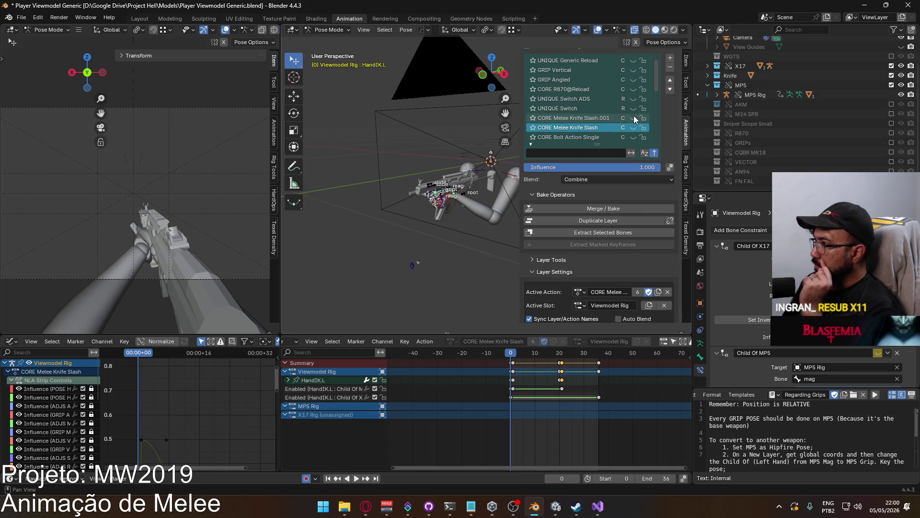
{"action": "left_click", "coordinate": [634, 118]}
{"action": "left_click", "coordinate": [567, 121]}
{"action": "left_click", "coordinate": [634, 118]}
{"action": "left_click", "coordinate": [585, 130]}
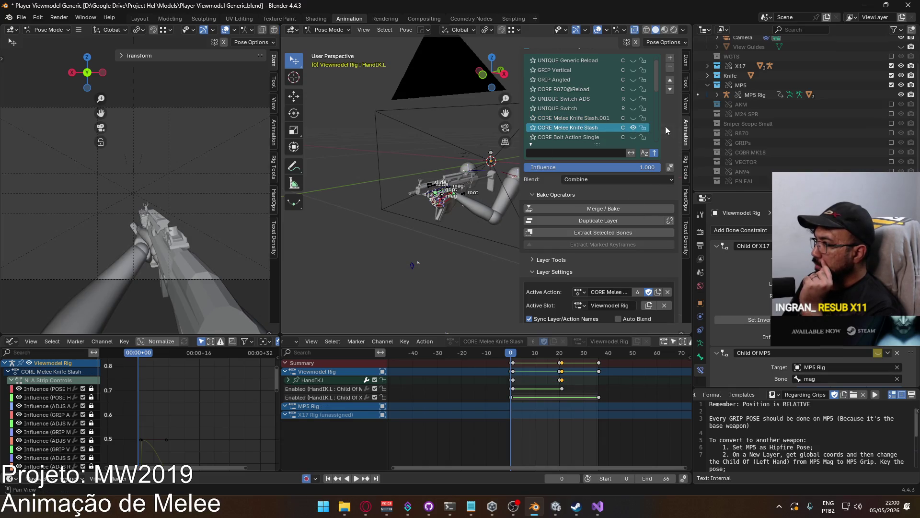
Toggle the POSE Hipfire Primary and Sidearm layers' visibility, leaving Sidearm shown.
{"action": "left_click_drag", "start_coordinate": [657, 77], "coordinate": [658, 148]}
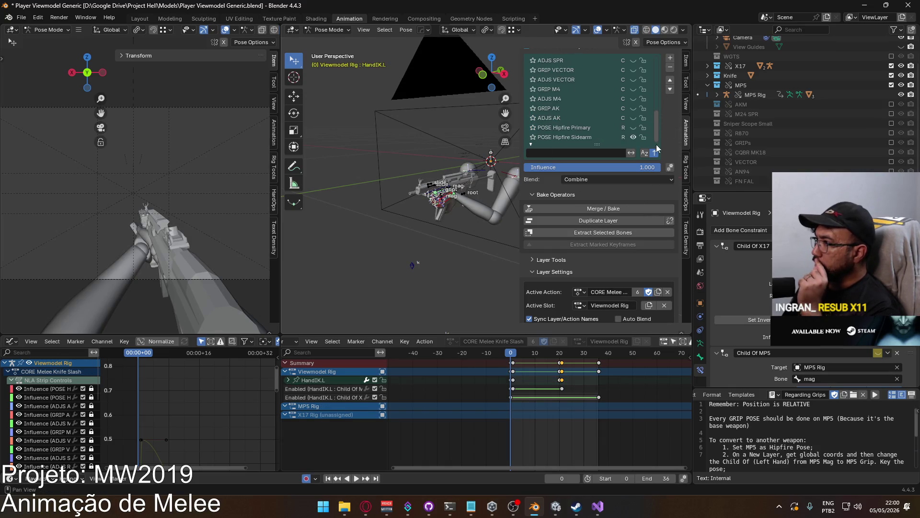
{"action": "left_click", "coordinate": [633, 139]}
{"action": "left_click", "coordinate": [633, 128]}
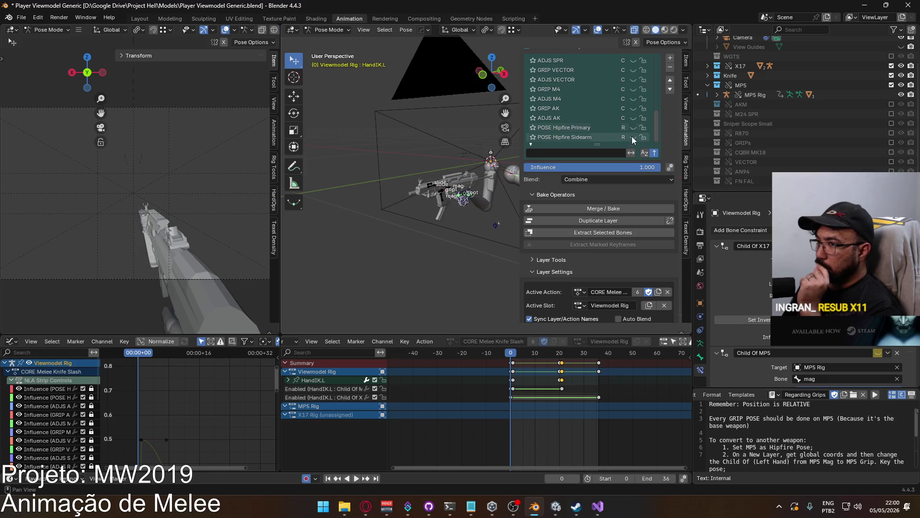
{"action": "left_click", "coordinate": [633, 138]}
{"action": "scroll", "coordinate": [599, 115], "scroll_direction": "up", "scroll_amount": 5}
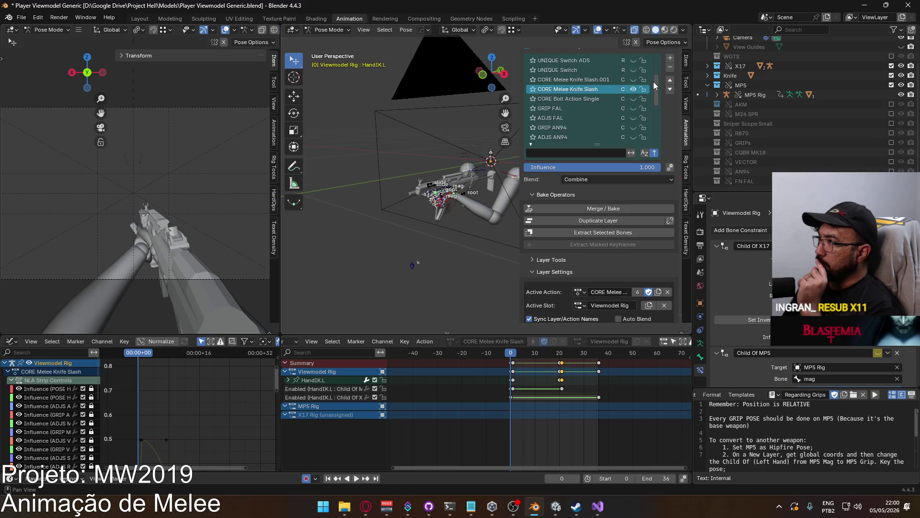
{"action": "left_click", "coordinate": [524, 355]}
{"action": "key", "text": "space"}
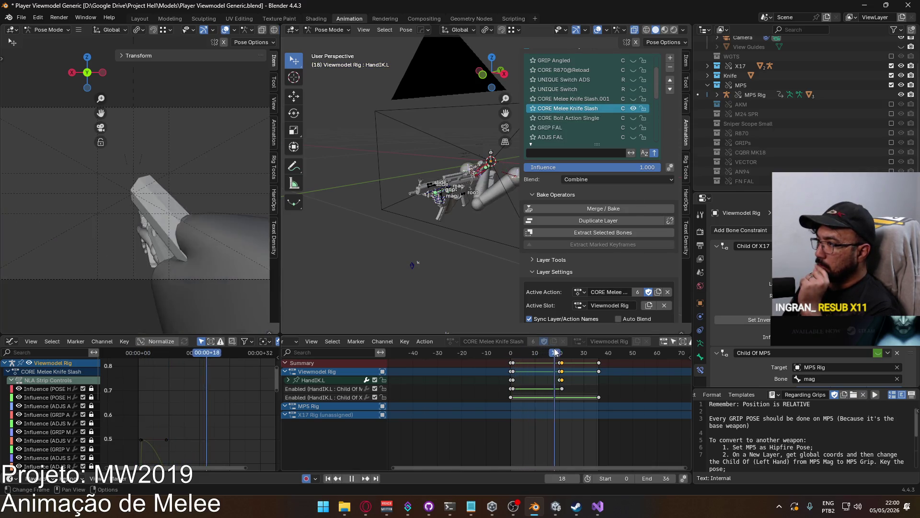
{"action": "left_click_drag", "start_coordinate": [568, 344], "coordinate": [562, 344]}
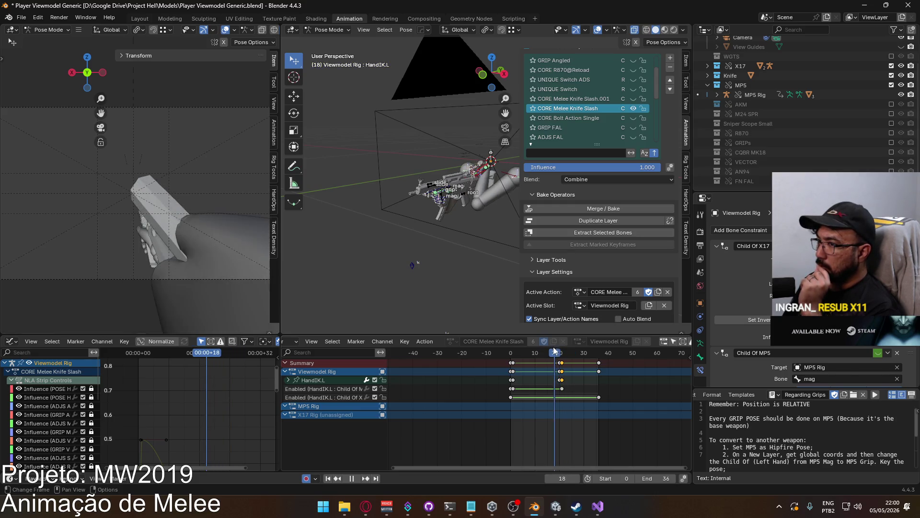
{"action": "left_click", "coordinate": [543, 354]}
{"action": "mouse_move", "coordinate": [543, 353]}
{"action": "left_mouse_down"}
{"action": "mouse_move", "coordinate": [513, 354]}
{"action": "mouse_move", "coordinate": [564, 355]}
{"action": "left_mouse_up"}
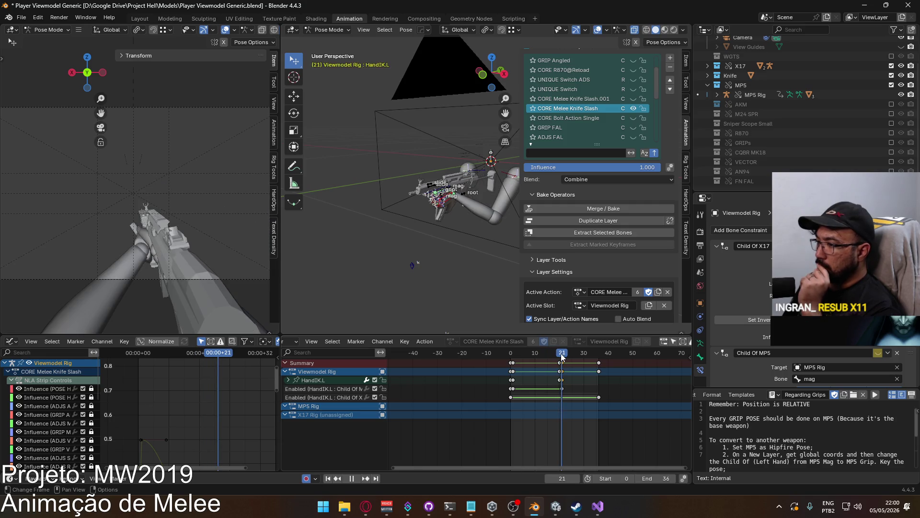
{"action": "left_click_drag", "start_coordinate": [513, 362], "coordinate": [511, 363]}
{"action": "left_click", "coordinate": [511, 363]}
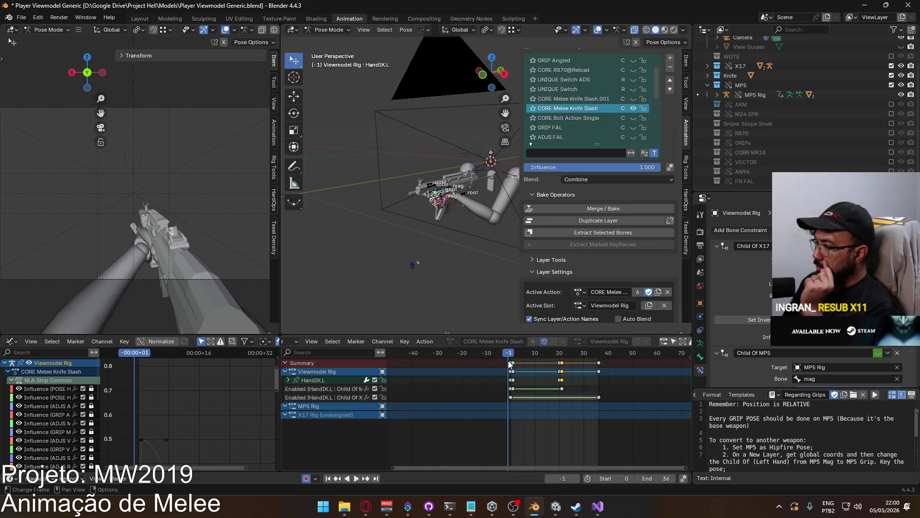
{"action": "key", "text": "space"}
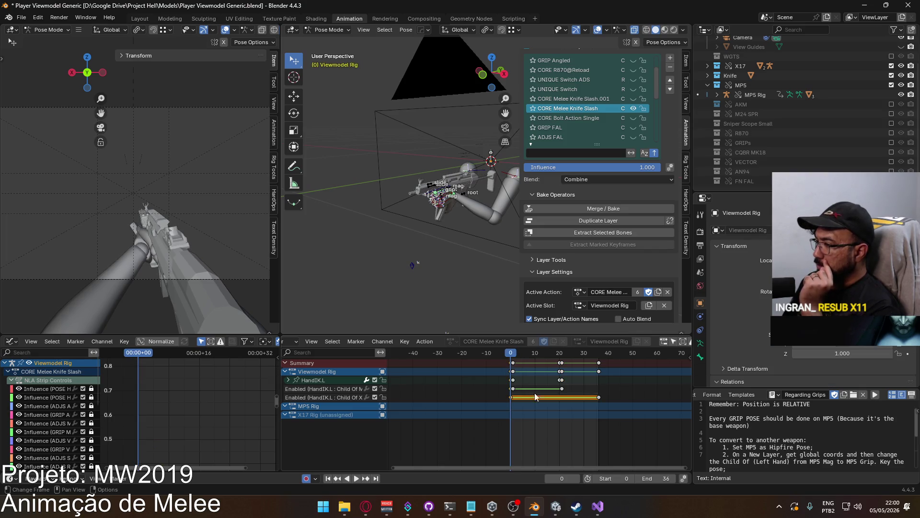
{"action": "left_click", "coordinate": [343, 388]}
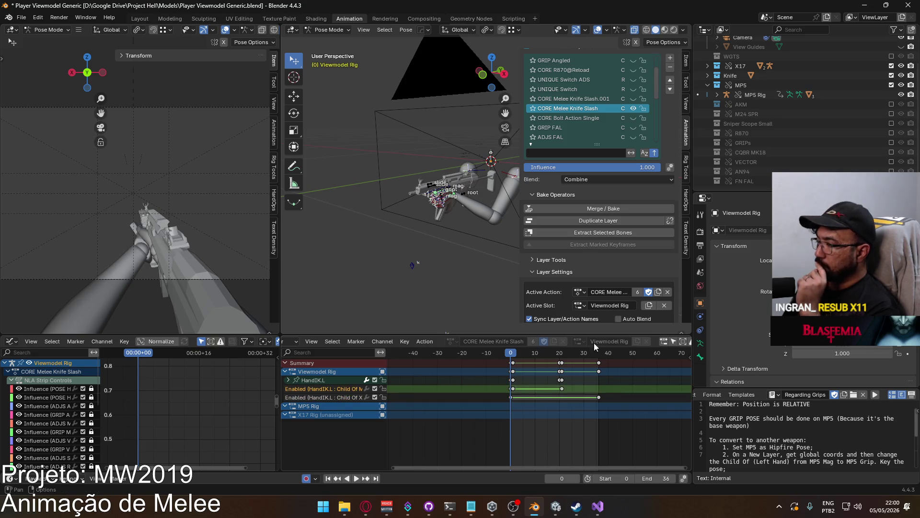
{"action": "left_click", "coordinate": [324, 379]}
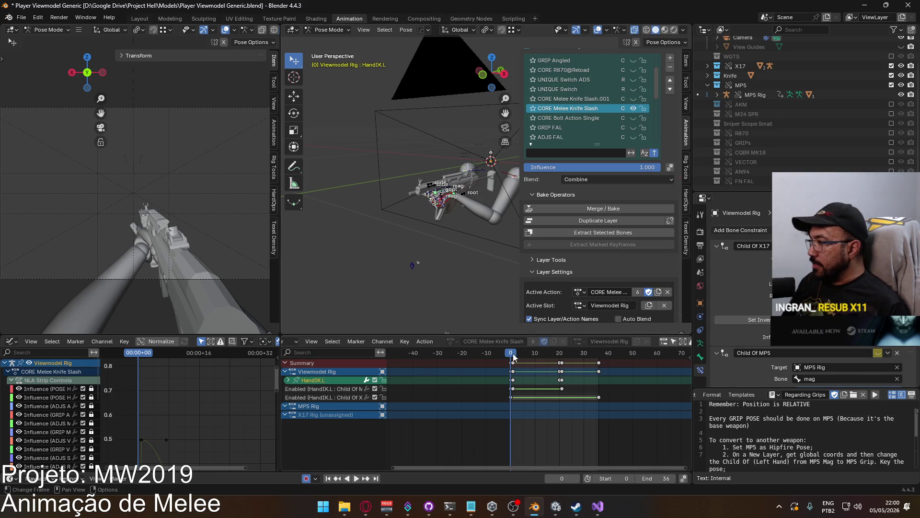
{"action": "key", "text": "space"}
{"action": "left_click_drag", "start_coordinate": [514, 355], "coordinate": [561, 353]}
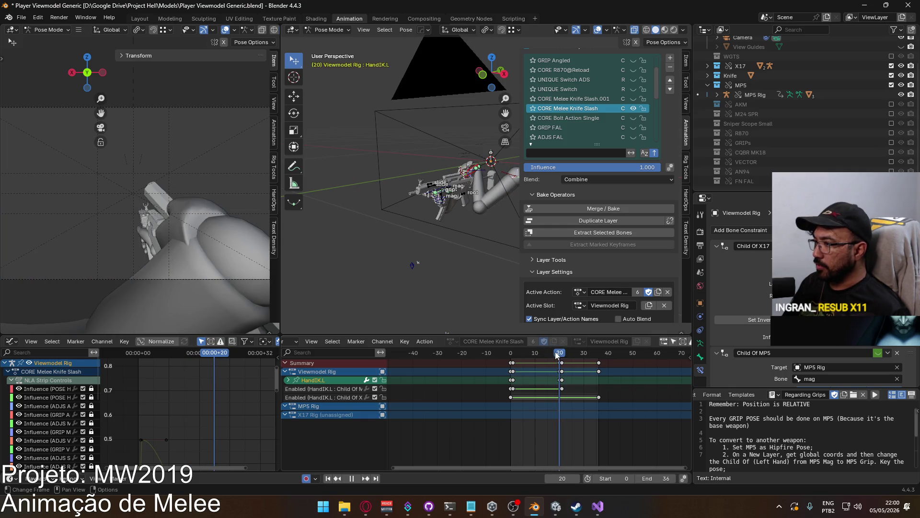
{"action": "key", "text": "Escape"}
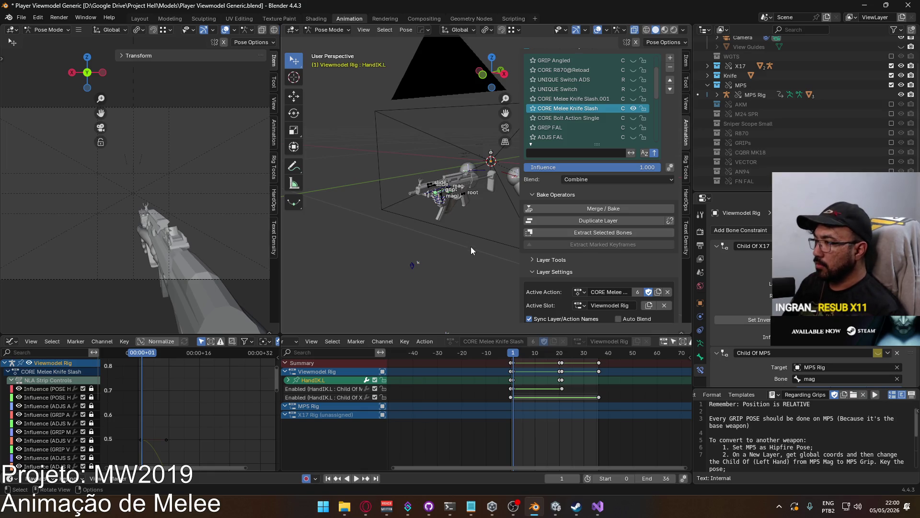
{"action": "key", "text": "space"}
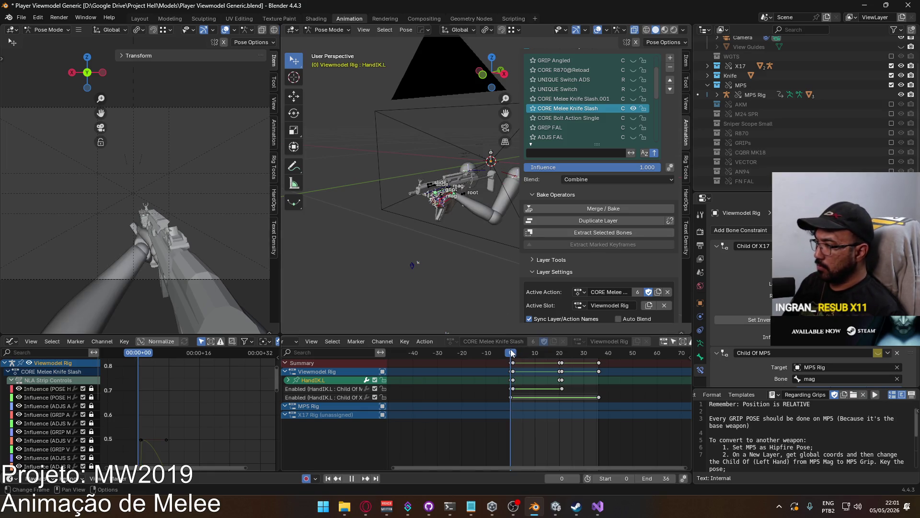
{"action": "key", "text": "space"}
{"action": "left_click_drag", "start_coordinate": [657, 98], "coordinate": [655, 145]}
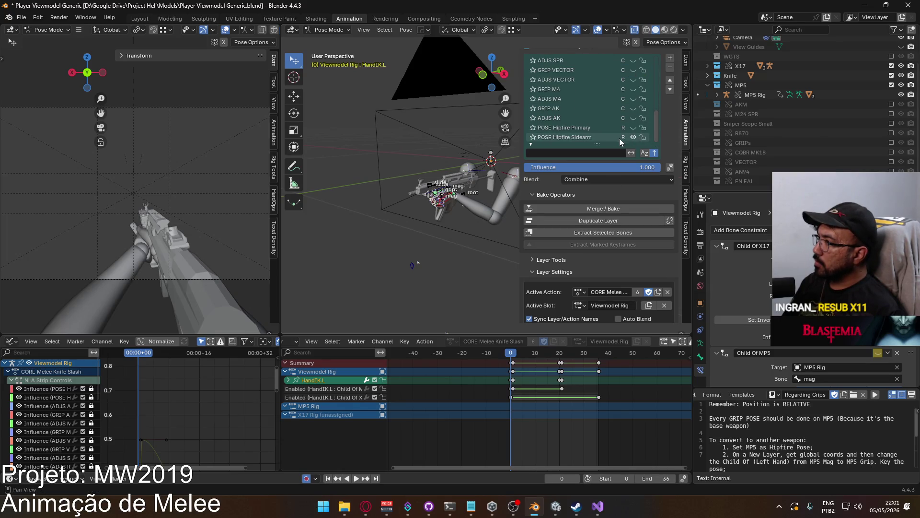
{"action": "left_click", "coordinate": [583, 137]}
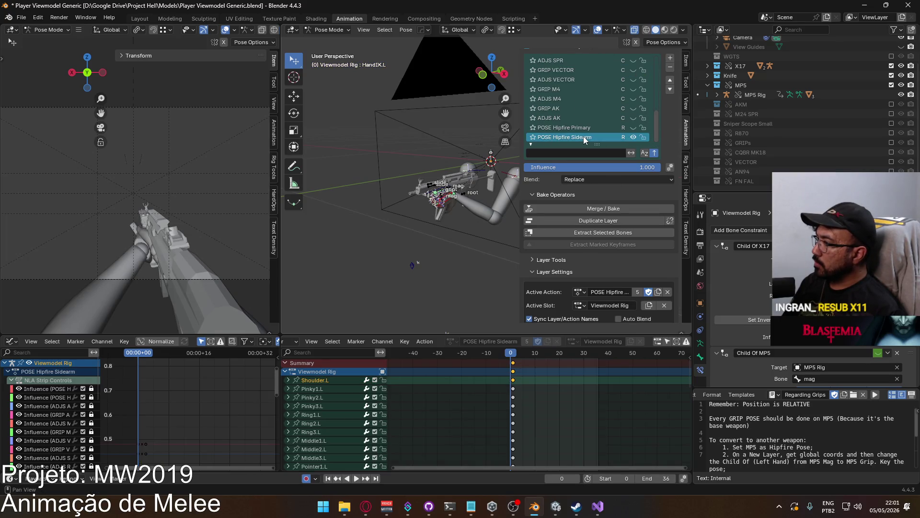
{"action": "left_click", "coordinate": [634, 137]}
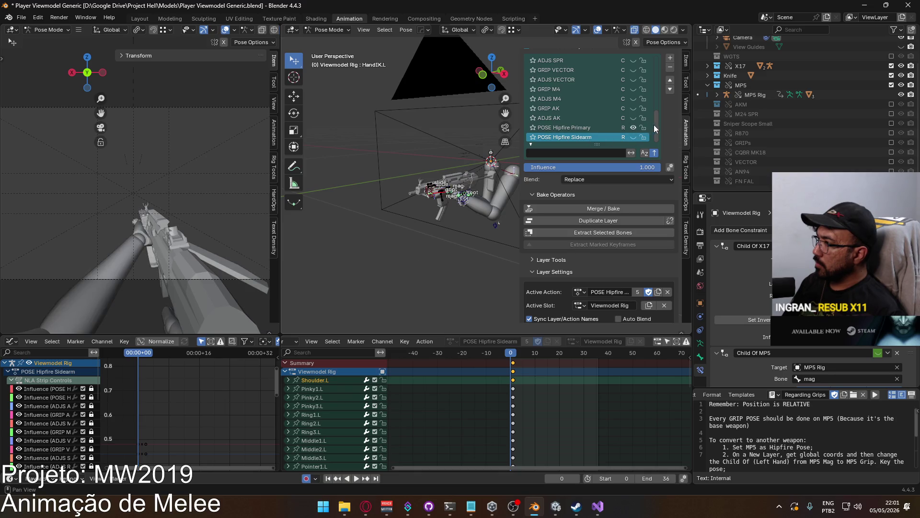
{"action": "left_click_drag", "start_coordinate": [654, 124], "coordinate": [651, 76]}
{"action": "left_click", "coordinate": [563, 118]}
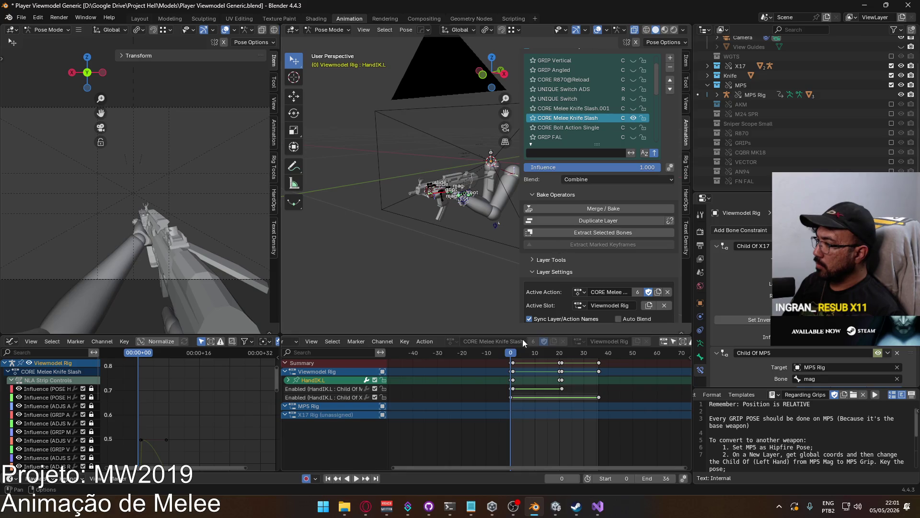
{"action": "key", "text": "space"}
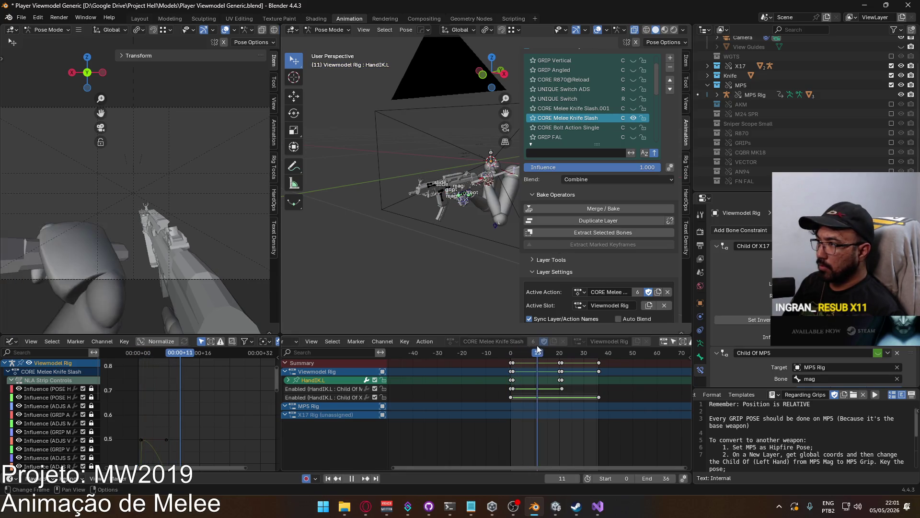
{"action": "left_click_drag", "start_coordinate": [557, 342], "coordinate": [511, 343]}
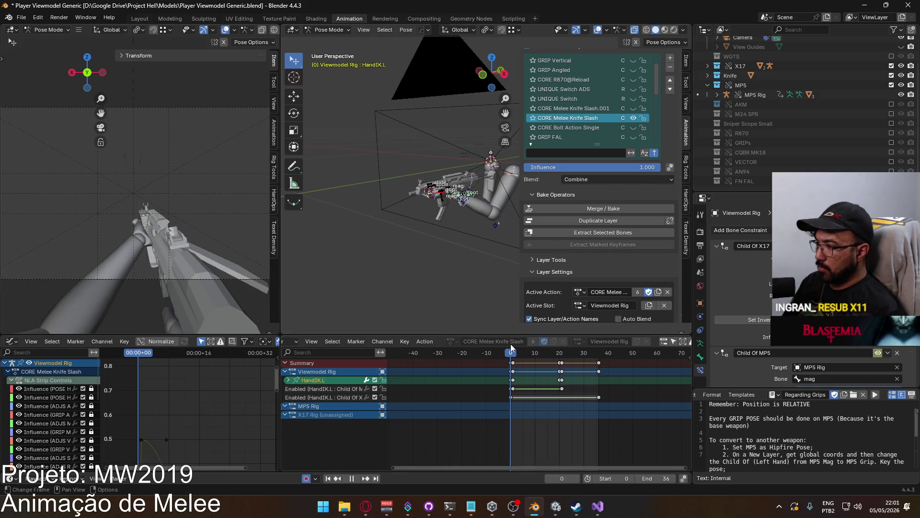
{"action": "key", "text": "space"}
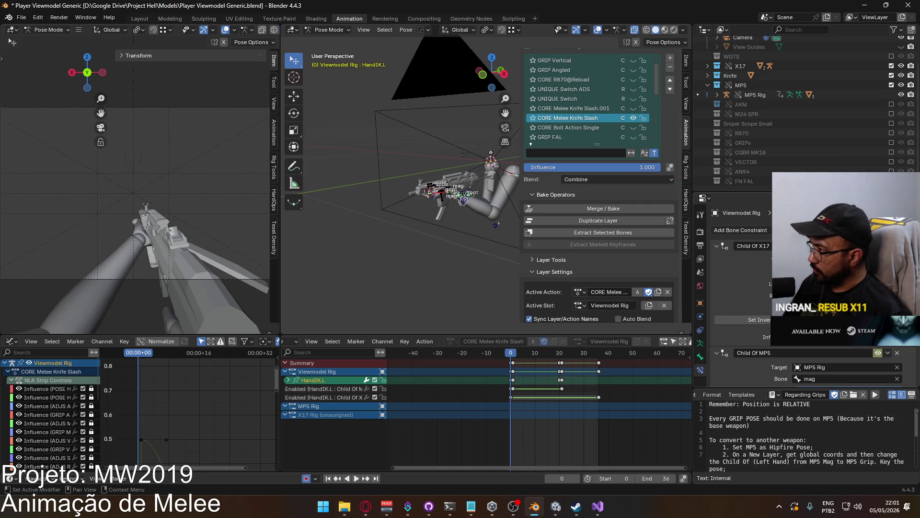
{"action": "right_click", "coordinate": [815, 306]}
{"action": "left_click", "coordinate": [815, 326]}
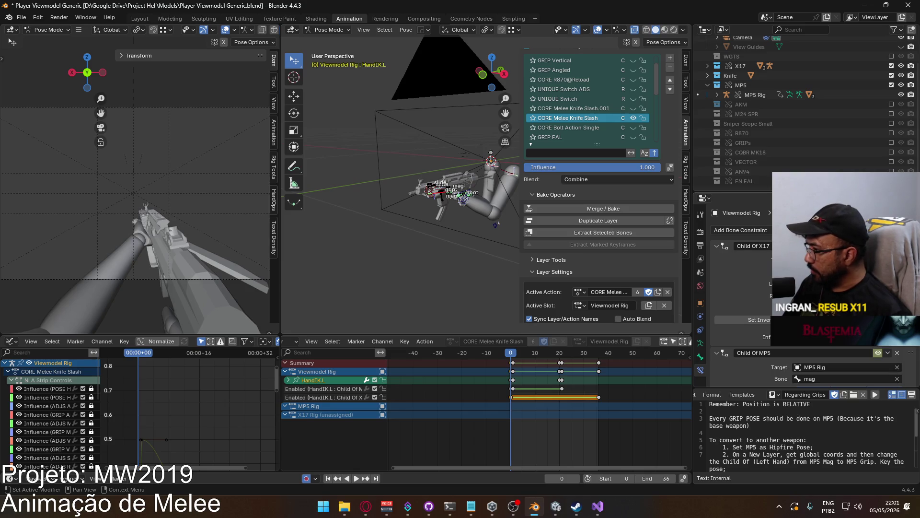
{"action": "right_click", "coordinate": [881, 352]}
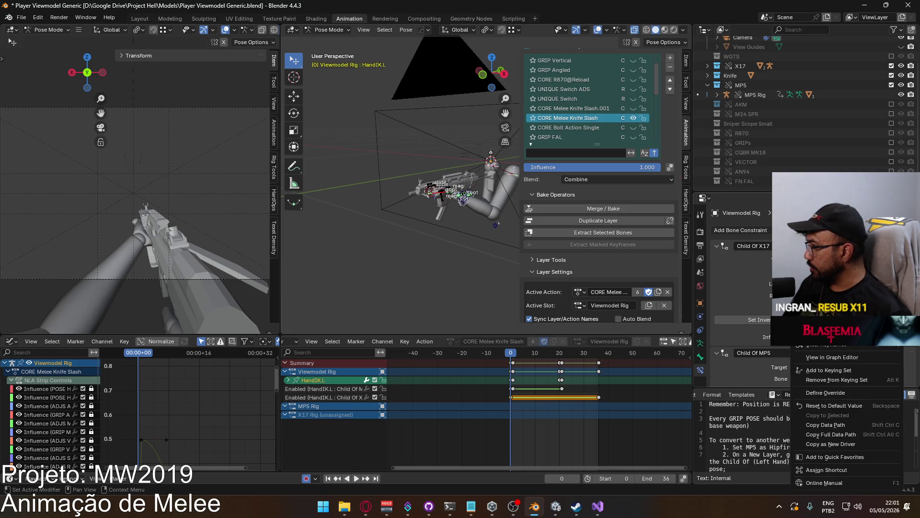
{"action": "left_click", "coordinate": [881, 358]}
{"action": "left_click_drag", "start_coordinate": [655, 88], "coordinate": [660, 135]}
{"action": "left_click", "coordinate": [634, 127]}
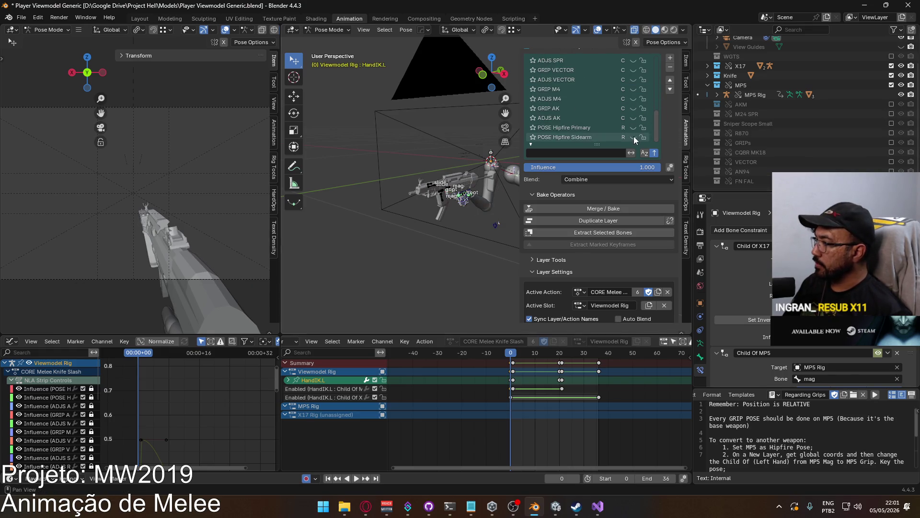
{"action": "left_click", "coordinate": [633, 138]}
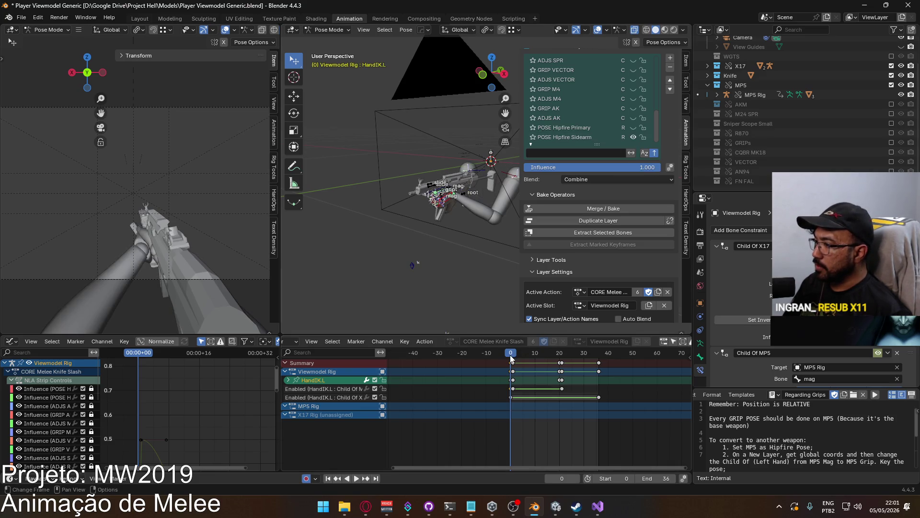
{"action": "mouse_move", "coordinate": [511, 355]}
{"action": "left_mouse_down"}
{"action": "mouse_move", "coordinate": [563, 352]}
{"action": "mouse_move", "coordinate": [511, 353]}
{"action": "left_mouse_up"}
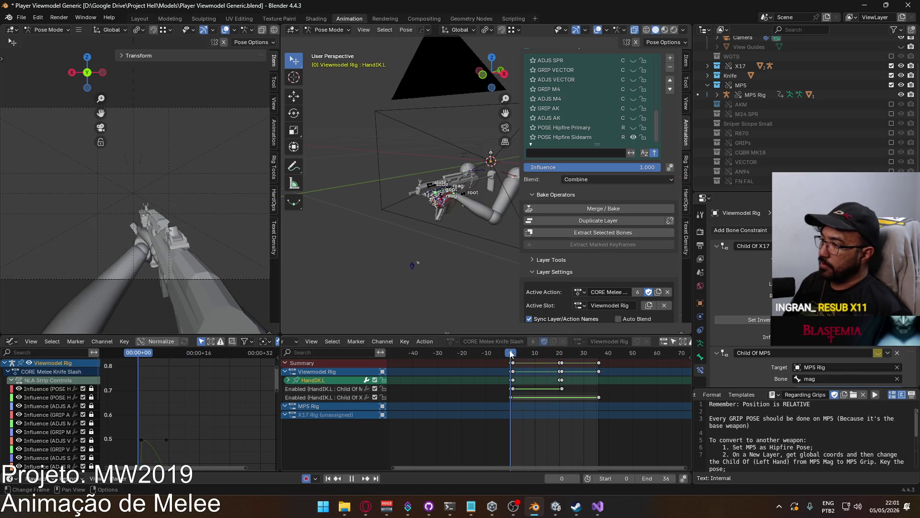
{"action": "mouse_move", "coordinate": [658, 125]}
{"action": "left_mouse_down"}
{"action": "mouse_move", "coordinate": [653, 72]}
{"action": "mouse_move", "coordinate": [651, 80]}
{"action": "left_mouse_up"}
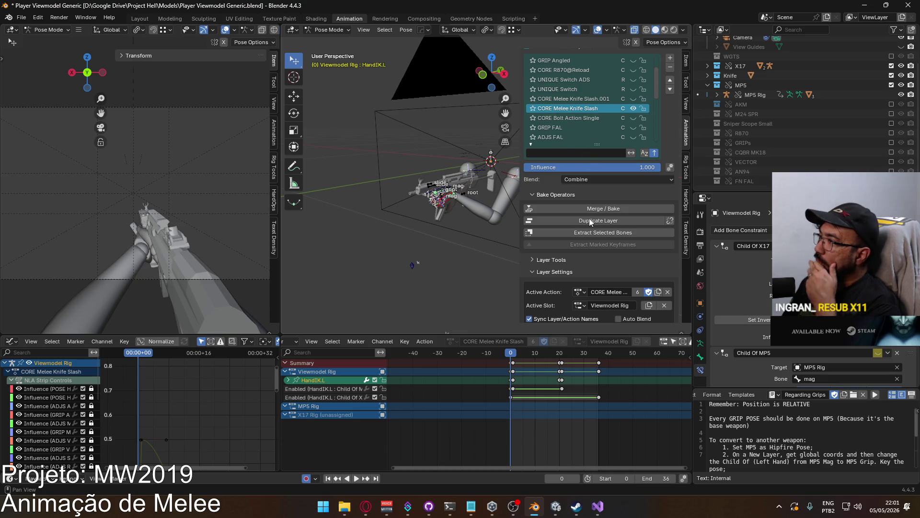
{"action": "scroll", "coordinate": [618, 249], "scroll_direction": "down", "scroll_amount": 2}
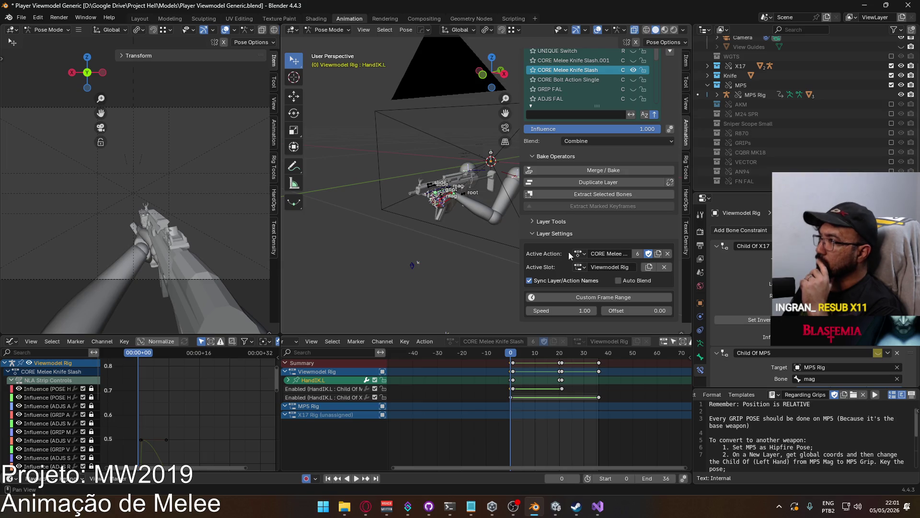
Set the layer blending to Replace and delete the Child Of X17 enable keyframes.
{"action": "left_click", "coordinate": [602, 142]}
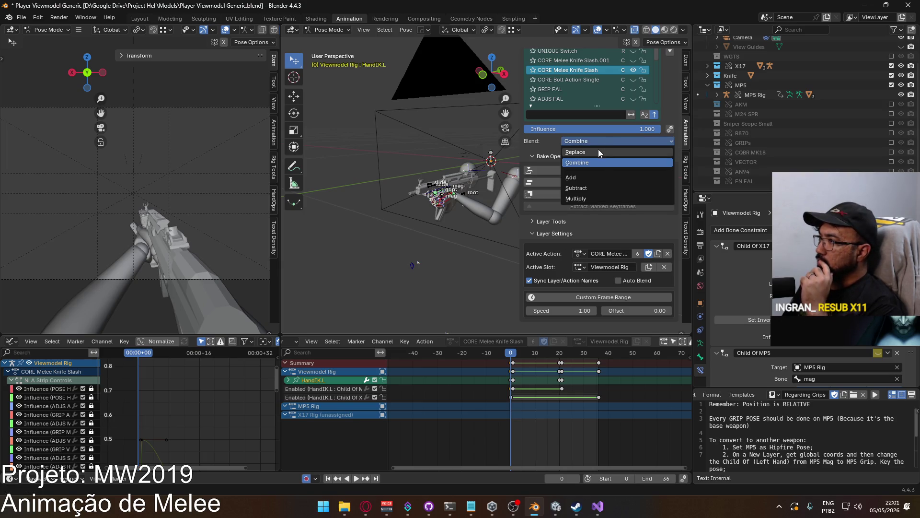
{"action": "left_click", "coordinate": [598, 148]}
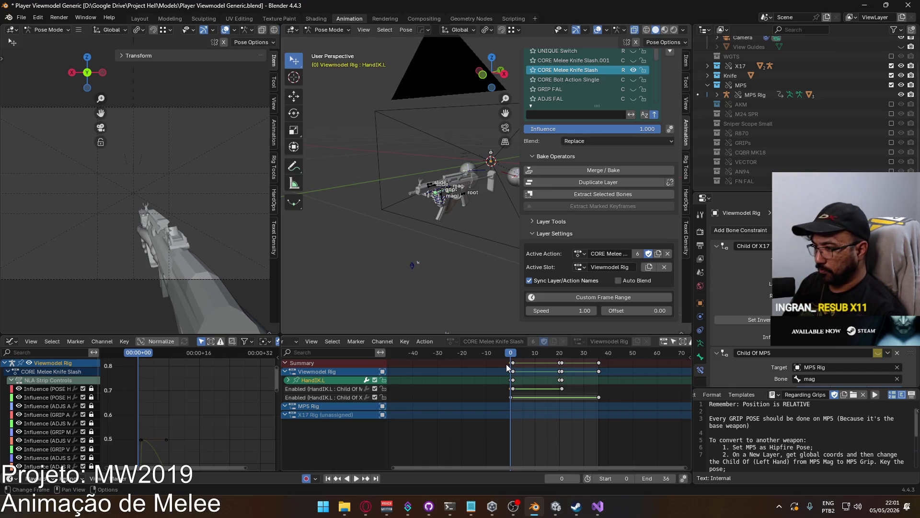
{"action": "left_click", "coordinate": [535, 373]}
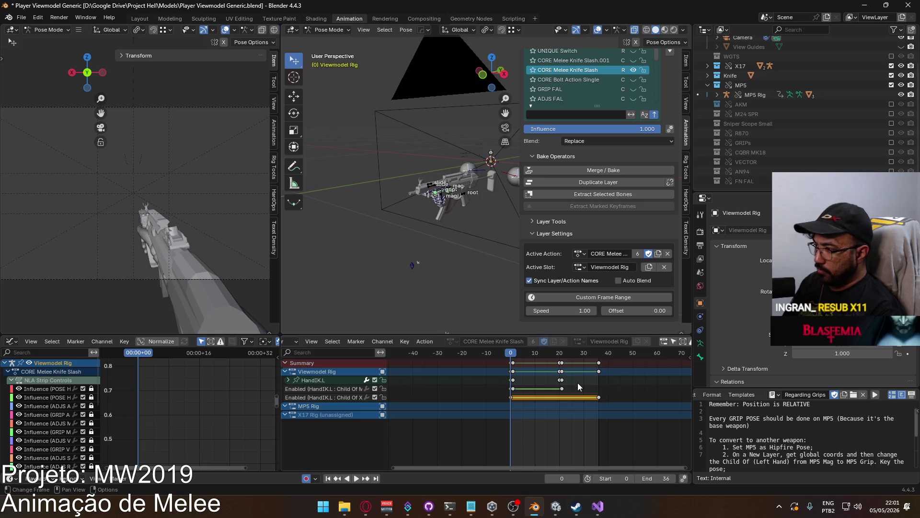
{"action": "key", "text": "Delete"}
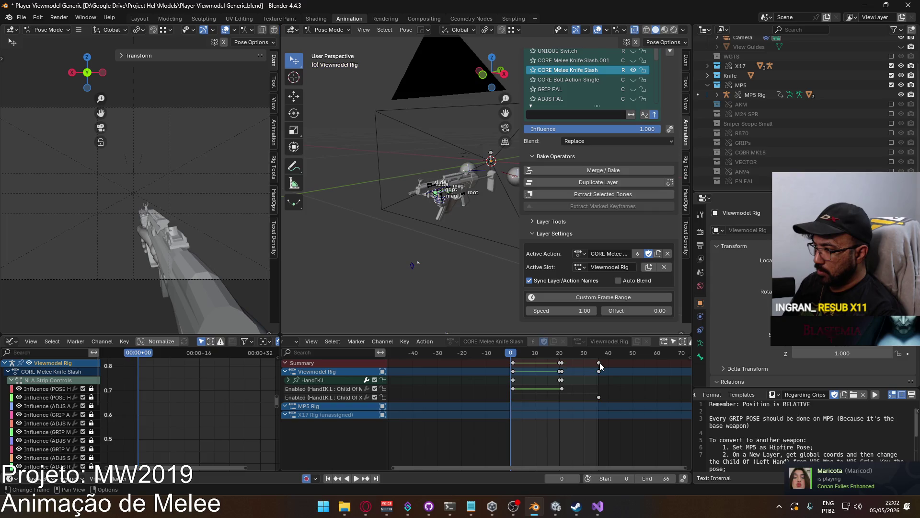
Select the Viewmodel Rig keys, go to frame 1, and select the HandIK.L enable channel.
{"action": "left_click", "coordinate": [564, 380]}
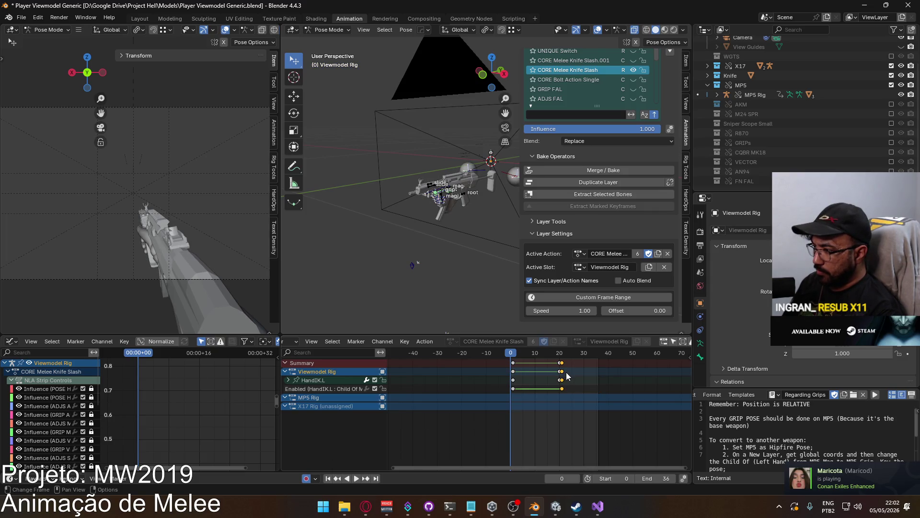
{"action": "left_click", "coordinate": [520, 376]}
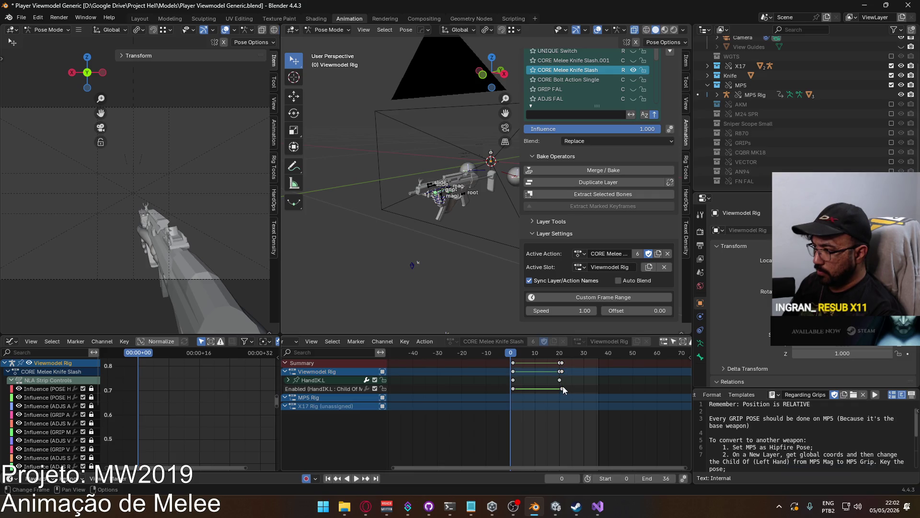
{"action": "left_click", "coordinate": [513, 356]}
{"action": "left_click", "coordinate": [336, 389]}
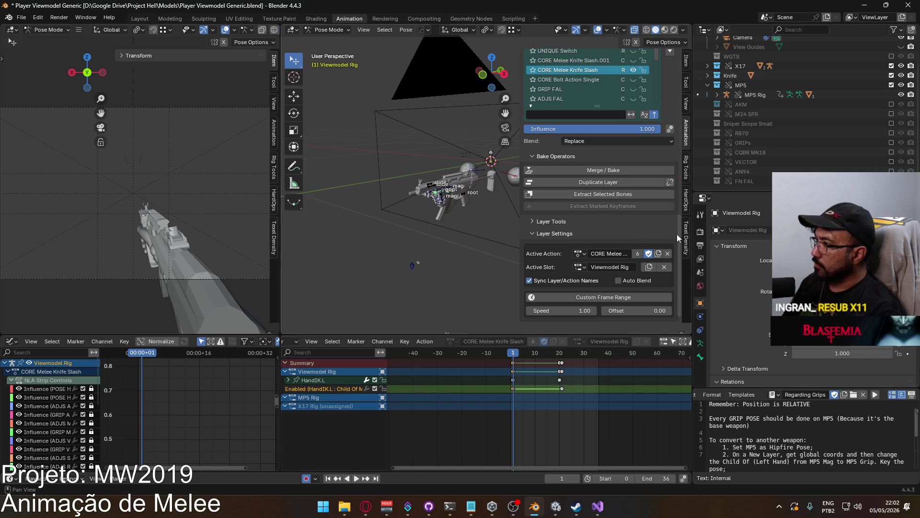
{"action": "scroll", "coordinate": [415, 222], "scroll_direction": "up", "scroll_amount": 5}
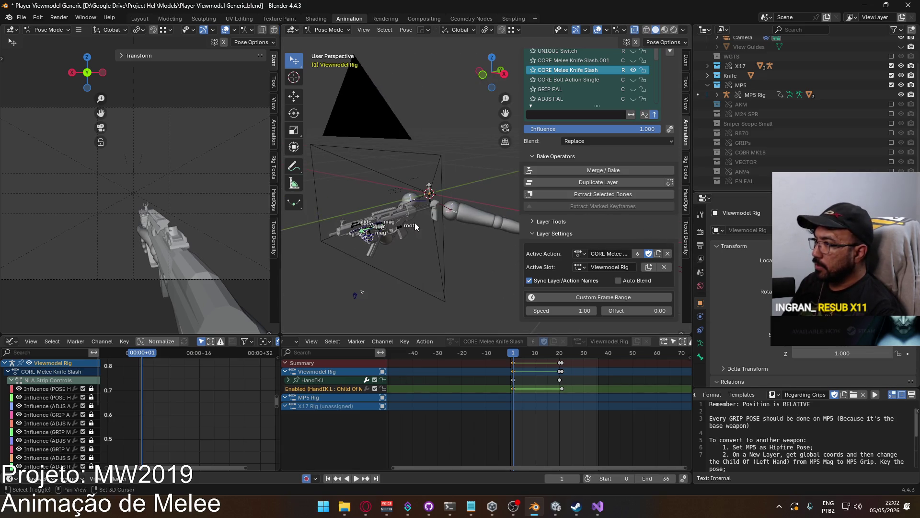
Select HandIK.L, enable its Child Of X17 constraint and keyframe the enable setting.
{"action": "mouse_move", "coordinate": [387, 226]}
{"action": "middle_mouse_down", "text": "shift"}
{"action": "mouse_move", "coordinate": [441, 238]}
{"action": "mouse_move", "coordinate": [347, 218]}
{"action": "mouse_move", "coordinate": [392, 206]}
{"action": "middle_mouse_up", "text": "shift"}
{"action": "scroll", "coordinate": [418, 238], "scroll_direction": "down", "scroll_amount": 4}
{"action": "left_click", "coordinate": [393, 200]}
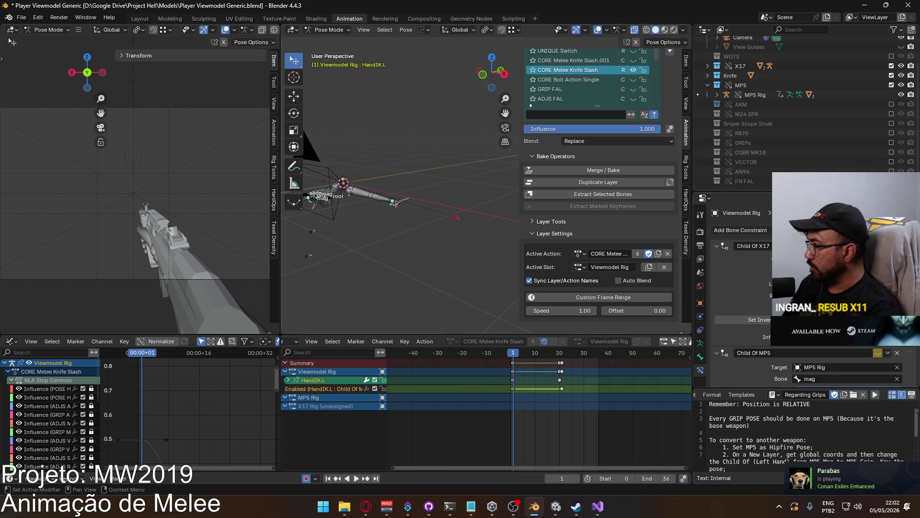
{"action": "left_click", "coordinate": [878, 246]}
{"action": "right_click", "coordinate": [877, 245]}
{"action": "left_click", "coordinate": [887, 252]}
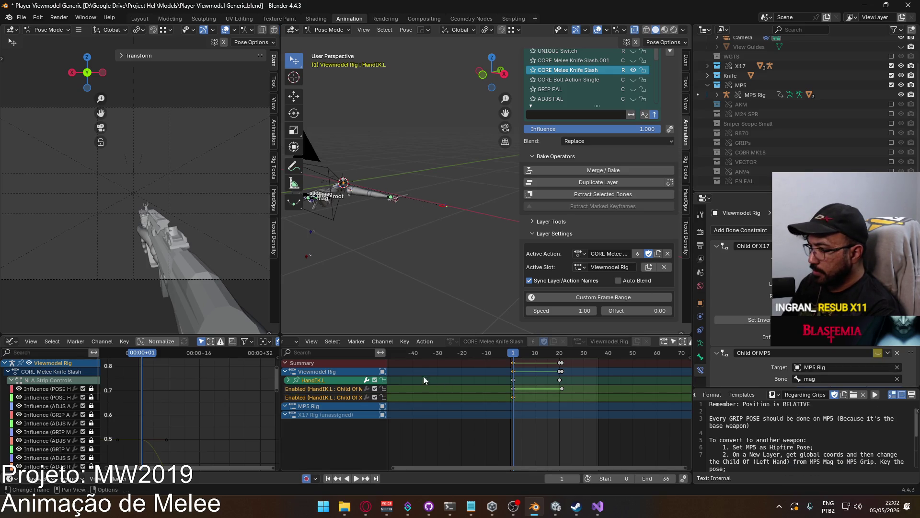
Move the new Child Of X17 enable keyframe from frame 21 to frame 20.
{"action": "left_click_drag", "start_coordinate": [518, 357], "coordinate": [559, 353]}
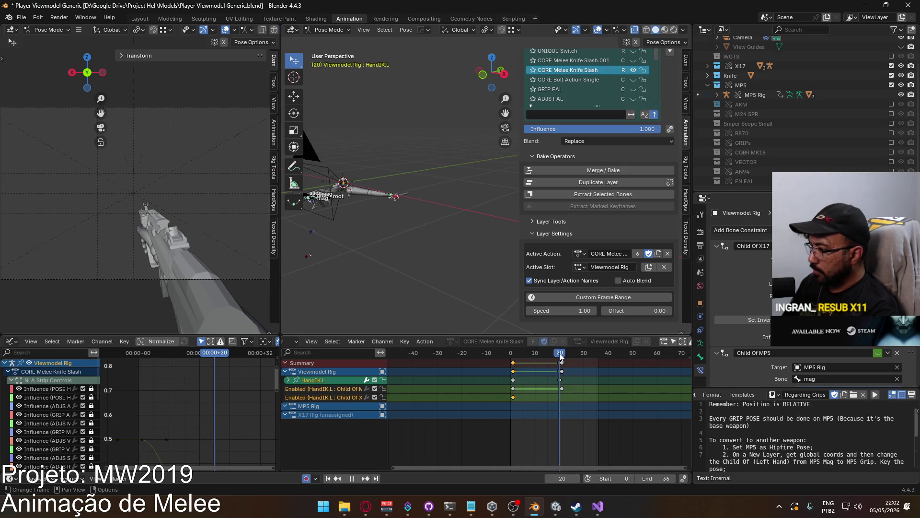
{"action": "left_click", "coordinate": [562, 389]}
{"action": "key", "text": "g"}
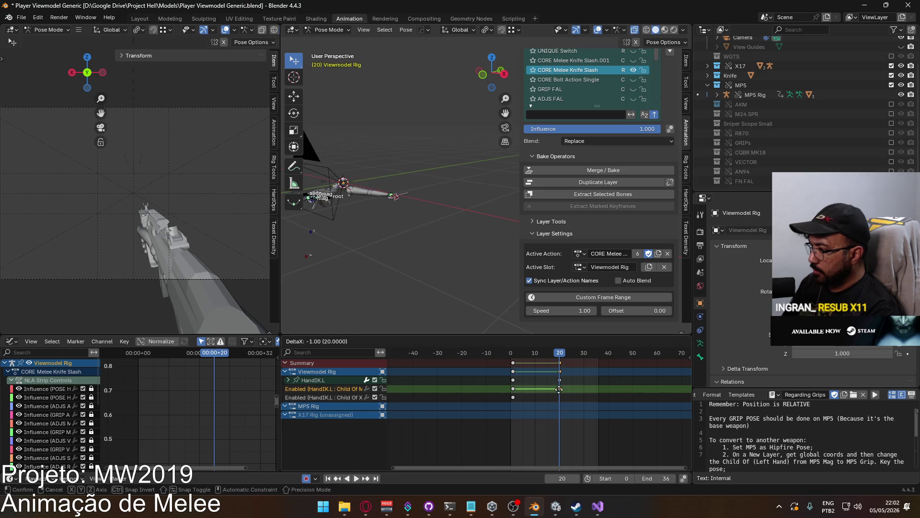
{"action": "left_click", "coordinate": [559, 389]}
{"action": "key", "text": "shift+ctrl+space"}
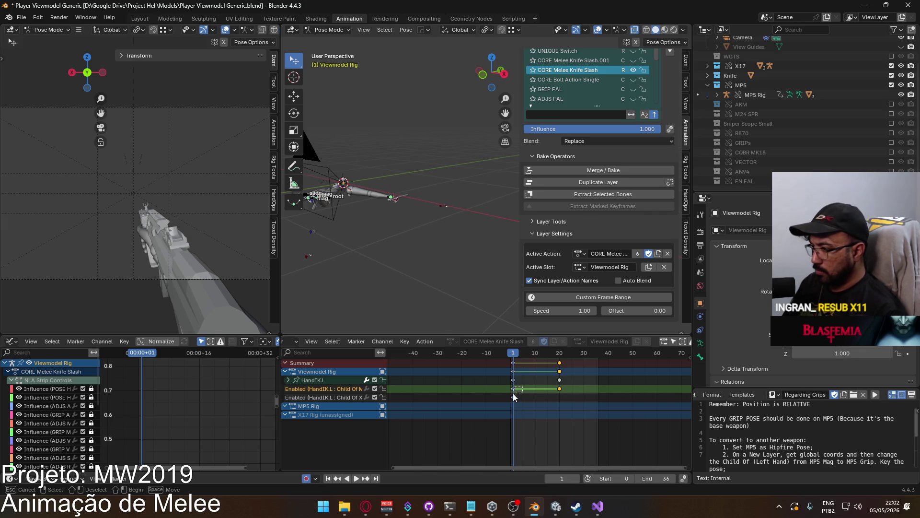
Copy the enable channel's frame-0 keys to frame 20 and reselect the HandIK.L bone.
{"action": "left_click", "coordinate": [319, 397]}
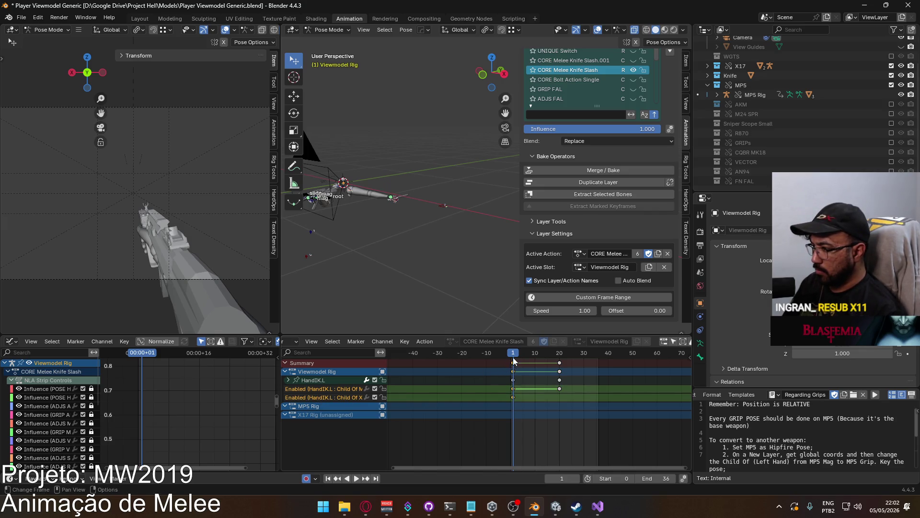
{"action": "left_click_drag", "start_coordinate": [520, 354], "coordinate": [560, 355]}
{"action": "key", "text": "ctrl+v"}
{"action": "key", "text": "space"}
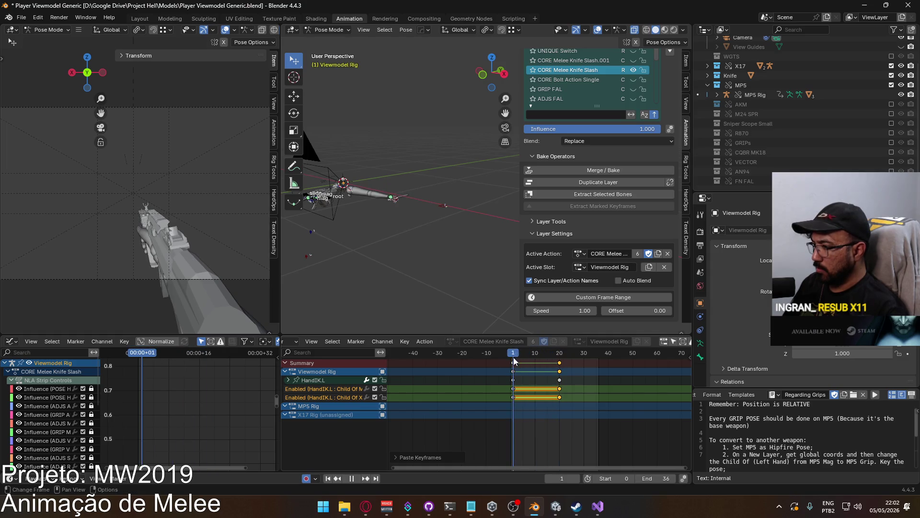
{"action": "key", "text": "Escape"}
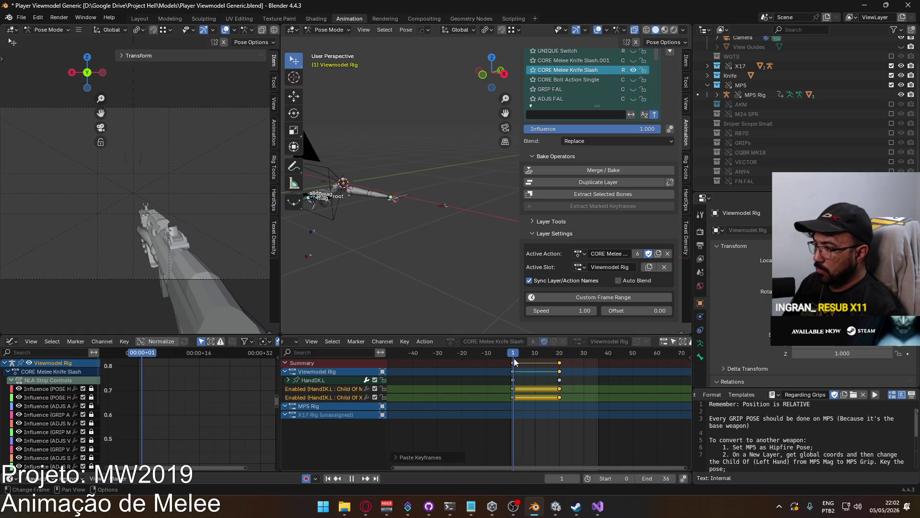
{"action": "left_click", "coordinate": [479, 220]}
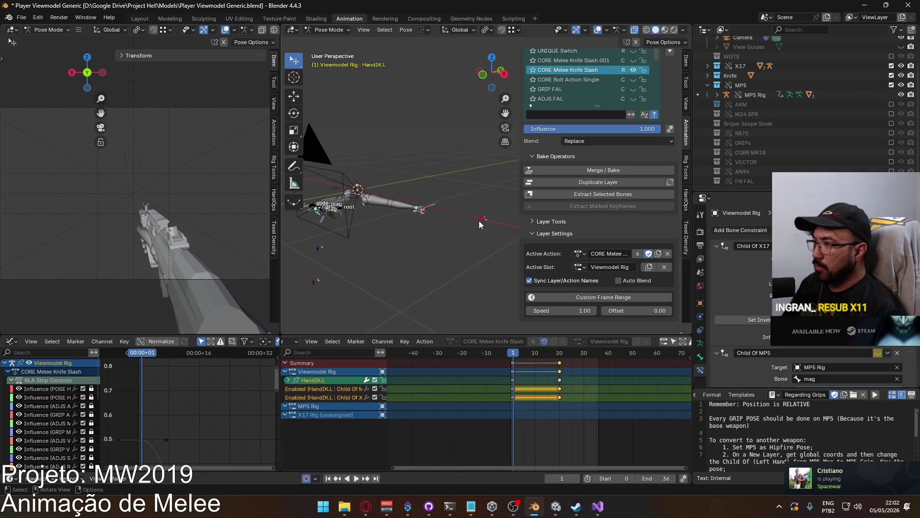
Move the HandIK.L bone onto the gun at frame 1.
{"action": "middle_click_drag", "start_coordinate": [479, 221], "coordinate": [436, 224]}
{"action": "key", "text": "g"}
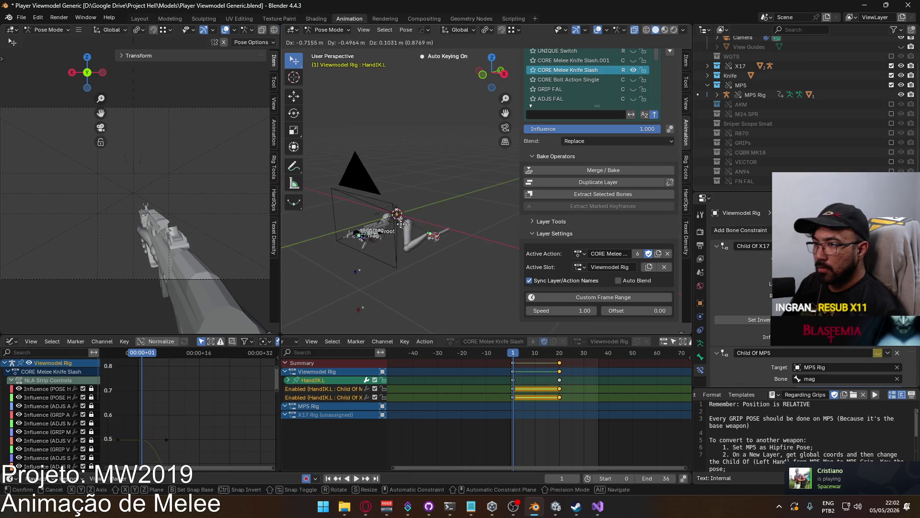
{"action": "left_click", "coordinate": [417, 231]}
{"action": "scroll", "coordinate": [148, 221], "scroll_direction": "down", "scroll_amount": 3}
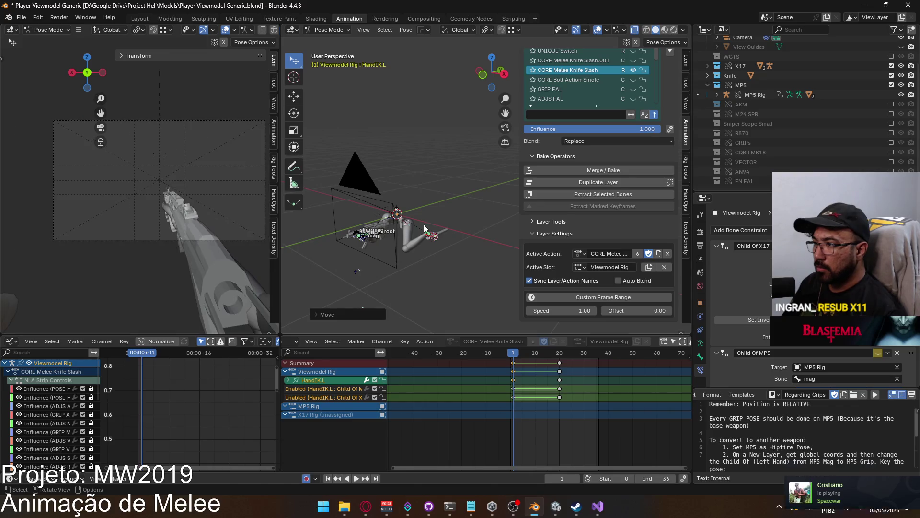
{"action": "key", "text": "g"}
{"action": "mouse_move", "coordinate": [403, 240]}
{"action": "middle_mouse_down", "text": "alt"}
{"action": "mouse_move", "coordinate": [430, 281]}
{"action": "mouse_move", "coordinate": [451, 259]}
{"action": "middle_mouse_up", "text": "alt"}
{"action": "left_click", "coordinate": [472, 264]}
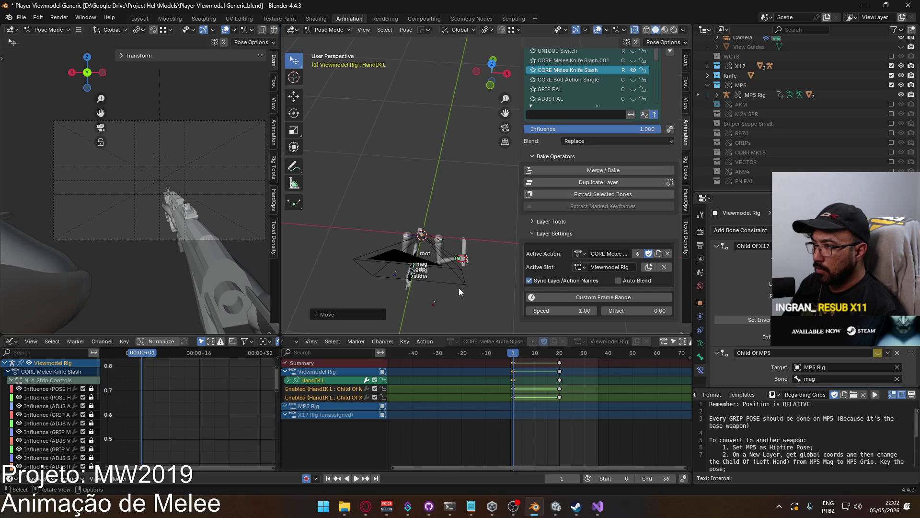
At frame 20, reposition HandIK.L inward, upward and toward the camera so the hand rests on the gun.
{"action": "left_click_drag", "start_coordinate": [515, 357], "coordinate": [560, 357]}
{"action": "key", "text": "g"}
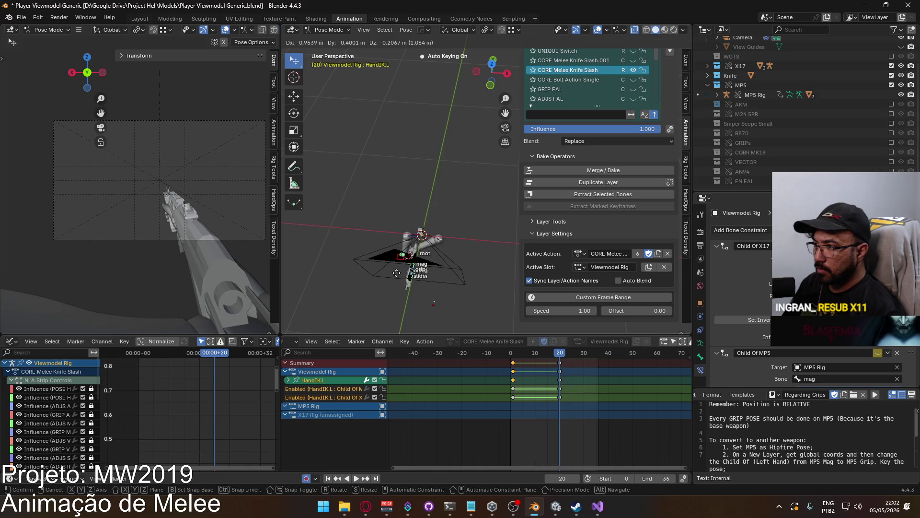
{"action": "left_click", "coordinate": [399, 274]}
{"action": "middle_click_drag", "start_coordinate": [399, 275], "coordinate": [424, 248]}
{"action": "key", "text": "g"}
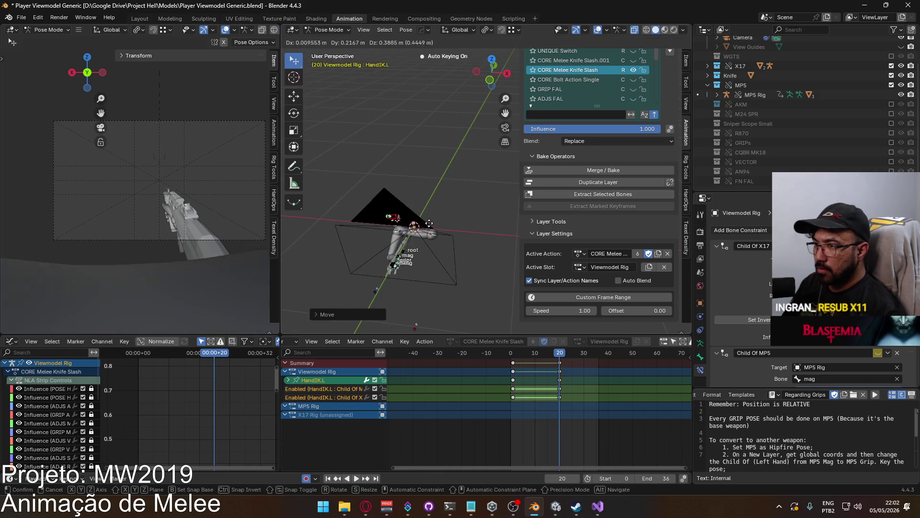
{"action": "left_click", "coordinate": [430, 231]}
{"action": "key", "text": "g"}
{"action": "left_click", "coordinate": [434, 229]}
{"action": "mouse_move", "coordinate": [433, 229]}
{"action": "middle_mouse_down"}
{"action": "mouse_move", "coordinate": [447, 224]}
{"action": "mouse_move", "coordinate": [403, 195]}
{"action": "middle_mouse_up"}
{"action": "key", "text": "g"}
{"action": "left_click", "coordinate": [407, 197]}
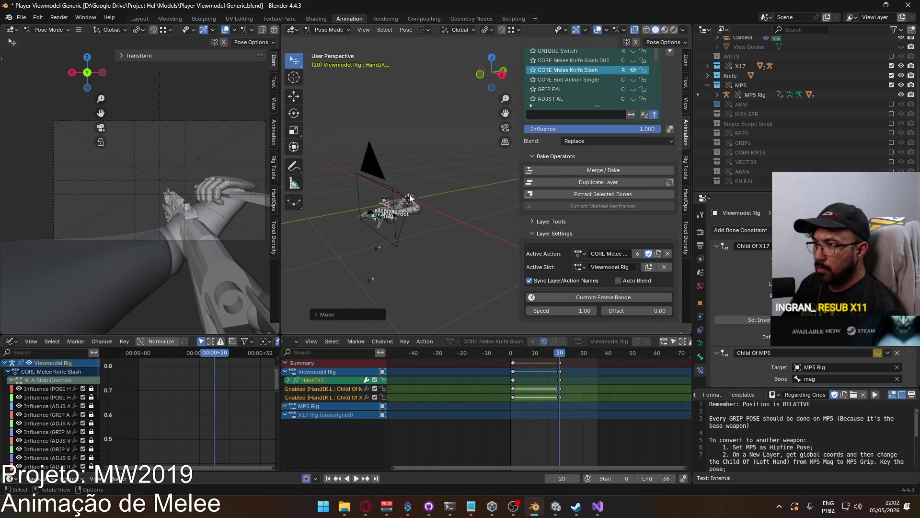
Play back the slash, return to frame 0, and select the CORE Melee Knife Slash.001 layer.
{"action": "key", "text": "space"}
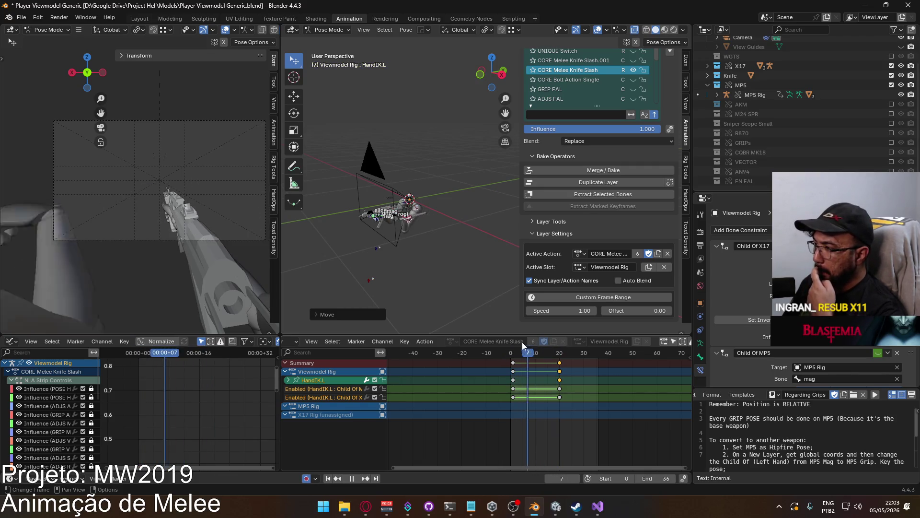
{"action": "key", "text": "Escape"}
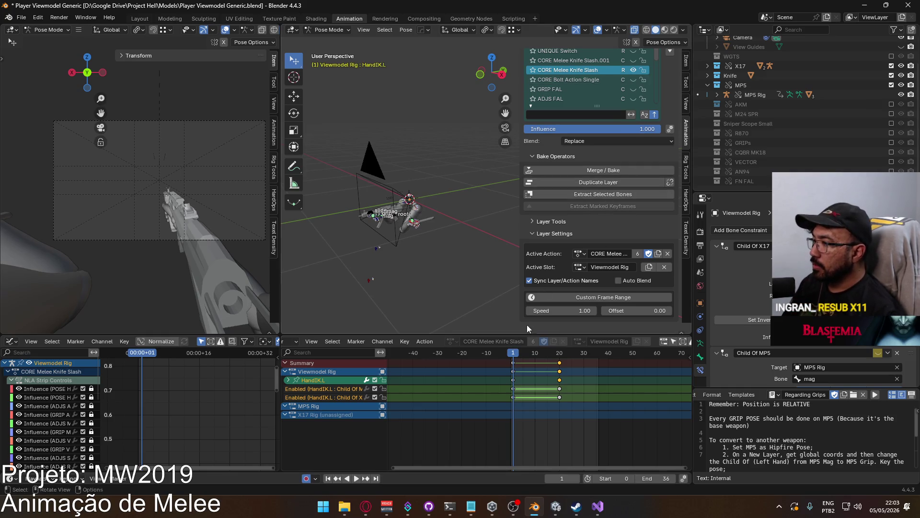
{"action": "left_click", "coordinate": [511, 355]}
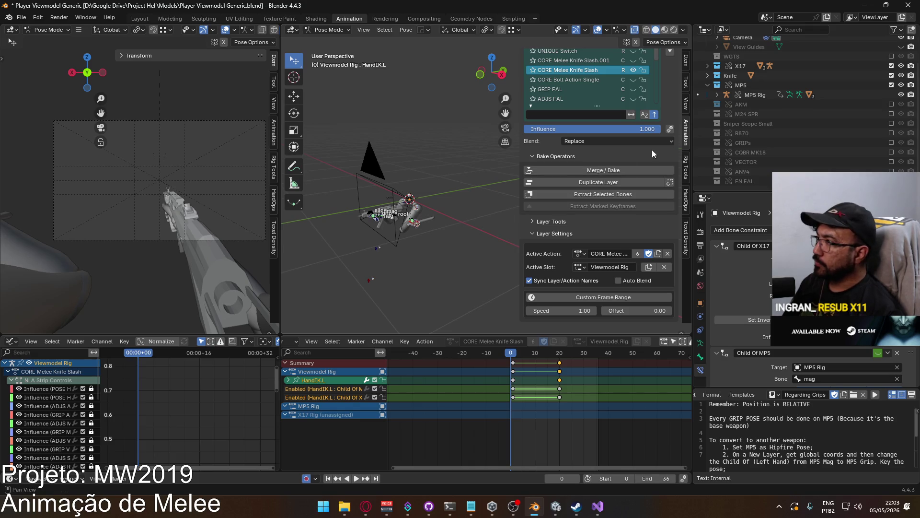
{"action": "scroll", "coordinate": [656, 94], "scroll_direction": "up", "scroll_amount": 1}
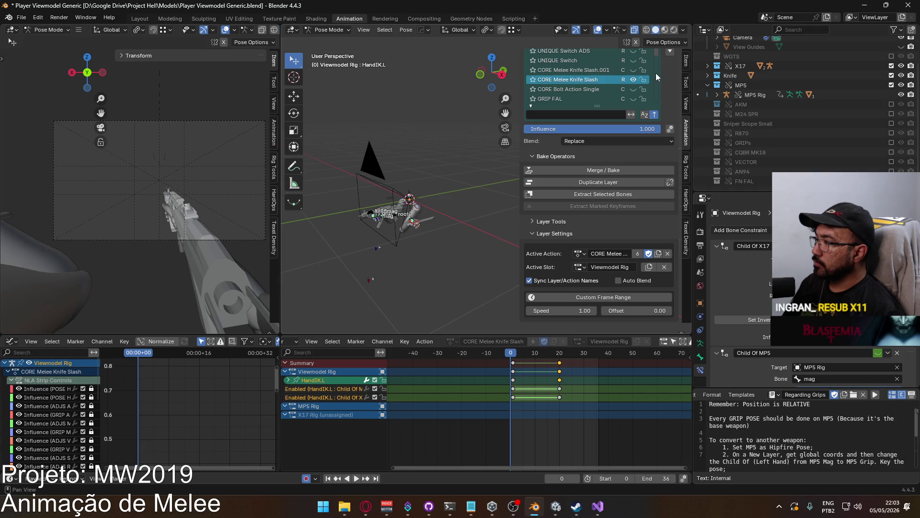
{"action": "left_click", "coordinate": [654, 73]}
Delete CORE Melee Knife Slash.001 and rename the original's CORE prefix to UNIQUE.
{"action": "scroll", "coordinate": [664, 96], "scroll_direction": "up", "scroll_amount": 3}
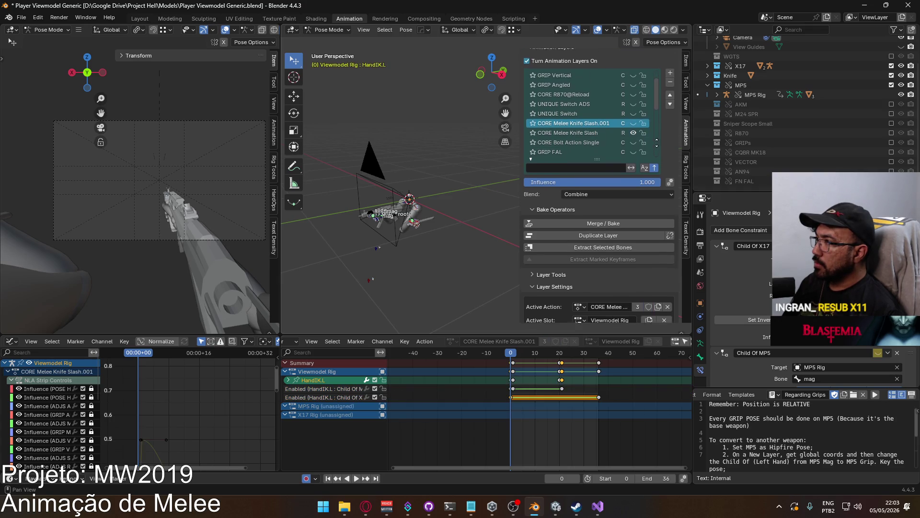
{"action": "left_click", "coordinate": [670, 83]}
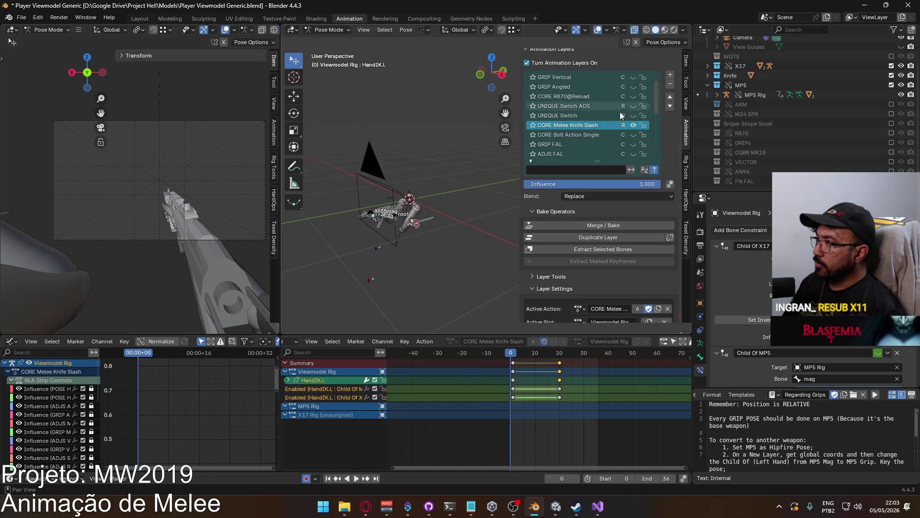
{"action": "double_click", "coordinate": [558, 128]}
{"action": "key", "text": "Home"}
{"action": "key", "text": "ctrl+shift+Right"}
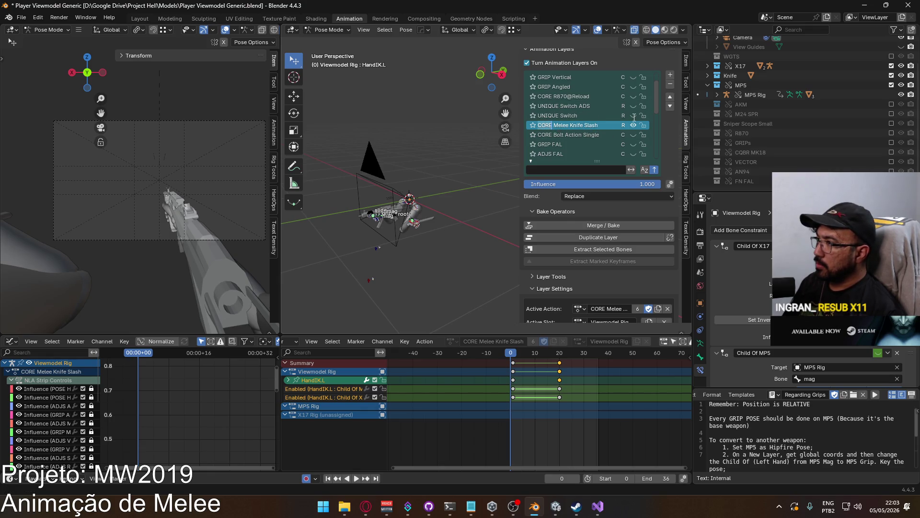
{"action": "type", "text": "UNIQU"}
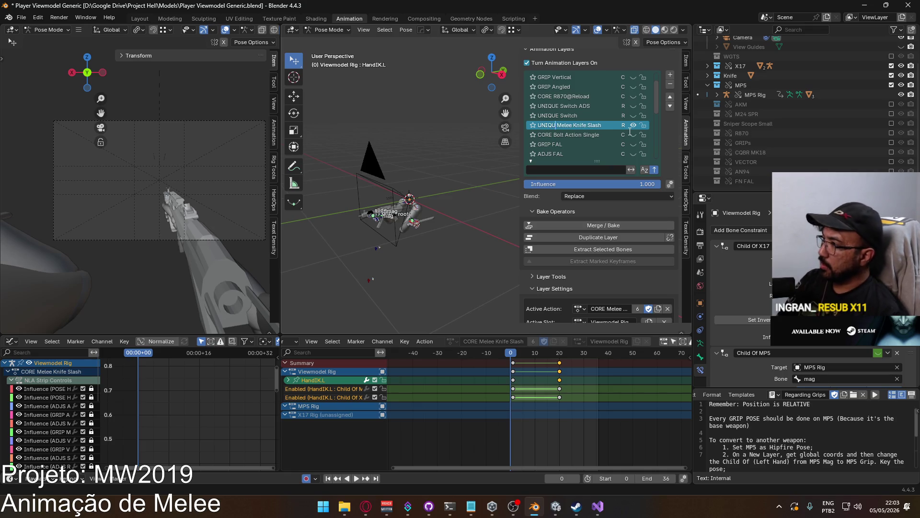
{"action": "type", "text": "E"}
{"action": "key", "text": "Return"}
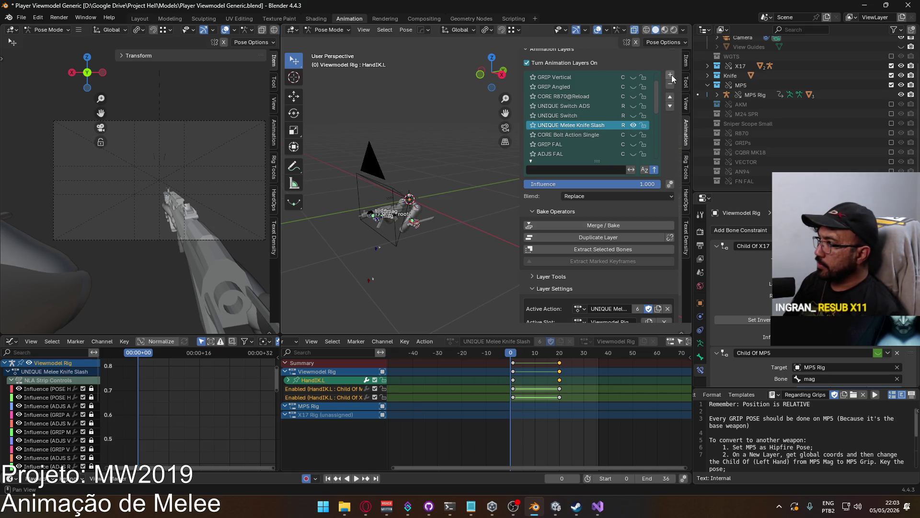
Add a new animation layer to the Viewmodel Rig named CORE.
{"action": "left_click", "coordinate": [671, 76]}
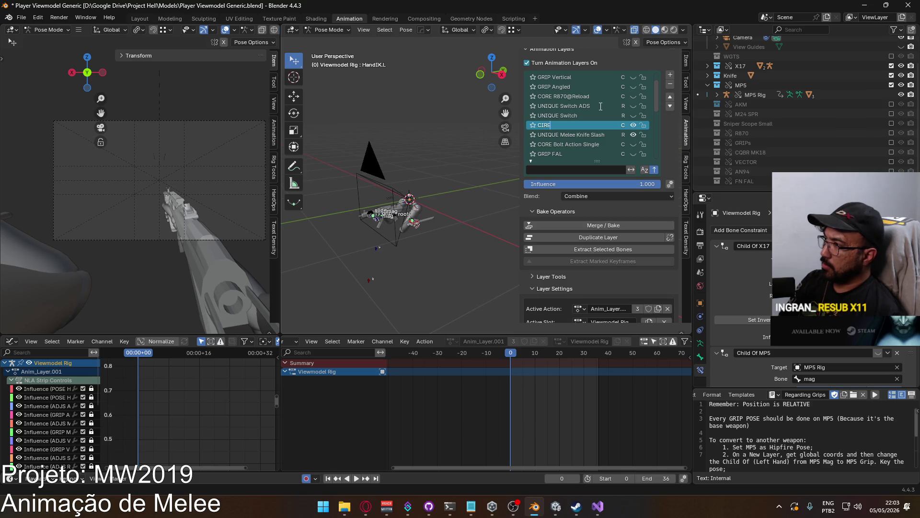
{"action": "key", "text": "BackSpace"}
{"action": "key", "text": "BackSpace"}
{"action": "type", "text": "ORE"}
{"action": "key", "text": "Return"}
{"action": "scroll", "coordinate": [602, 105], "scroll_direction": "down", "scroll_amount": 10}
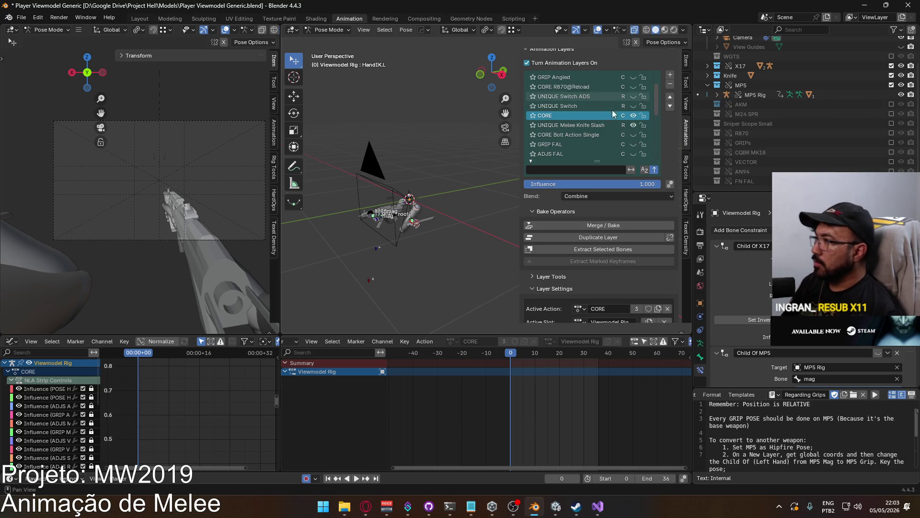
{"action": "scroll", "coordinate": [609, 122], "scroll_direction": "up", "scroll_amount": 10}
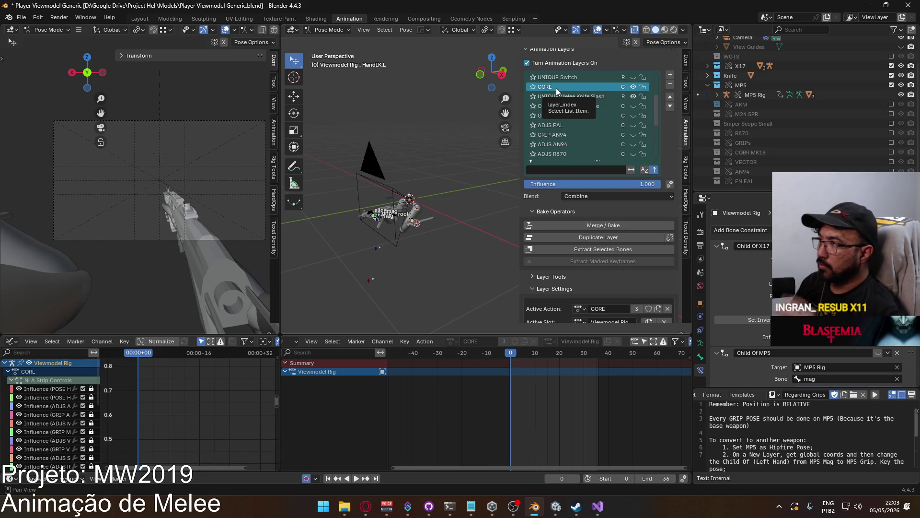
Rename the new layer to 'CORE Melee Knife Slash', fixing the capitalised L.
{"action": "double_click", "coordinate": [561, 87]}
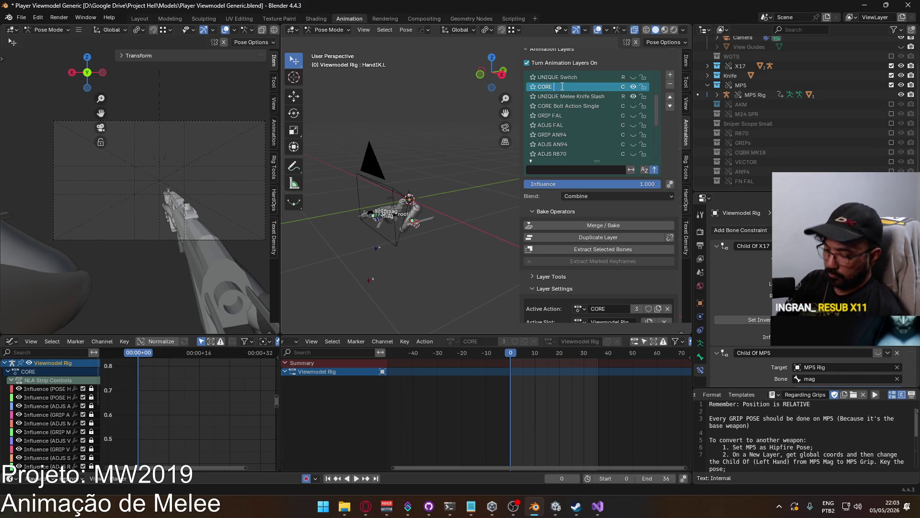
{"action": "type", "text": "MELE"}
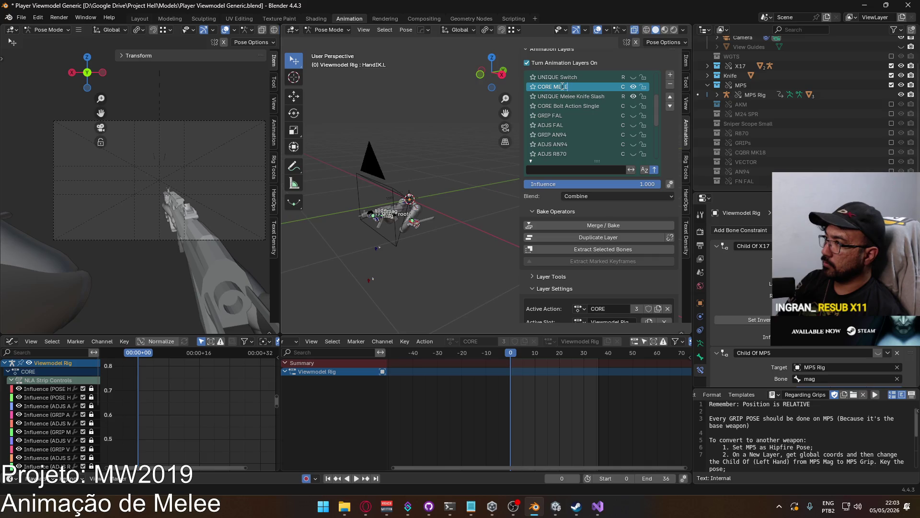
{"action": "type", "text": " Knife SLa"}
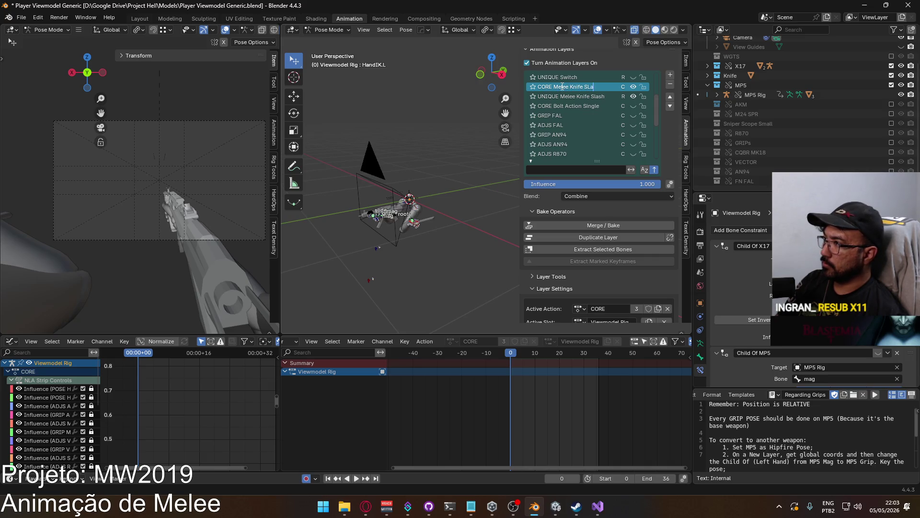
{"action": "type", "text": "sh"}
{"action": "key", "text": "Return"}
{"action": "double_click", "coordinate": [593, 87]}
{"action": "left_click", "coordinate": [599, 86]}
{"action": "key", "text": "BackSpace"}
{"action": "type", "text": "l"}
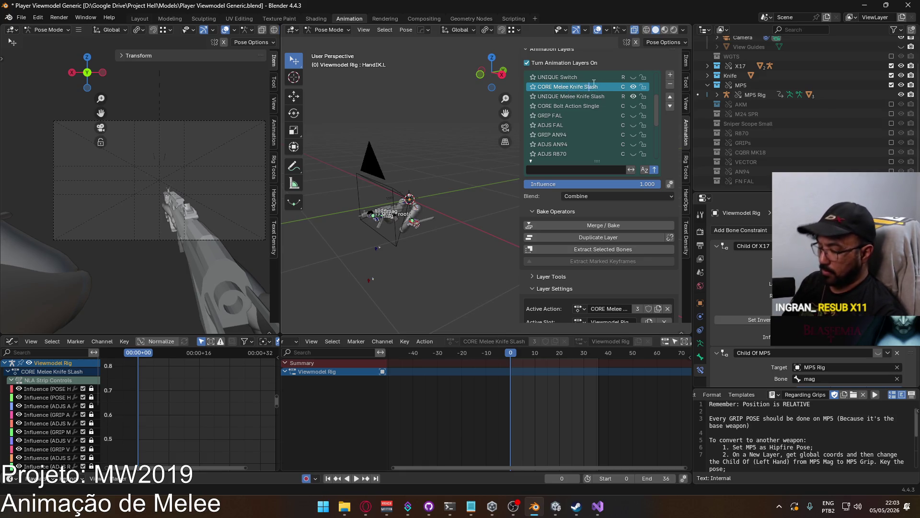
{"action": "key", "text": "Return"}
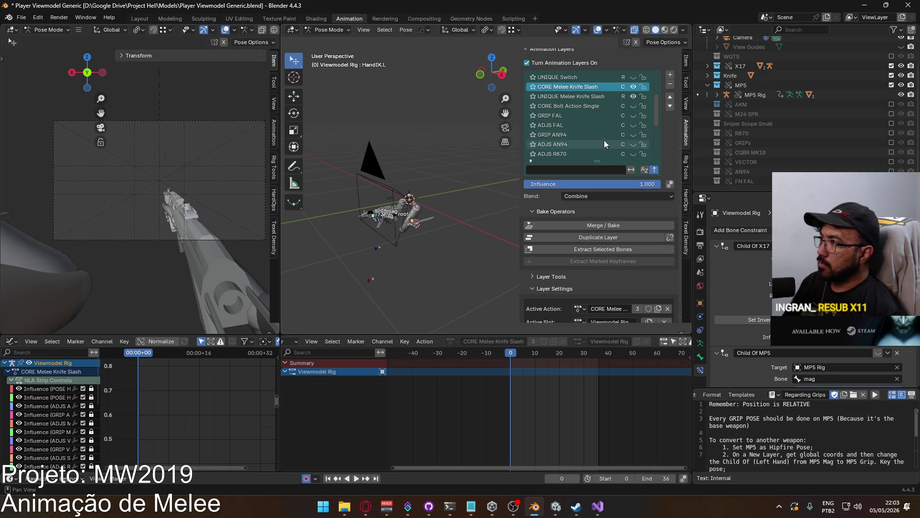
{"action": "scroll", "coordinate": [599, 134], "scroll_direction": "up", "scroll_amount": 2}
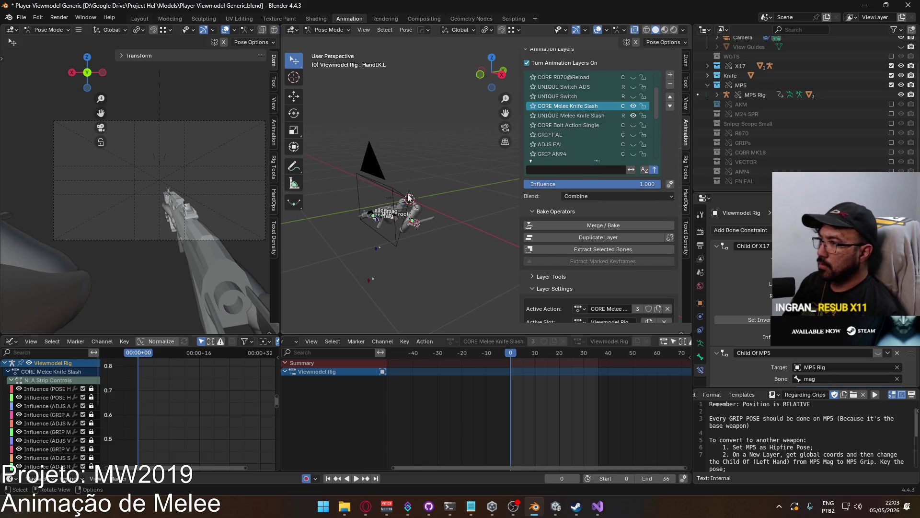
Mute the UNIQUE Melee Knife Slash layer and keyframe all of the rig's bones.
{"action": "middle_click_drag", "start_coordinate": [408, 198], "coordinate": [410, 200], "text": "shift"}
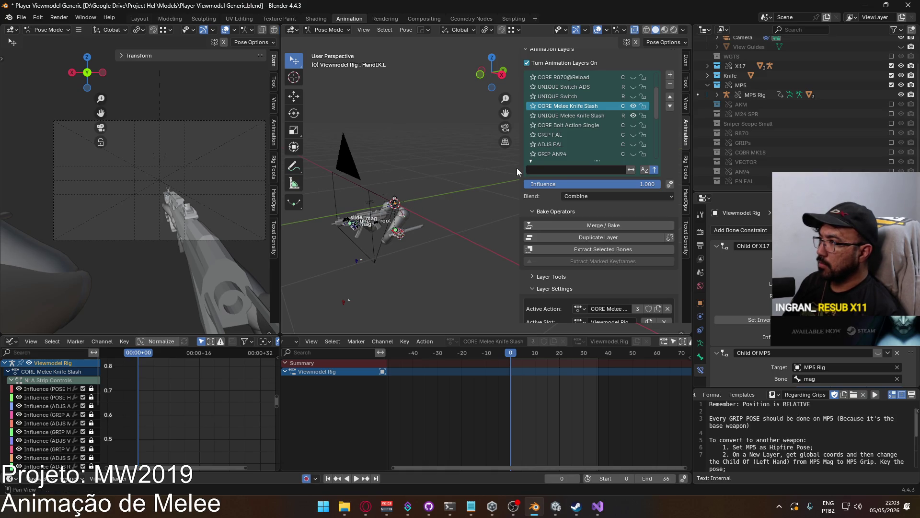
{"action": "left_click", "coordinate": [633, 116]}
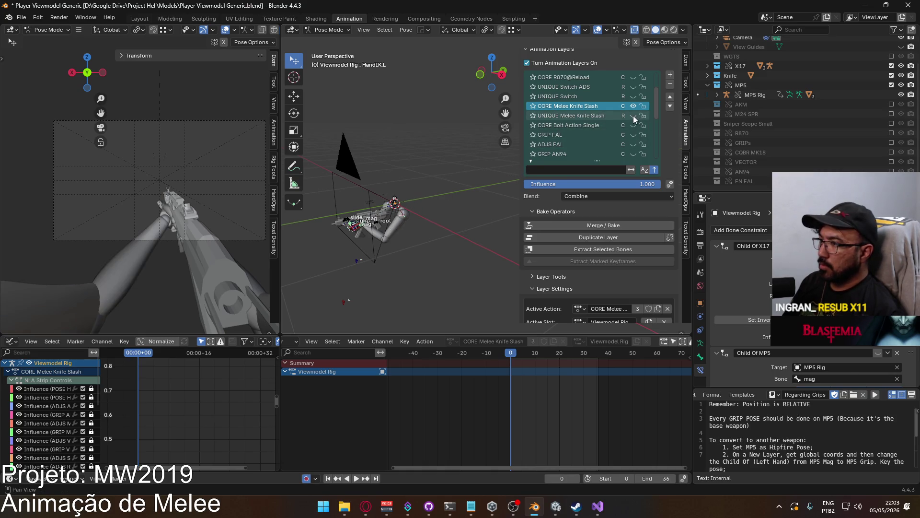
{"action": "mouse_move", "coordinate": [412, 206]}
{"action": "middle_mouse_down"}
{"action": "mouse_move", "coordinate": [398, 179]}
{"action": "mouse_move", "coordinate": [396, 206]}
{"action": "middle_mouse_up"}
{"action": "key", "text": "a"}
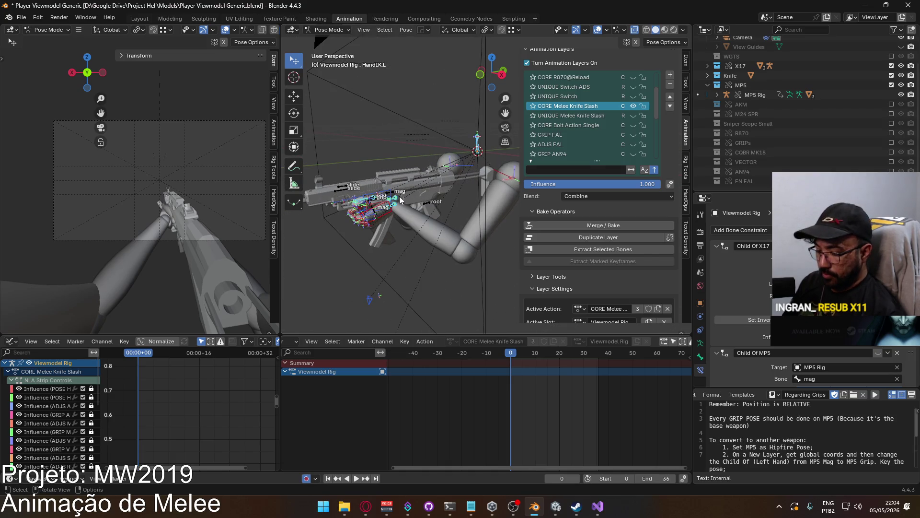
{"action": "key", "text": "i"}
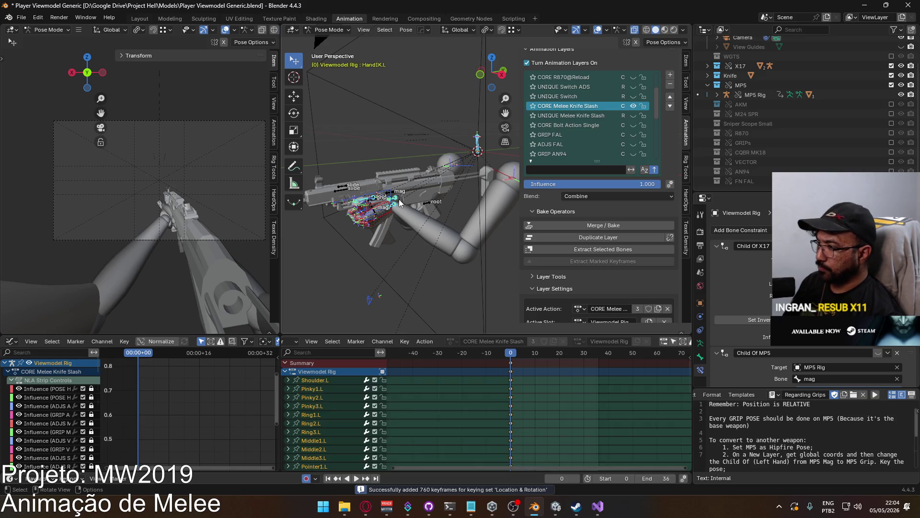
{"action": "scroll", "coordinate": [477, 431], "scroll_direction": "down", "scroll_amount": 10}
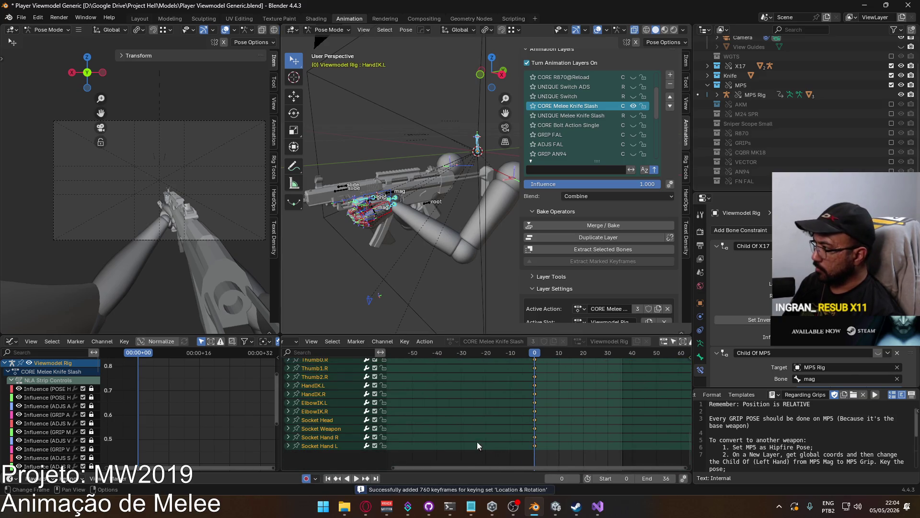
Keyframe HandIK.L's Child Of MP5 and Child Of X17 enable states, then mute CORE Melee Knife Slash.
{"action": "left_click", "coordinate": [382, 217]}
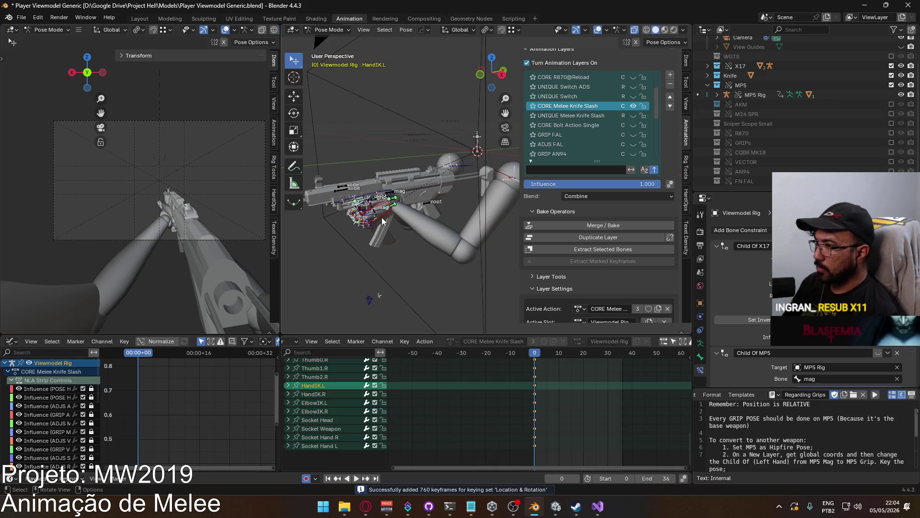
{"action": "right_click", "coordinate": [878, 353]}
{"action": "left_click", "coordinate": [877, 357]}
{"action": "right_click", "coordinate": [878, 246]}
{"action": "left_click", "coordinate": [877, 249]}
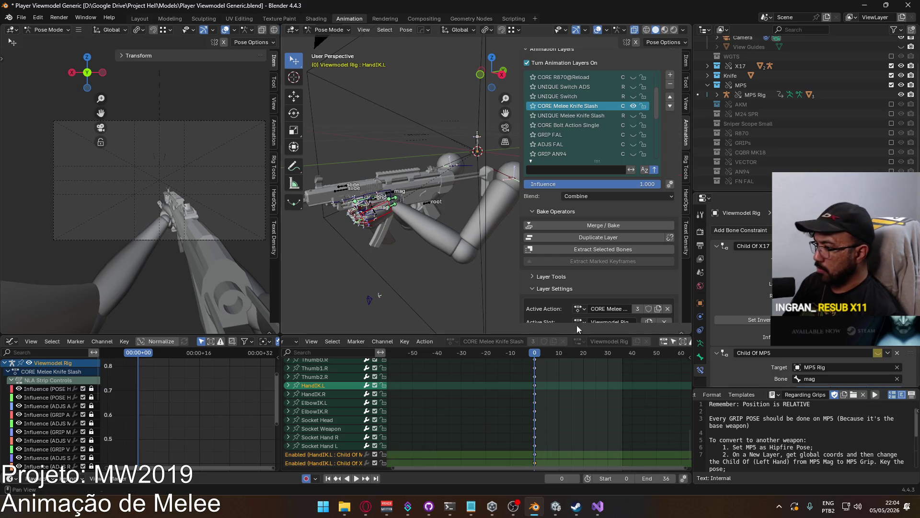
{"action": "left_click", "coordinate": [633, 106]}
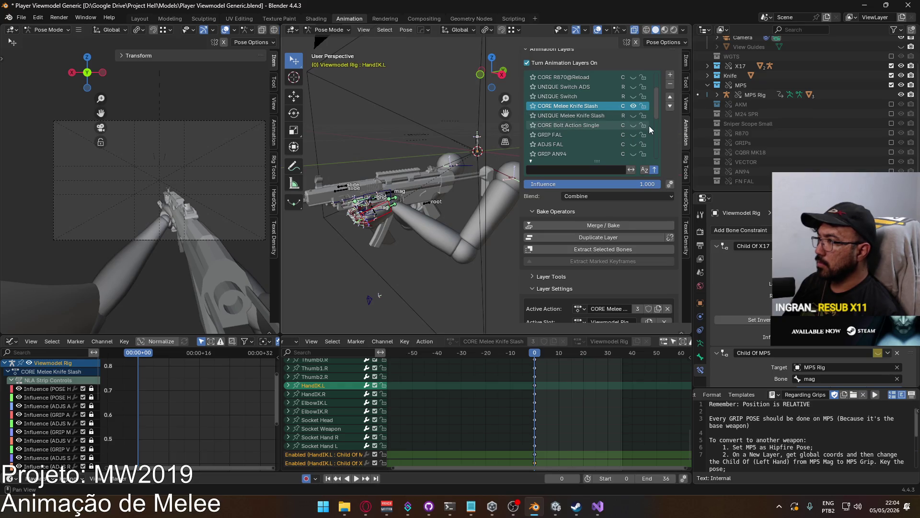
Unmute UNIQUE Melee Knife Slash, delete the CORE Melee Knife Slash layer, and return to frame 0.
{"action": "left_click_drag", "start_coordinate": [542, 354], "coordinate": [535, 354]}
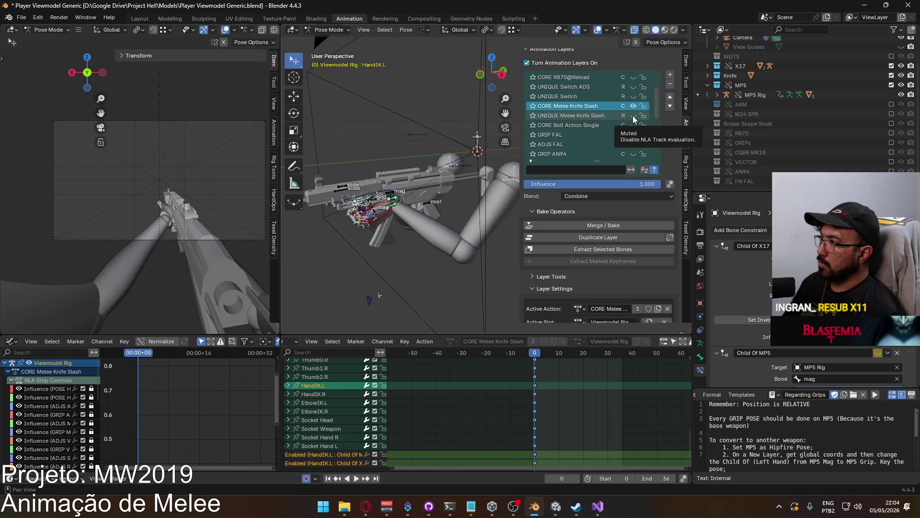
{"action": "left_click", "coordinate": [633, 116]}
{"action": "left_click_drag", "start_coordinate": [537, 355], "coordinate": [532, 355]}
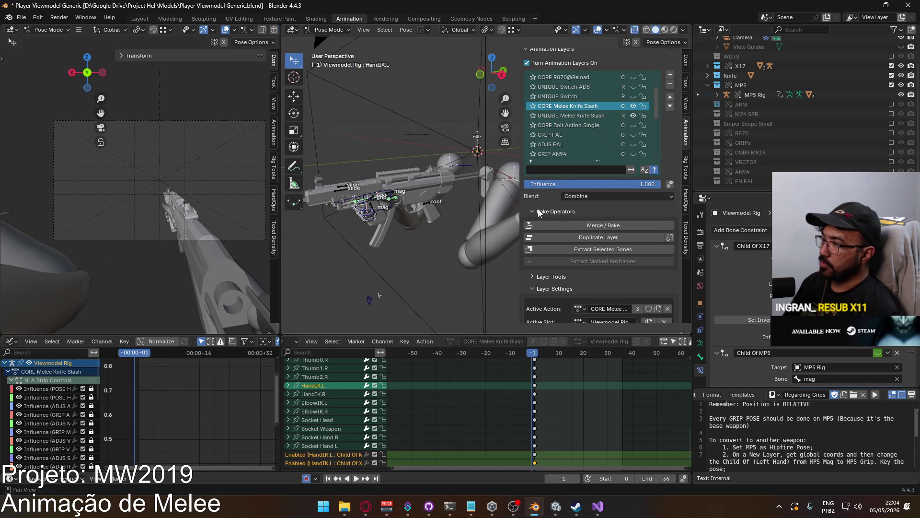
{"action": "left_click", "coordinate": [671, 85]}
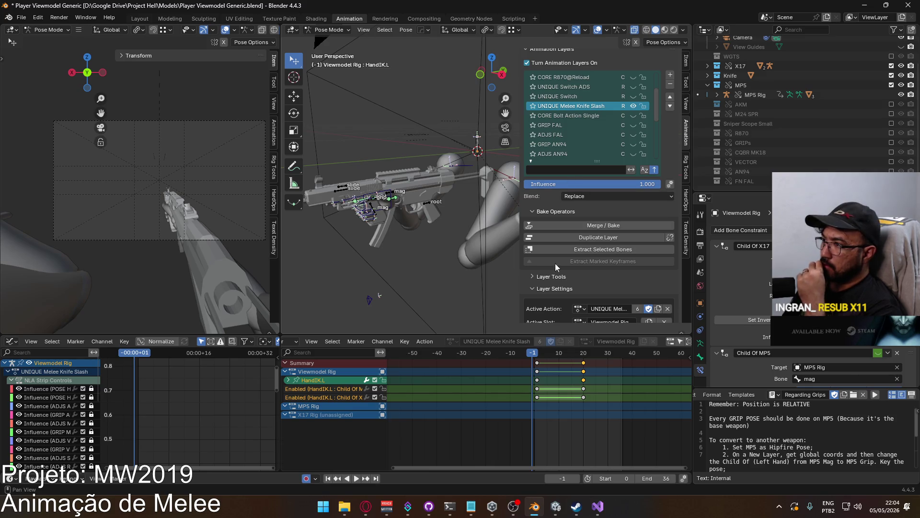
{"action": "left_click_drag", "start_coordinate": [535, 356], "coordinate": [537, 356]}
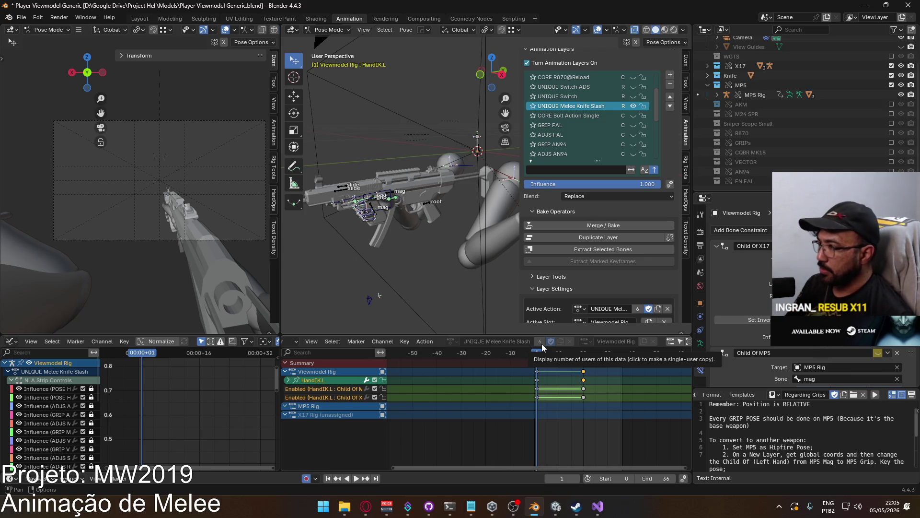
{"action": "left_click", "coordinate": [535, 355]}
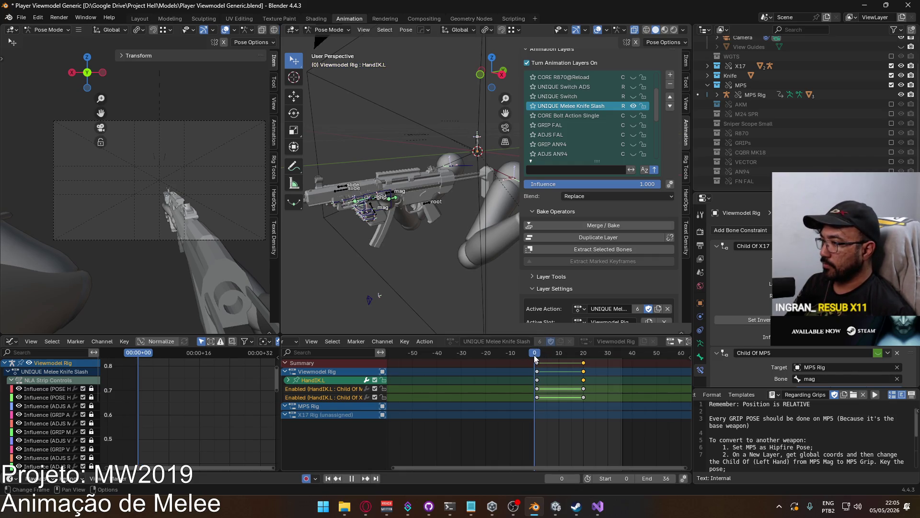
Make POSE Hipfire Sidearm the active layer and shift its frame-0 keyframes.
{"action": "scroll", "coordinate": [657, 115], "scroll_direction": "down", "scroll_amount": 10}
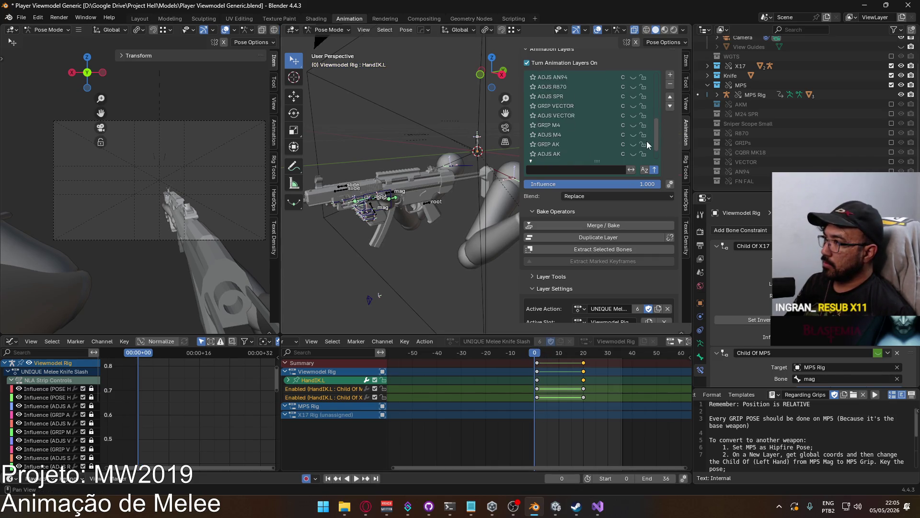
{"action": "left_click", "coordinate": [589, 153]}
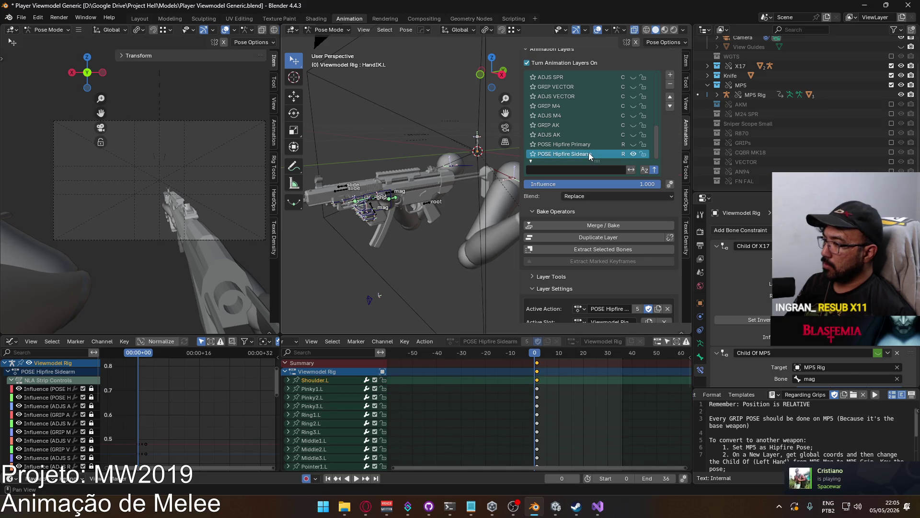
{"action": "left_click", "coordinate": [537, 371]}
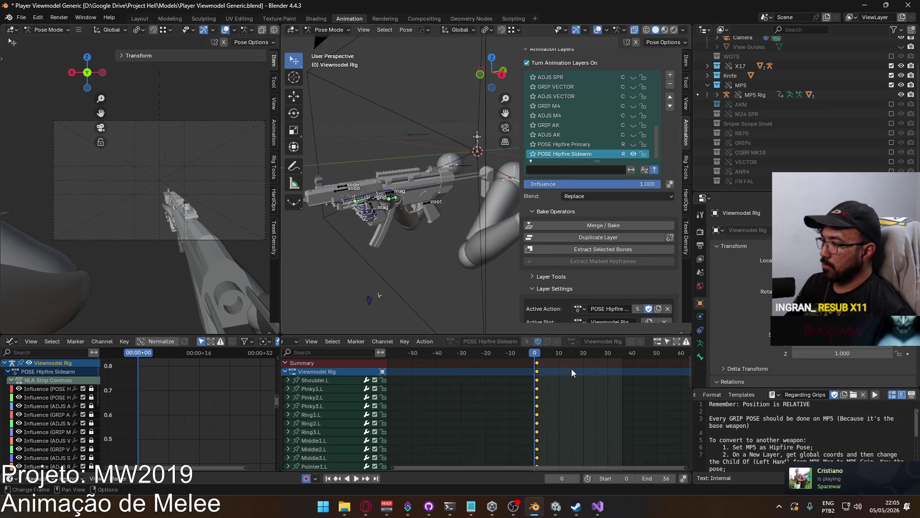
{"action": "key", "text": "g"}
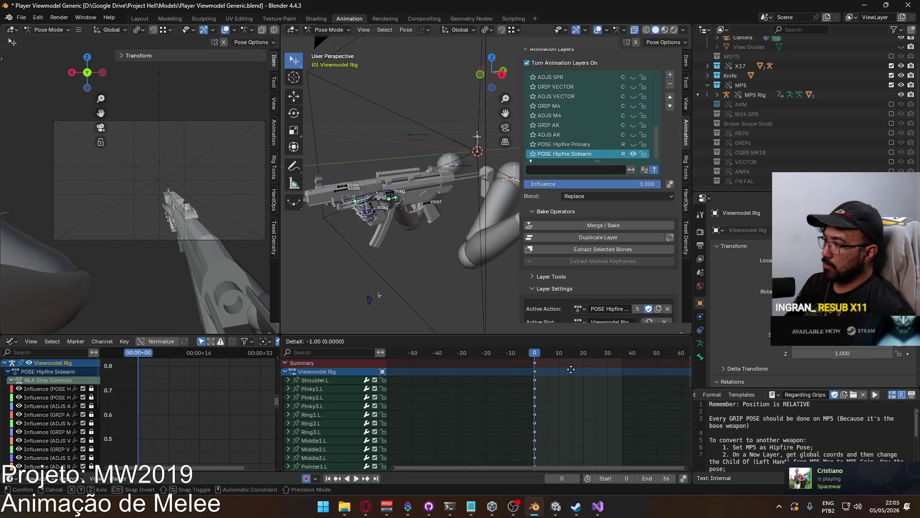
{"action": "left_click", "coordinate": [570, 369]}
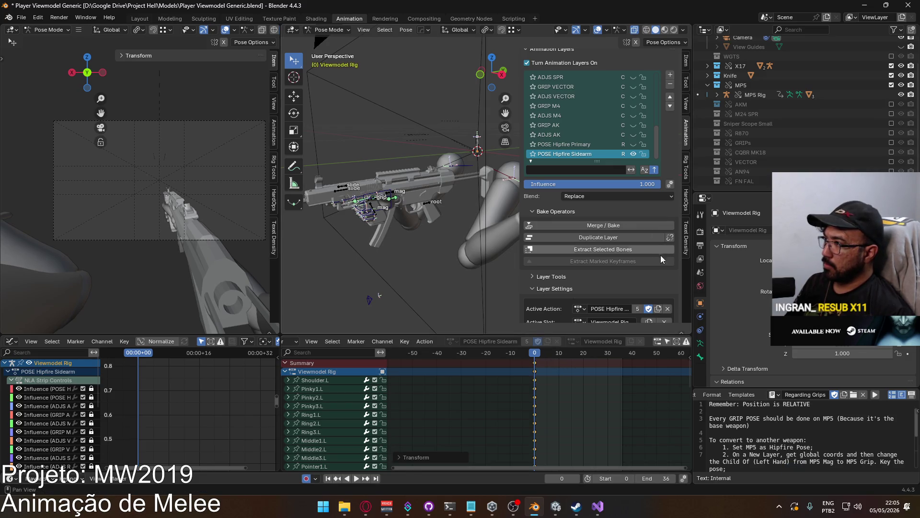
{"action": "mouse_move", "coordinate": [618, 389]}
{"action": "middle_mouse_down"}
{"action": "mouse_move", "coordinate": [638, 410]}
{"action": "mouse_move", "coordinate": [640, 457]}
{"action": "middle_mouse_up"}
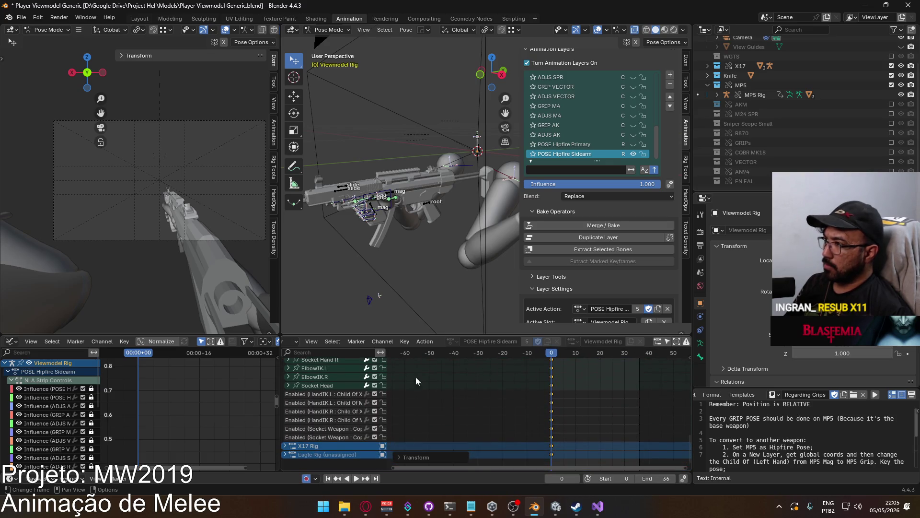
Select the HandIK.L bone, then undo back to Object Mode.
{"action": "middle_click_drag", "start_coordinate": [471, 265], "coordinate": [417, 272], "text": "shift"}
{"action": "left_click", "coordinate": [436, 242]}
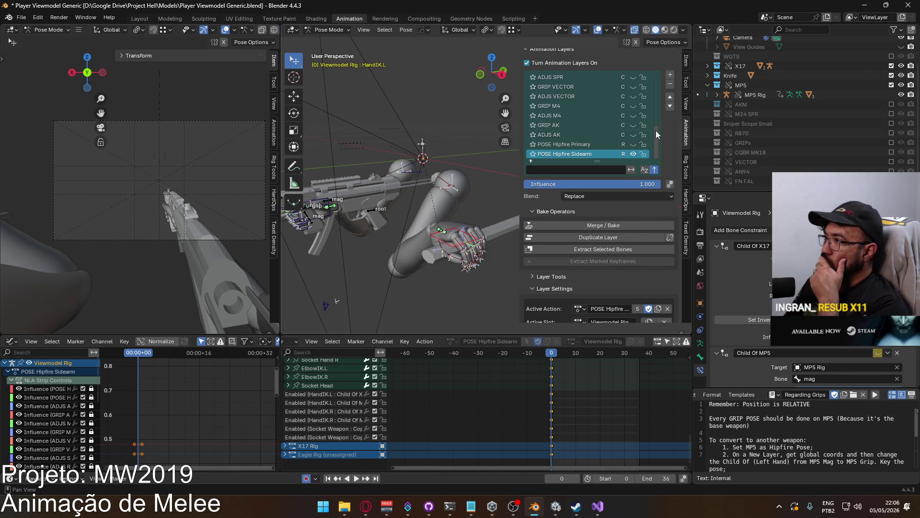
{"action": "key", "text": "ctrl+z"}
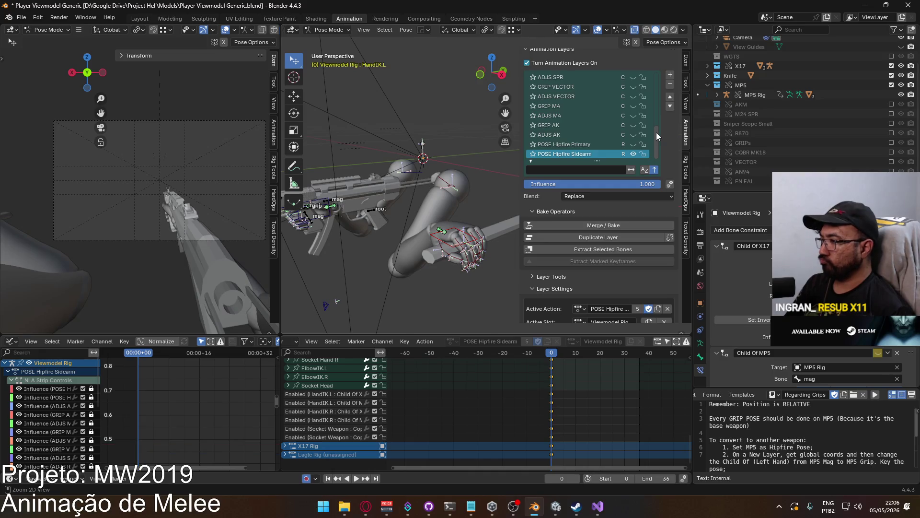
{"action": "left_click_drag", "start_coordinate": [656, 132], "coordinate": [649, 65]}
{"action": "key", "text": "ctrl+z"}
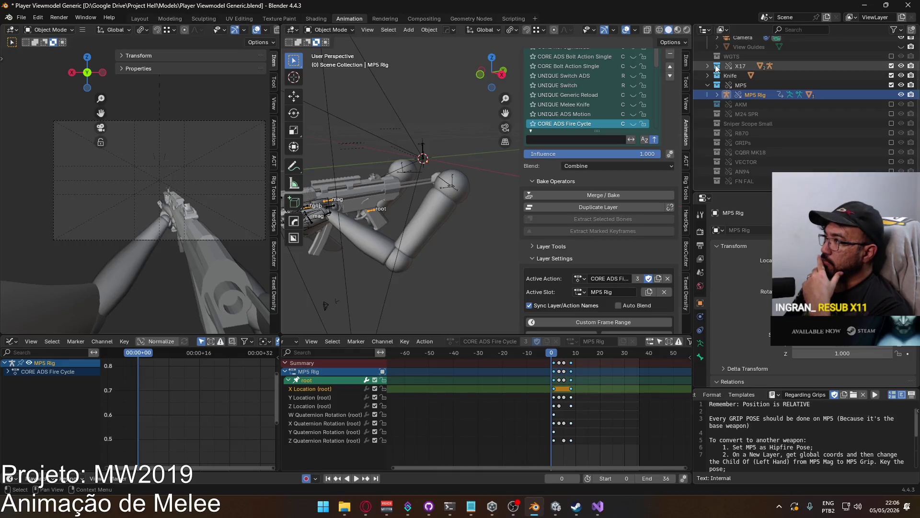
Make the X17 Rig the active object and save the file.
{"action": "left_click", "coordinate": [752, 77]}
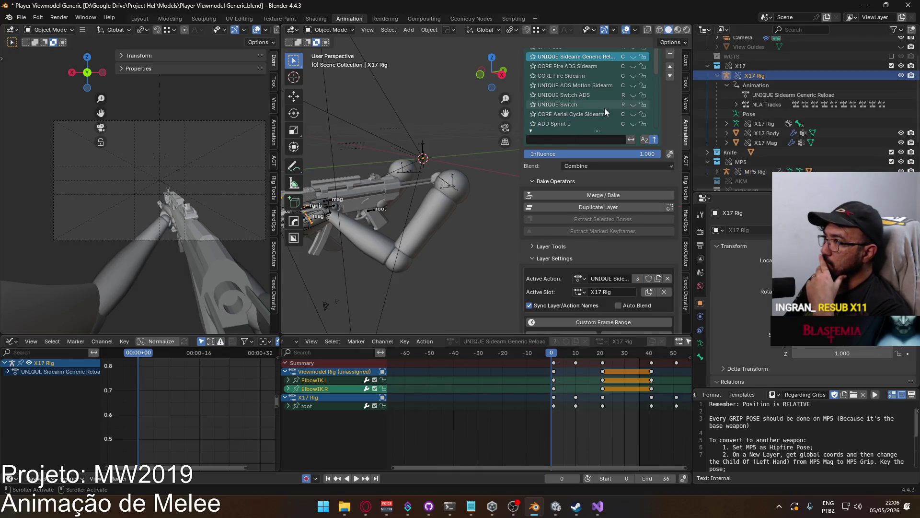
{"action": "scroll", "coordinate": [675, 139], "scroll_direction": "up", "scroll_amount": 4}
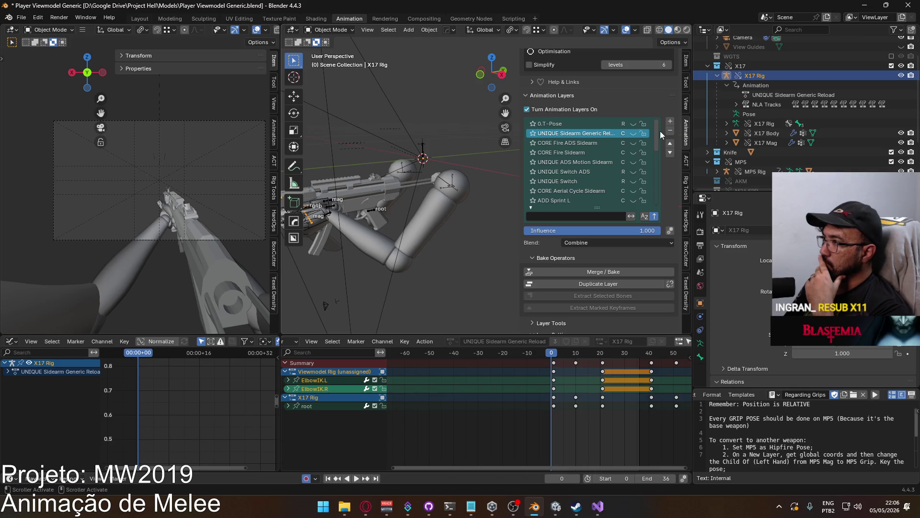
{"action": "mouse_move", "coordinate": [660, 131]}
{"action": "left_mouse_down"}
{"action": "mouse_move", "coordinate": [645, 194]}
{"action": "mouse_move", "coordinate": [648, 117]}
{"action": "mouse_move", "coordinate": [639, 194]}
{"action": "mouse_move", "coordinate": [639, 115]}
{"action": "left_mouse_up"}
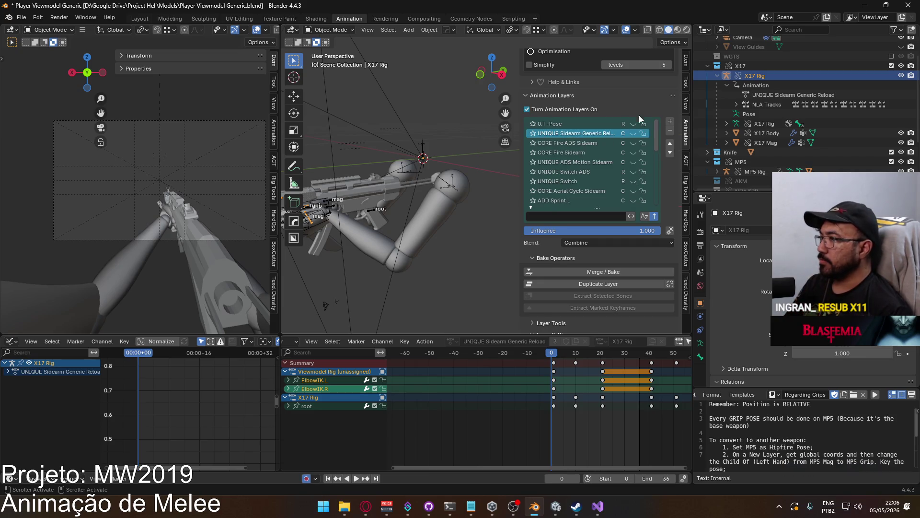
{"action": "key", "text": "ctrl+s"}
In the Outliner's Blender File view, filter by 'melee' and delete the Melee Knife actions.
{"action": "left_click", "coordinate": [723, 30]}
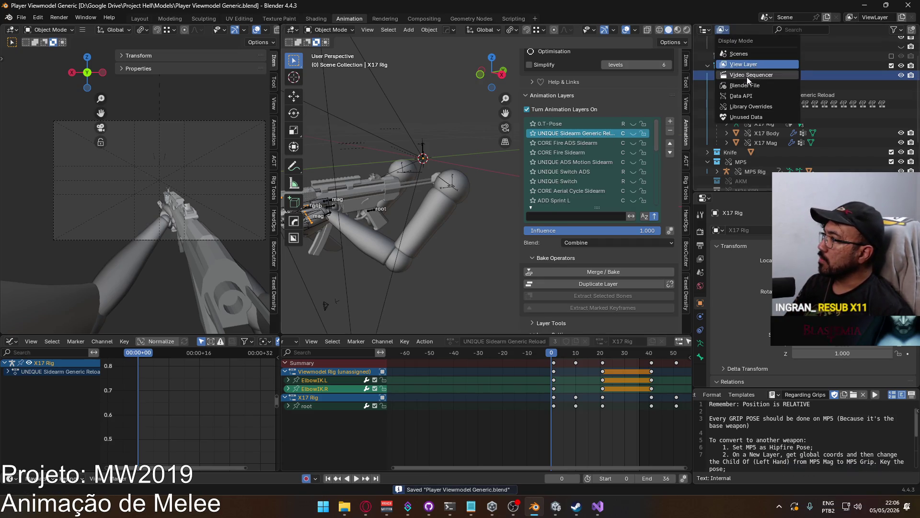
{"action": "left_click", "coordinate": [740, 80]}
{"action": "scroll", "coordinate": [768, 40], "scroll_direction": "up", "scroll_amount": 2}
{"action": "left_click", "coordinate": [708, 51]}
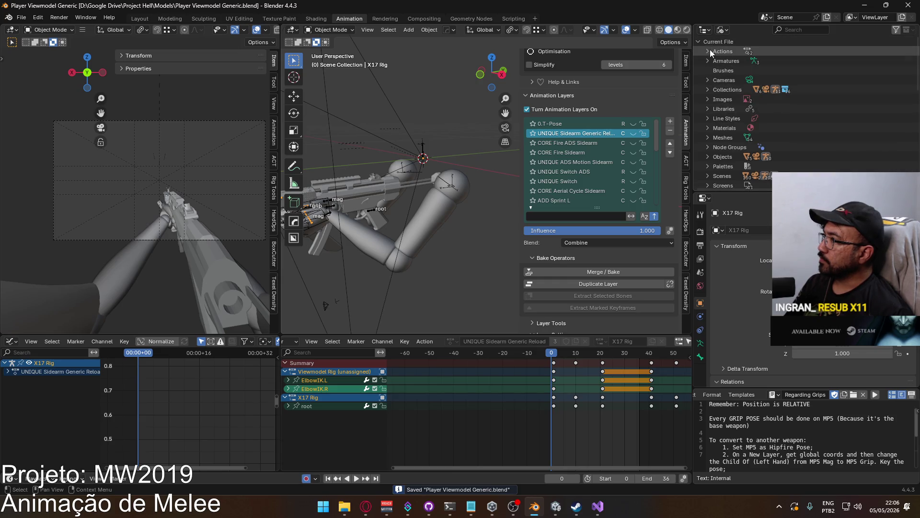
{"action": "left_click", "coordinate": [801, 31]}
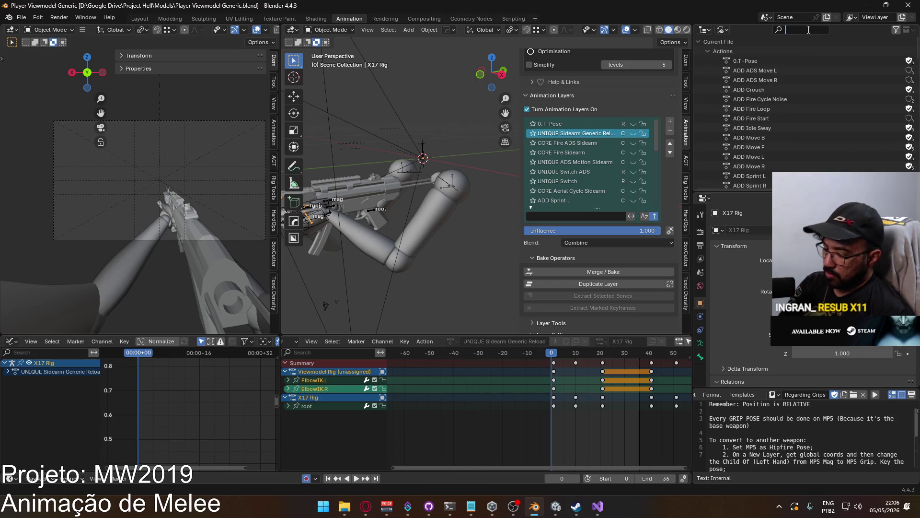
{"action": "type", "text": "melee"}
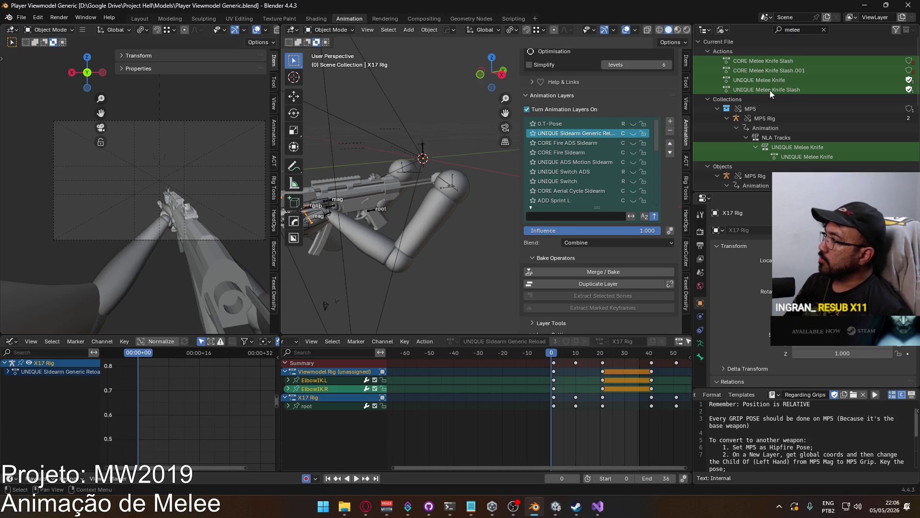
{"action": "left_click", "coordinate": [775, 90]}
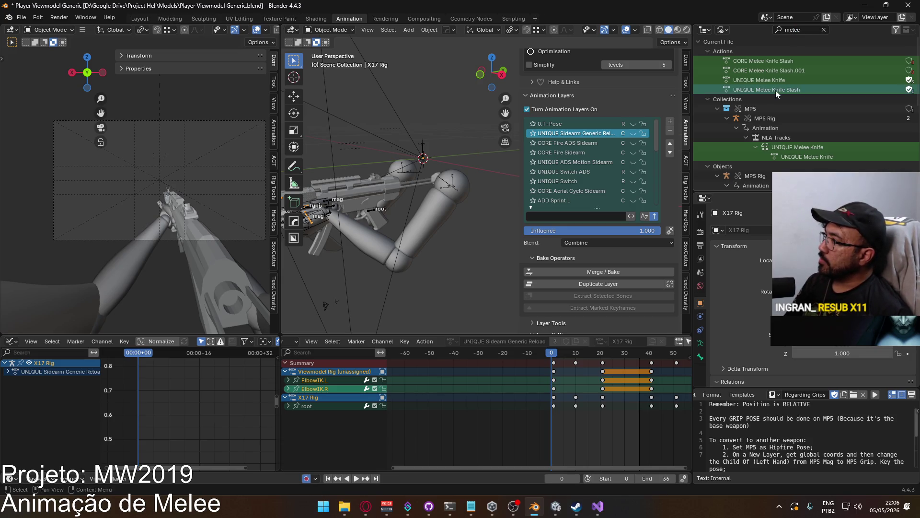
{"action": "right_click", "coordinate": [771, 62]}
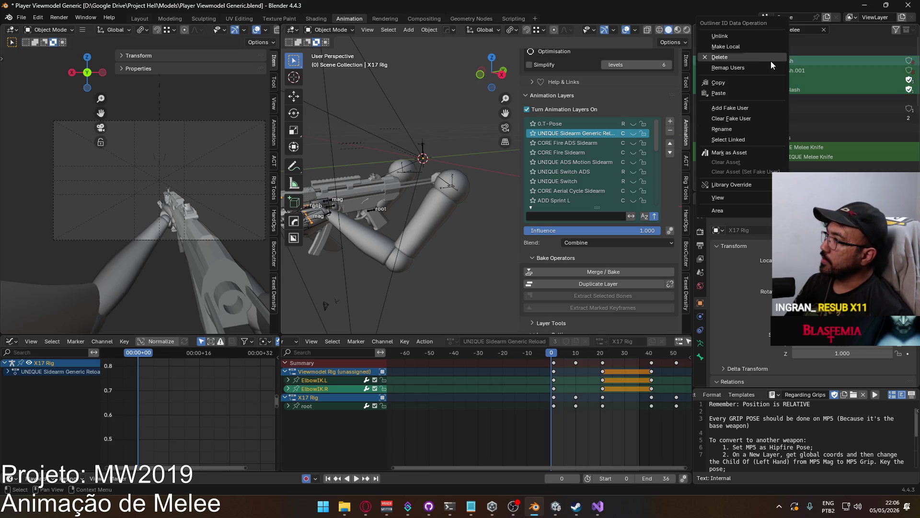
{"action": "left_click", "coordinate": [770, 62]}
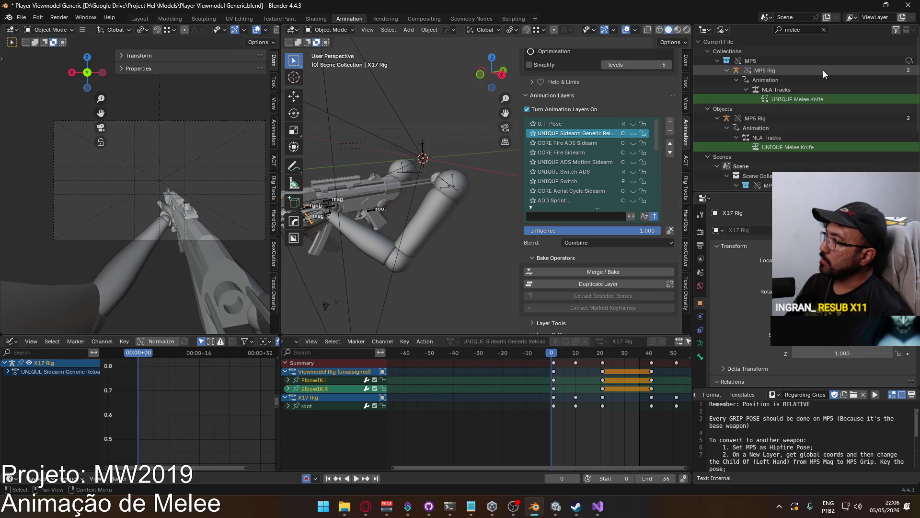
Select the MP5 Rig, save Player Viewmodel Generic.blend, and revert to the saved file.
{"action": "left_click", "coordinate": [783, 97]}
{"action": "right_click", "coordinate": [784, 97]}
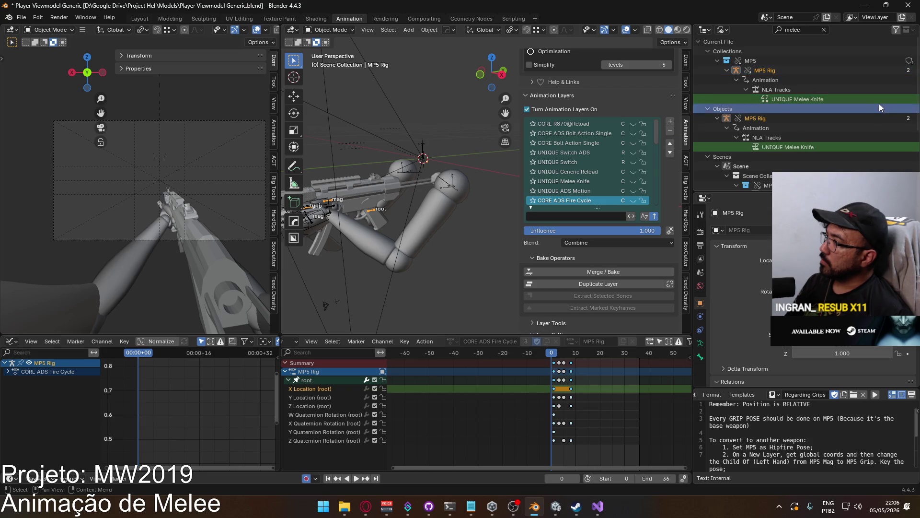
{"action": "key", "text": "ctrl+s"}
{"action": "left_click", "coordinate": [22, 19]}
{"action": "left_click", "coordinate": [53, 57]}
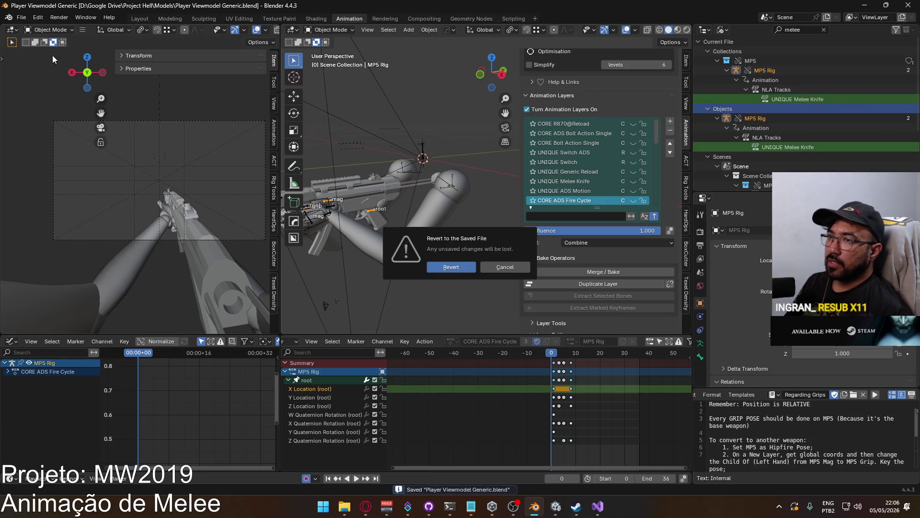
{"action": "left_click", "coordinate": [457, 267]}
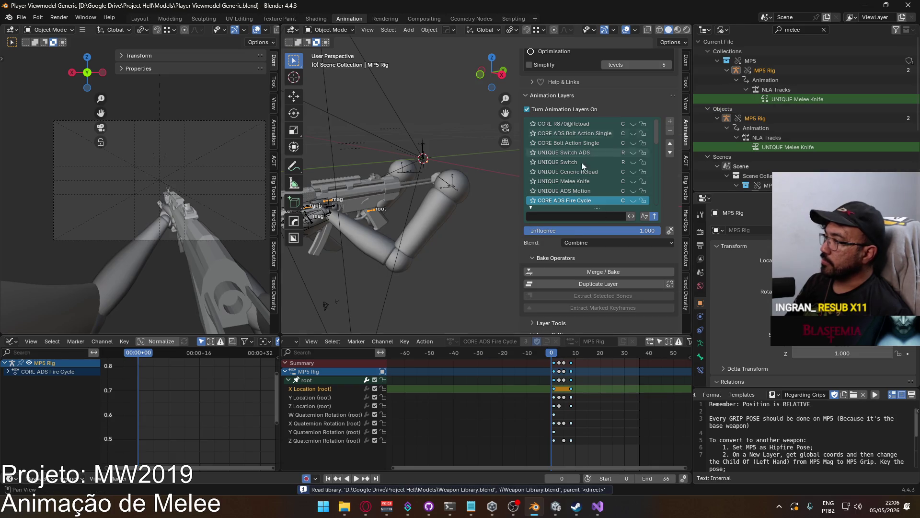
On the MP5 Rig, switch the active animation layer from UNIQUE Switch to POSE Hipfire.
{"action": "mouse_move", "coordinate": [656, 136]}
{"action": "left_mouse_down"}
{"action": "mouse_move", "coordinate": [649, 205]}
{"action": "mouse_move", "coordinate": [644, 125]}
{"action": "left_mouse_up"}
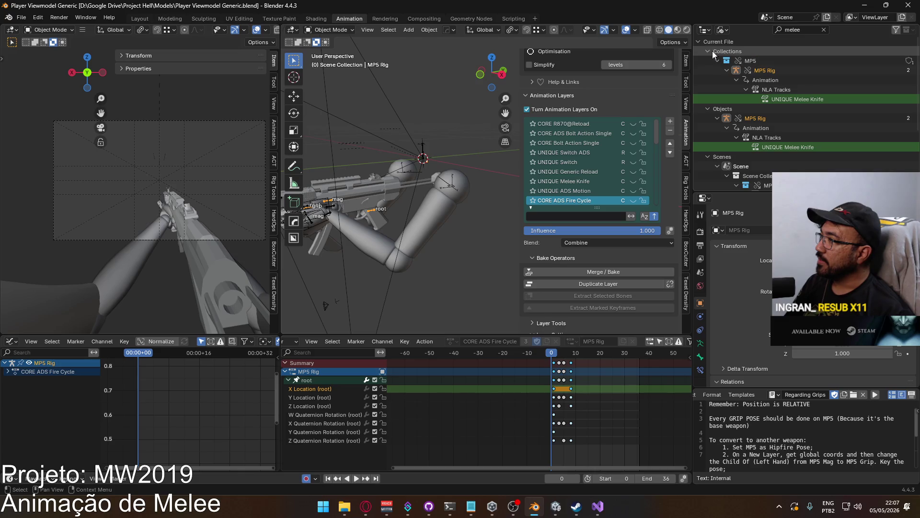
{"action": "left_click", "coordinate": [568, 162]}
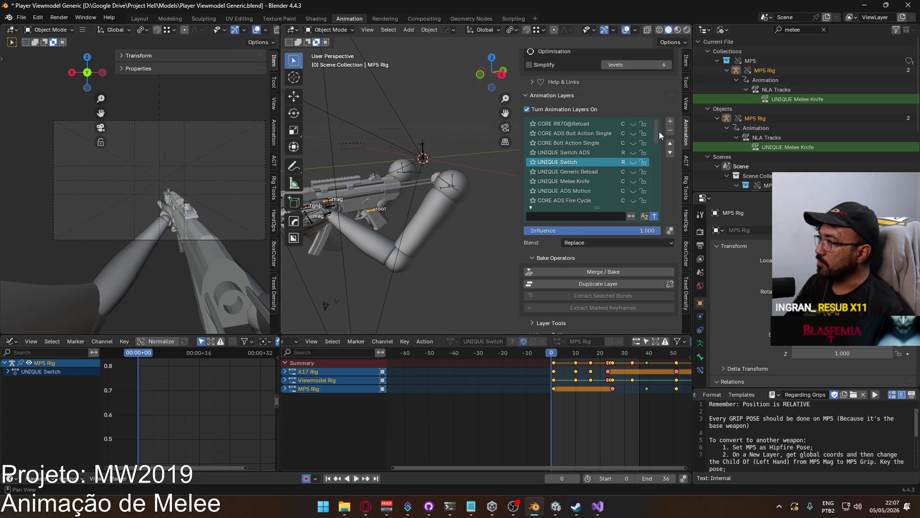
{"action": "left_click_drag", "start_coordinate": [654, 146], "coordinate": [653, 200]}
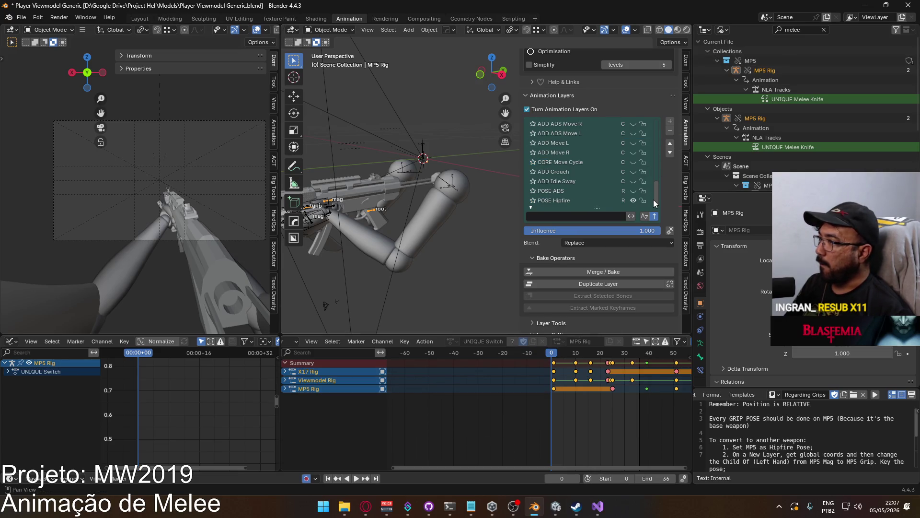
{"action": "left_click", "coordinate": [573, 200]}
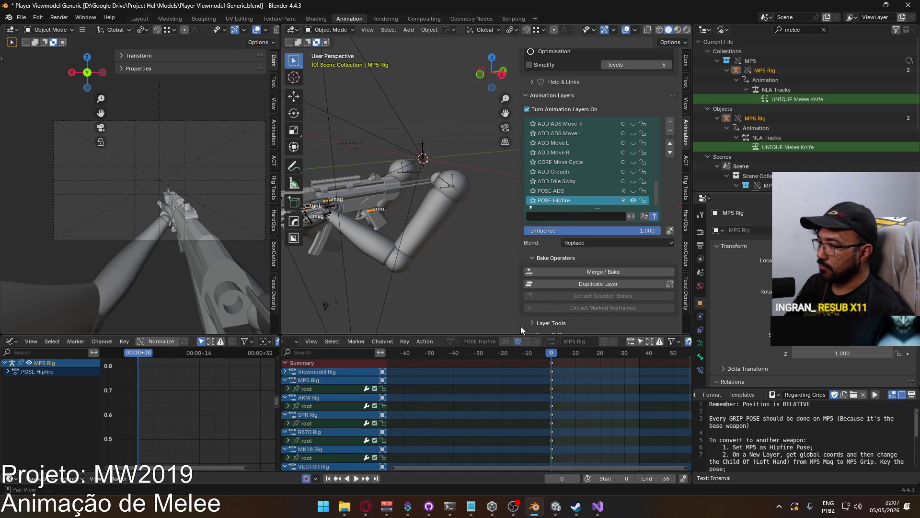
Collapse the MP5, AKM, SPR, R870, MK18, VECTOR and AN94 rig channels in the dope sheet.
{"action": "left_click", "coordinate": [283, 381]}
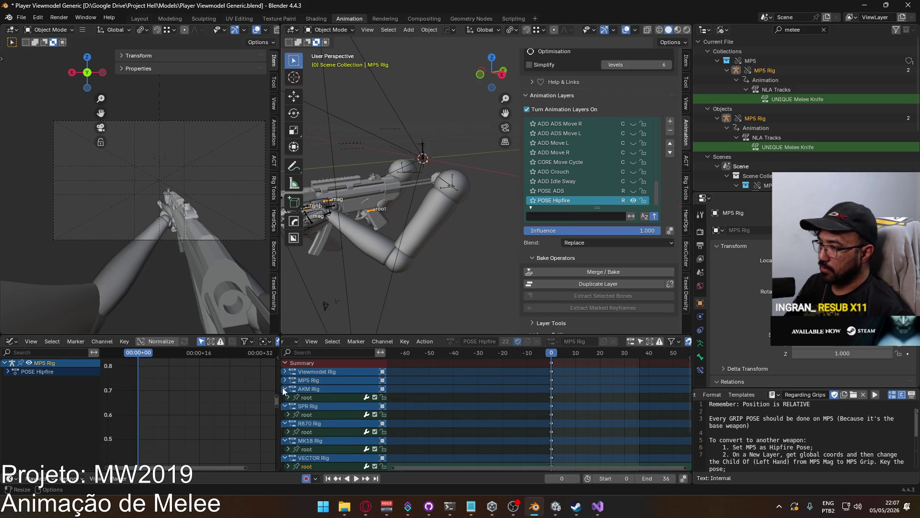
{"action": "left_click", "coordinate": [284, 388]}
{"action": "left_click", "coordinate": [284, 397]}
{"action": "left_click", "coordinate": [286, 406]}
{"action": "left_click", "coordinate": [286, 415]}
{"action": "left_click", "coordinate": [284, 423]}
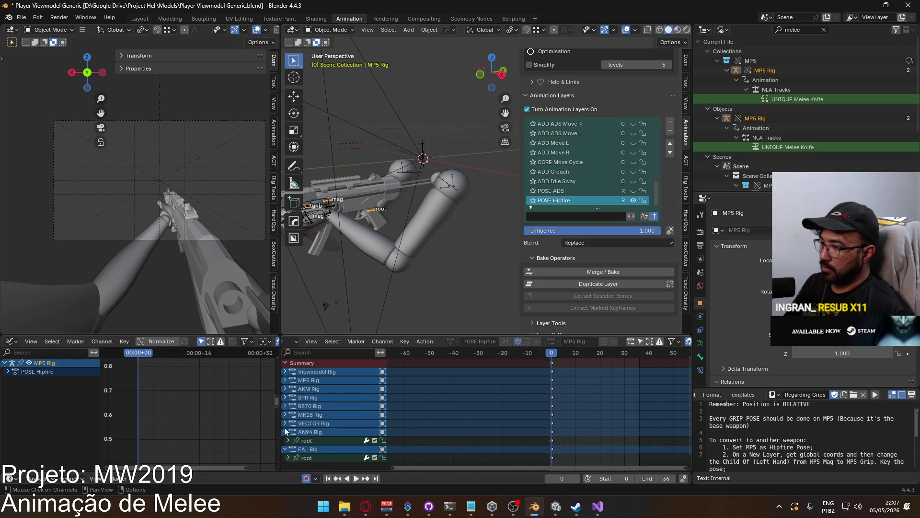
{"action": "left_click", "coordinate": [285, 432]}
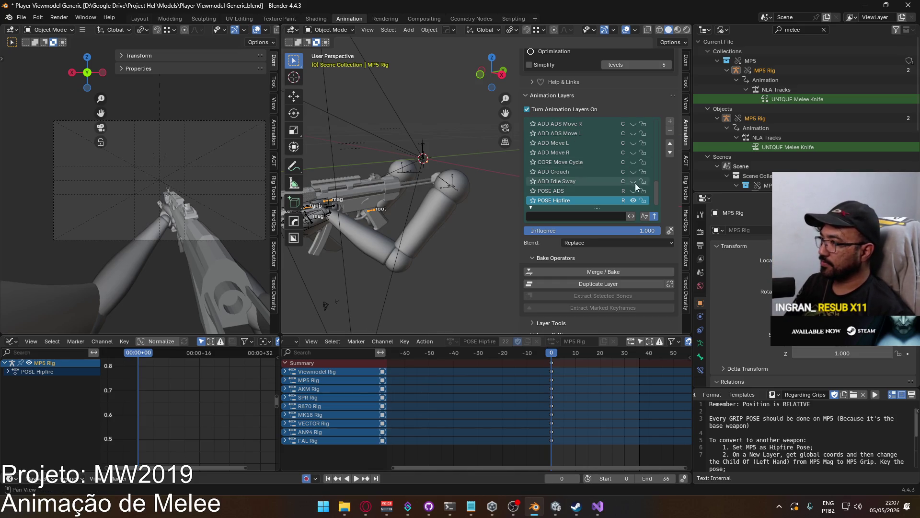
Put the MP5 Rig into Pose Mode and back to Object Mode, then select the Viewmodel Rig.
{"action": "left_click", "coordinate": [371, 210]}
{"action": "left_click", "coordinate": [373, 207]}
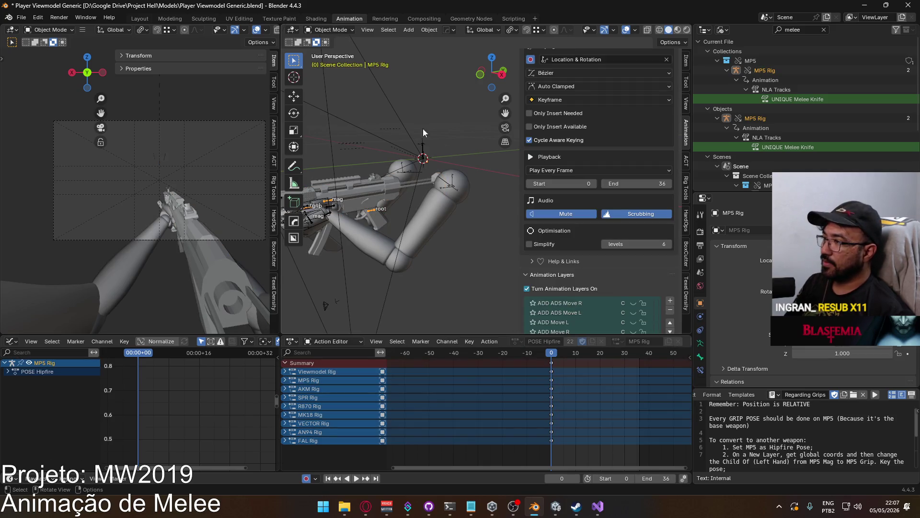
{"action": "left_click", "coordinate": [331, 30]}
{"action": "left_click", "coordinate": [332, 62]}
{"action": "scroll", "coordinate": [650, 221], "scroll_direction": "down", "scroll_amount": 5}
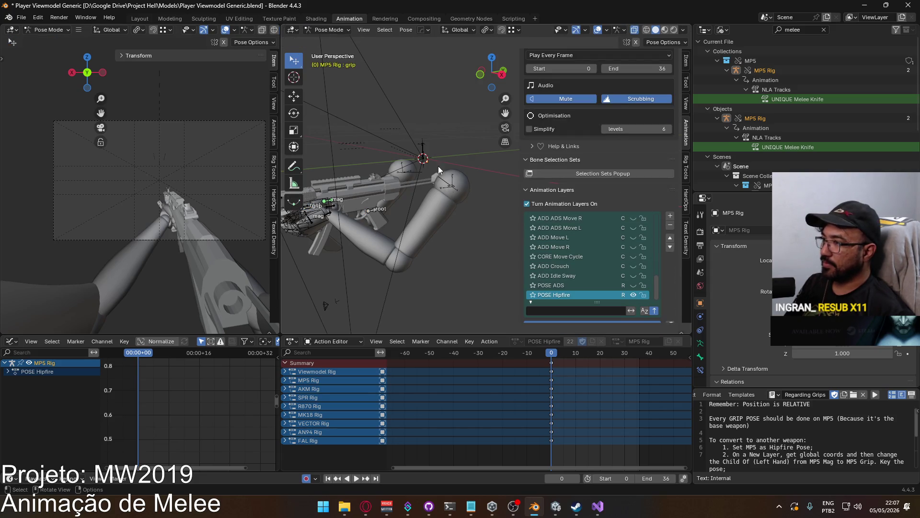
{"action": "left_click", "coordinate": [330, 30]}
{"action": "left_click", "coordinate": [329, 41]}
{"action": "left_click", "coordinate": [451, 183]}
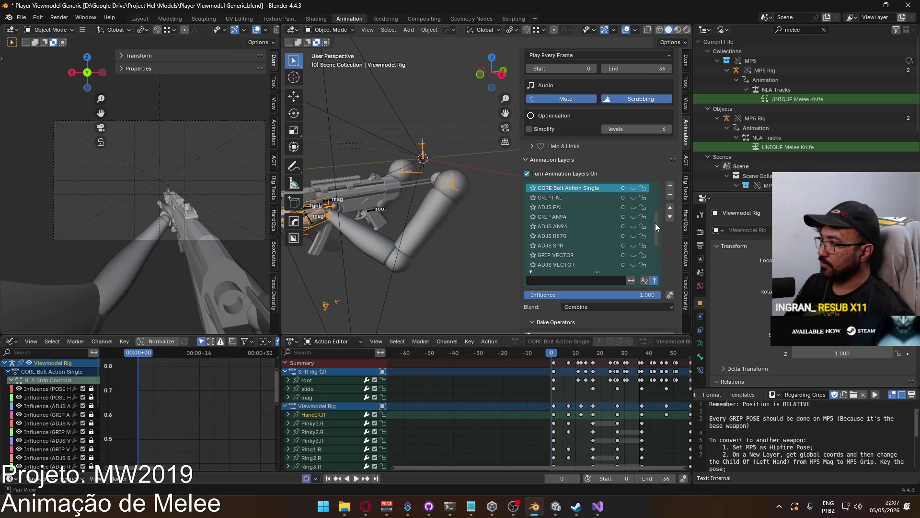
Make POSE Hipfire Sidearm the active layer, show Primary instead of Sidearm, then select the MP5 Rig.
{"action": "left_click_drag", "start_coordinate": [656, 226], "coordinate": [658, 260]}
{"action": "left_click", "coordinate": [589, 264]}
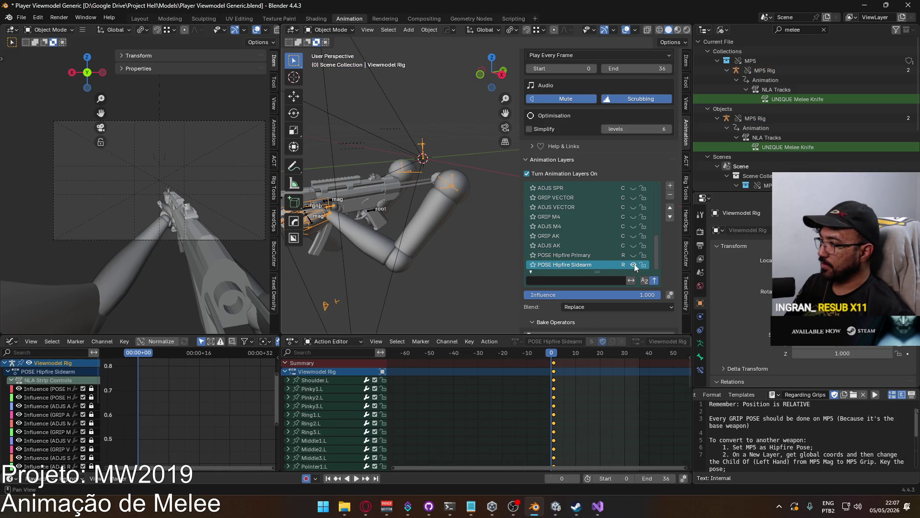
{"action": "left_click", "coordinate": [633, 265]}
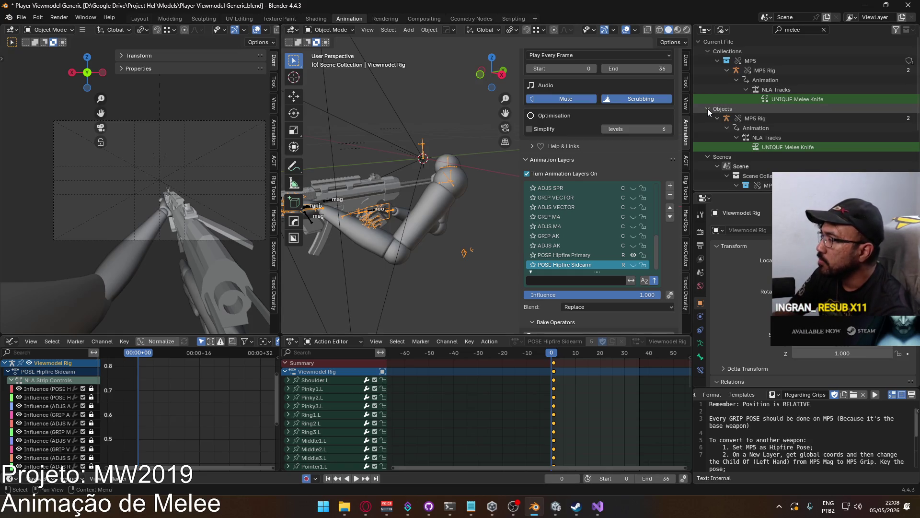
{"action": "left_click", "coordinate": [782, 70]}
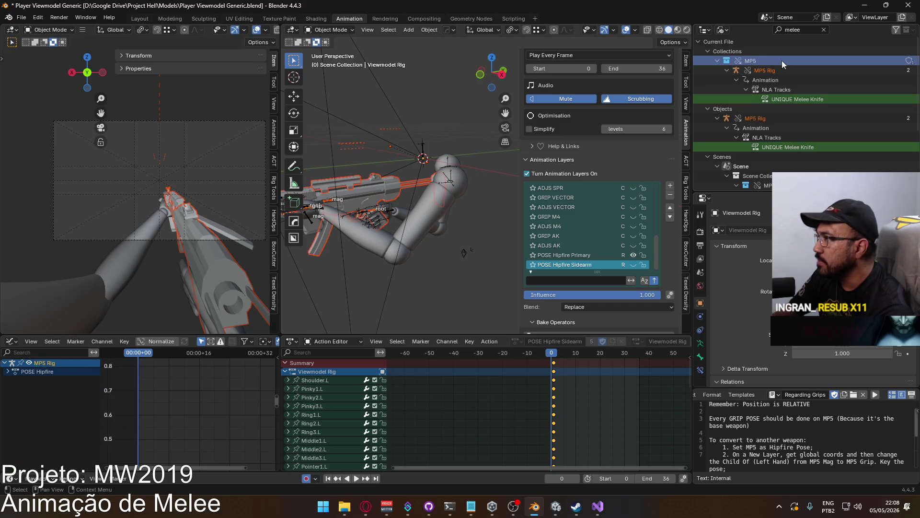
{"action": "left_click", "coordinate": [824, 30]}
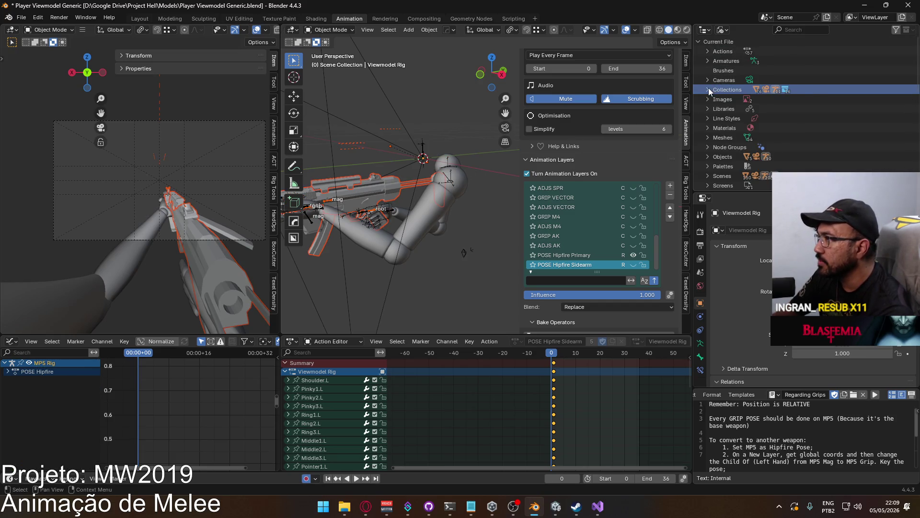
{"action": "left_click", "coordinate": [708, 89]}
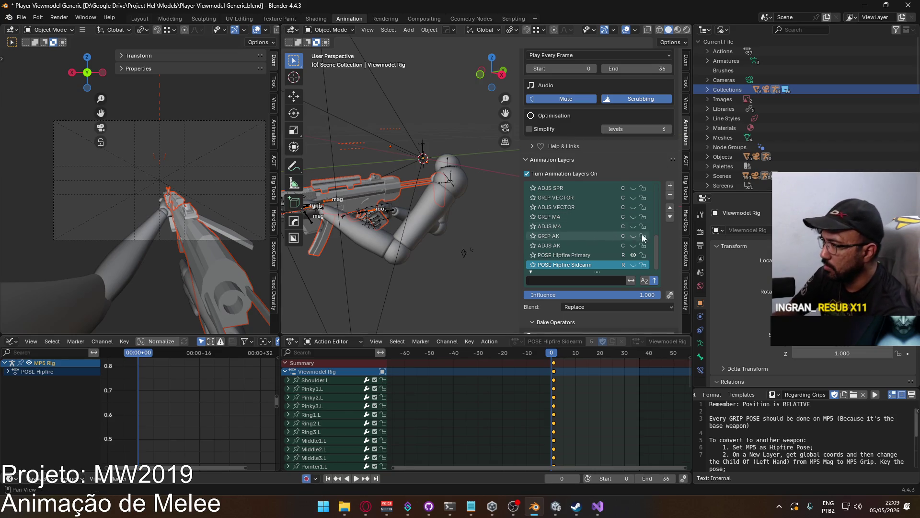
{"action": "left_click_drag", "start_coordinate": [655, 241], "coordinate": [651, 188]}
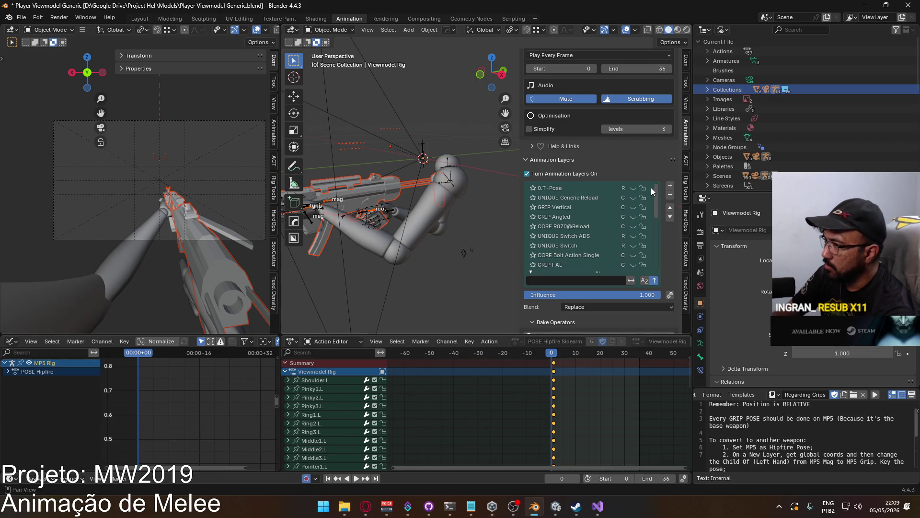
{"action": "left_click", "coordinate": [368, 213]}
{"action": "mouse_move", "coordinate": [650, 208]}
{"action": "left_mouse_down"}
{"action": "mouse_move", "coordinate": [651, 267]}
{"action": "mouse_move", "coordinate": [651, 194]}
{"action": "left_mouse_up"}
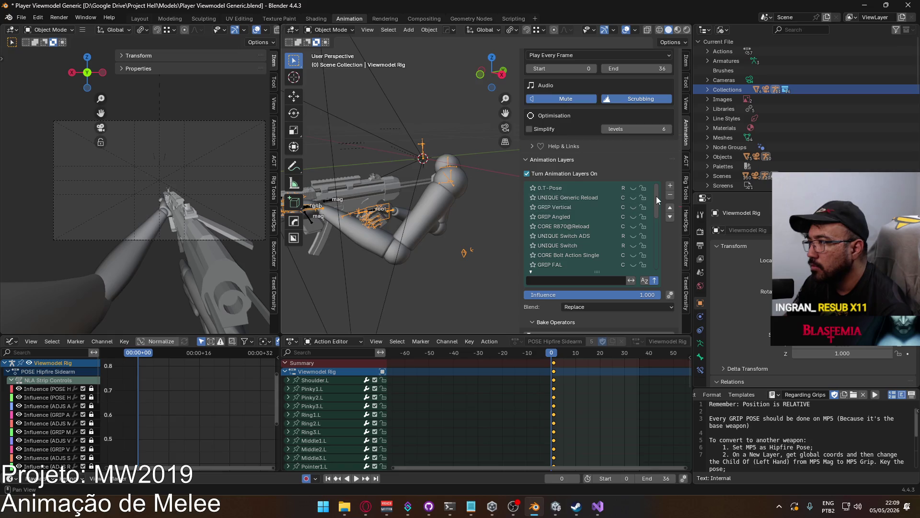
{"action": "mouse_move", "coordinate": [657, 196]}
{"action": "left_mouse_down"}
{"action": "mouse_move", "coordinate": [655, 260]}
{"action": "mouse_move", "coordinate": [644, 192]}
{"action": "left_mouse_up"}
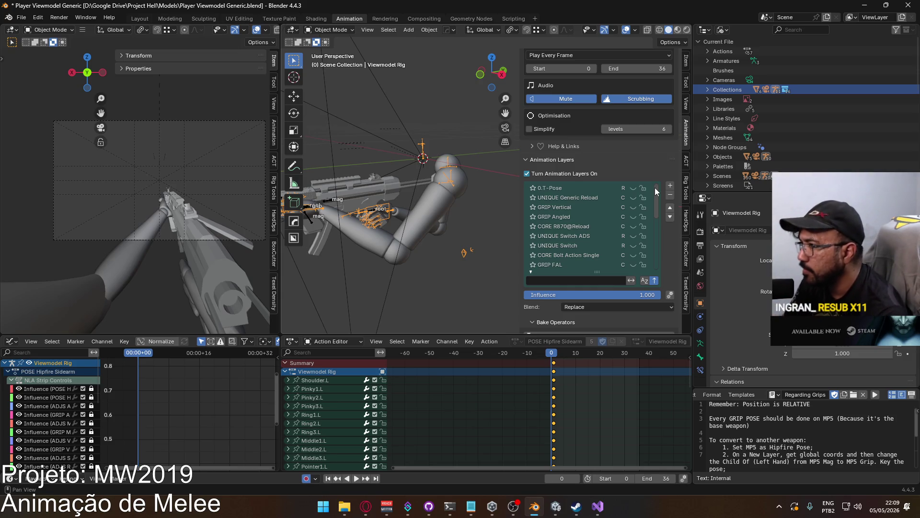
{"action": "mouse_move", "coordinate": [654, 188]}
{"action": "left_mouse_down"}
{"action": "mouse_move", "coordinate": [659, 259]}
{"action": "mouse_move", "coordinate": [644, 180]}
{"action": "left_mouse_up"}
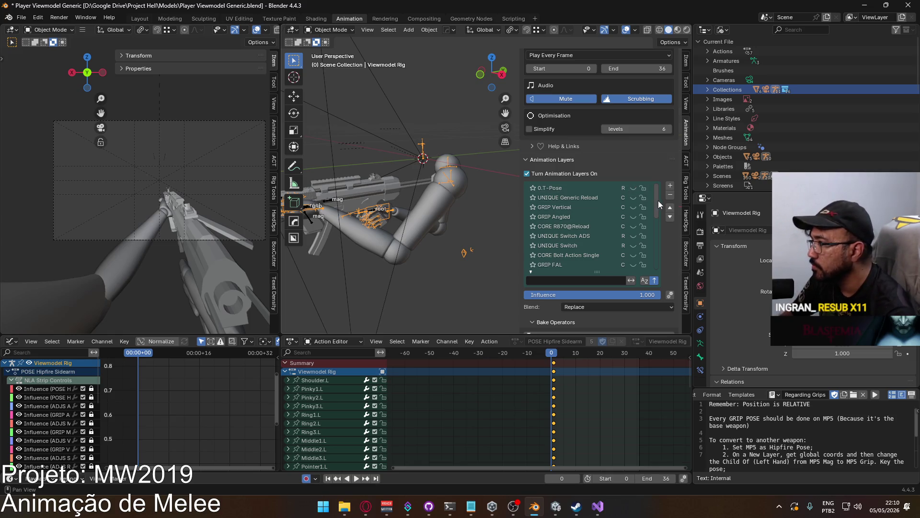
{"action": "mouse_move", "coordinate": [658, 201]}
{"action": "left_mouse_down"}
{"action": "mouse_move", "coordinate": [657, 268]}
{"action": "mouse_move", "coordinate": [648, 187]}
{"action": "left_mouse_up"}
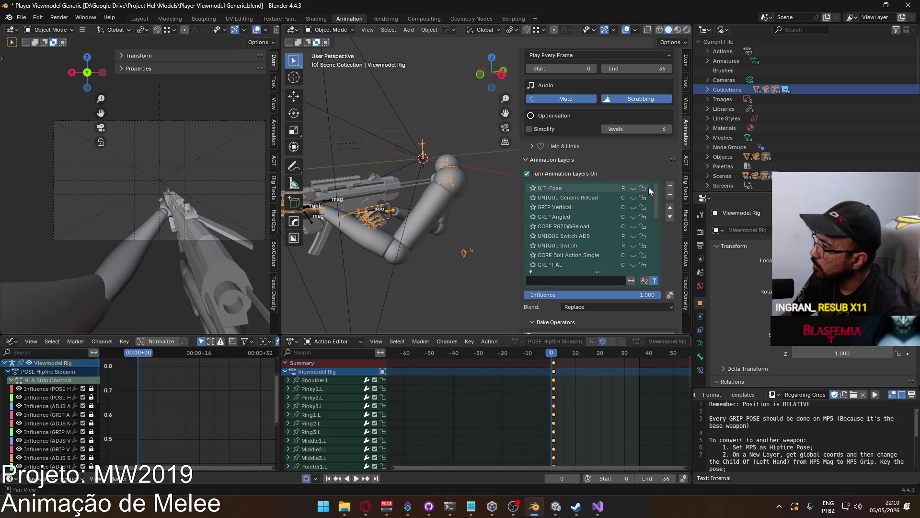
{"action": "left_click", "coordinate": [582, 199]}
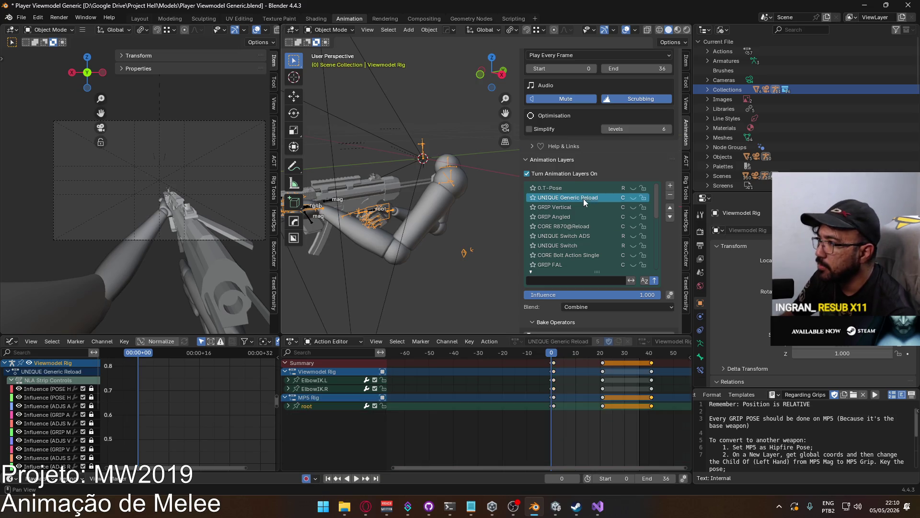
Add a new animation layer to the Viewmodel Rig with Replace blending.
{"action": "left_click", "coordinate": [668, 189]}
{"action": "double_click", "coordinate": [558, 200]}
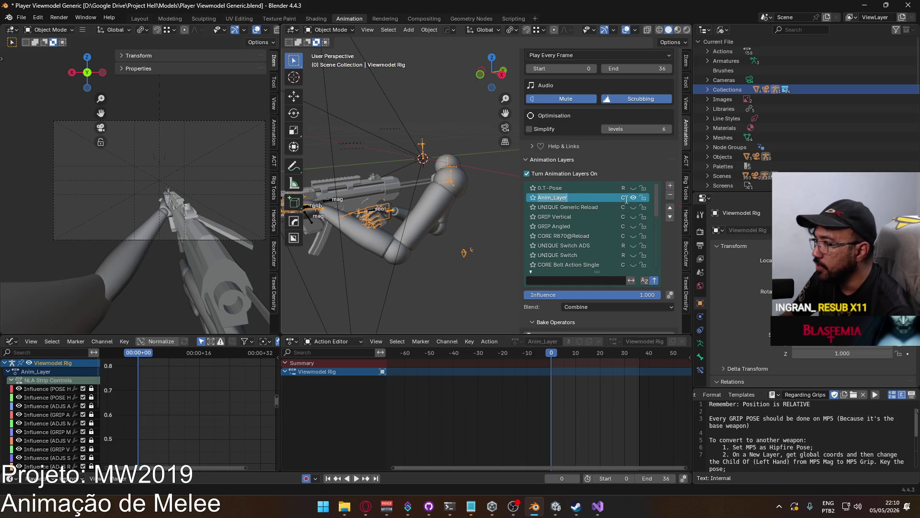
{"action": "left_click", "coordinate": [642, 307]}
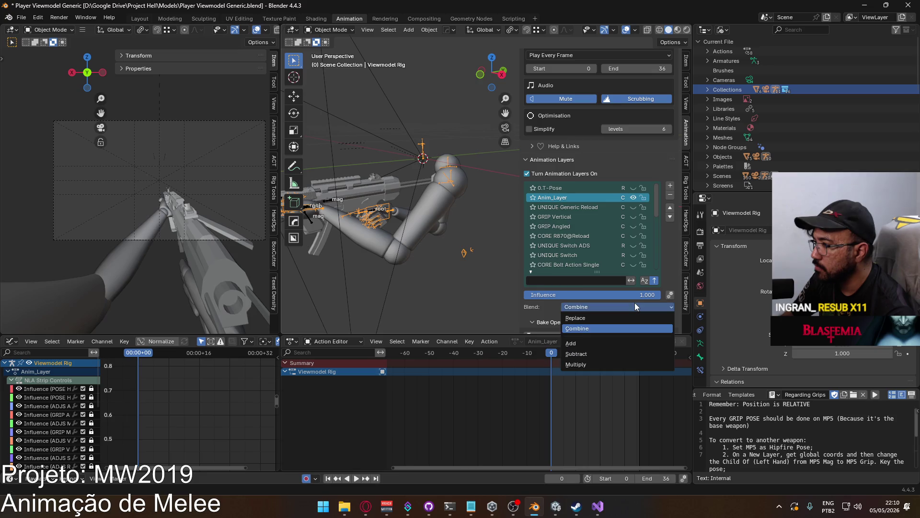
{"action": "left_click", "coordinate": [610, 316]}
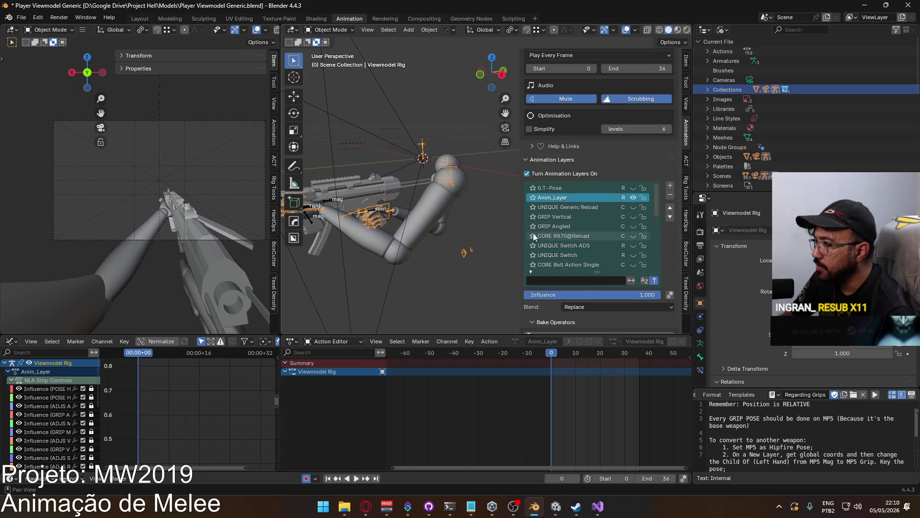
Rename the new Anim_Layer to 'UNIQUE Primary Melee'.
{"action": "double_click", "coordinate": [582, 199]}
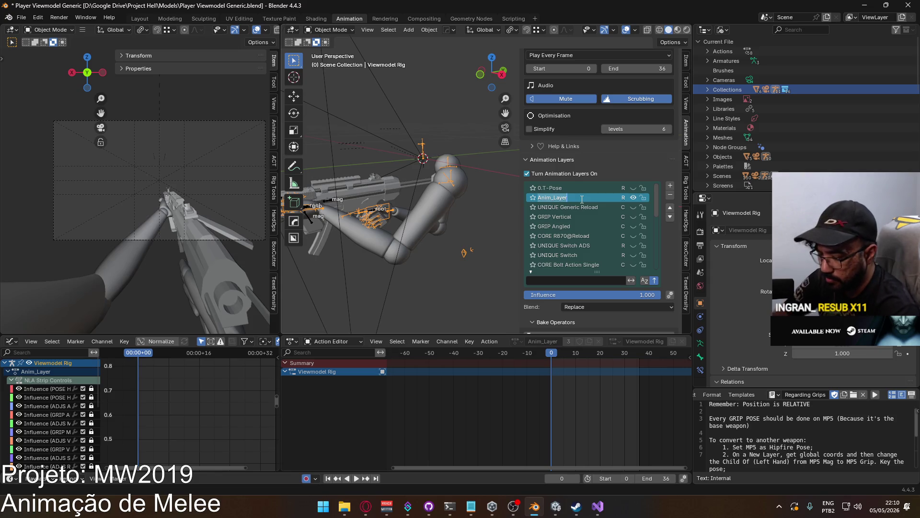
{"action": "type", "text": "UNIQUE Prma"}
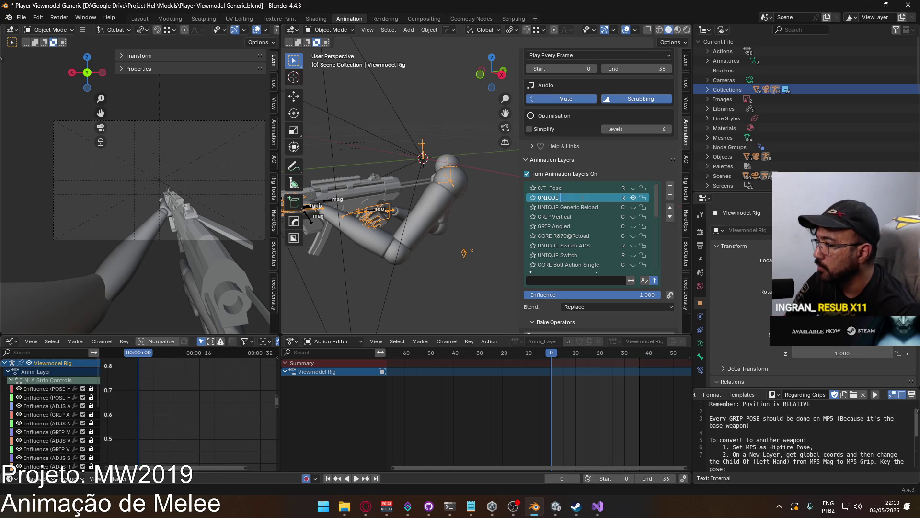
{"action": "key", "text": "BackSpace"}
{"action": "type", "text": "P"}
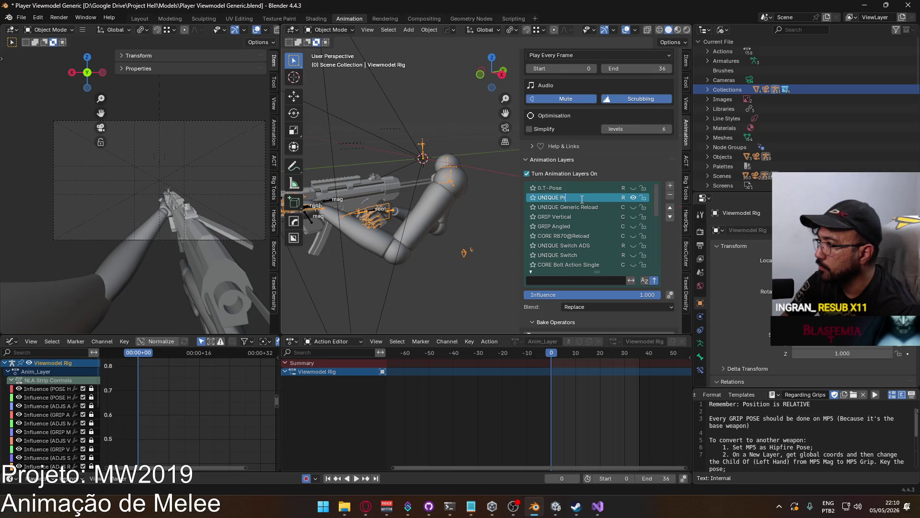
{"action": "type", "text": "imary Melee"}
{"action": "key", "text": "Return"}
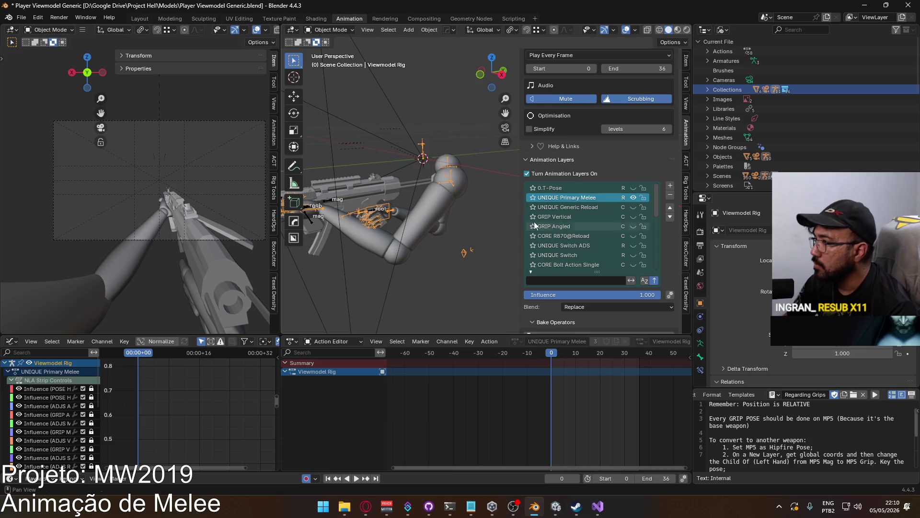
{"action": "mouse_move", "coordinate": [389, 200]}
{"action": "middle_mouse_down", "text": "shift"}
{"action": "mouse_move", "coordinate": [468, 171]}
{"action": "mouse_move", "coordinate": [460, 219]}
{"action": "mouse_move", "coordinate": [475, 217]}
{"action": "middle_mouse_up", "text": "shift"}
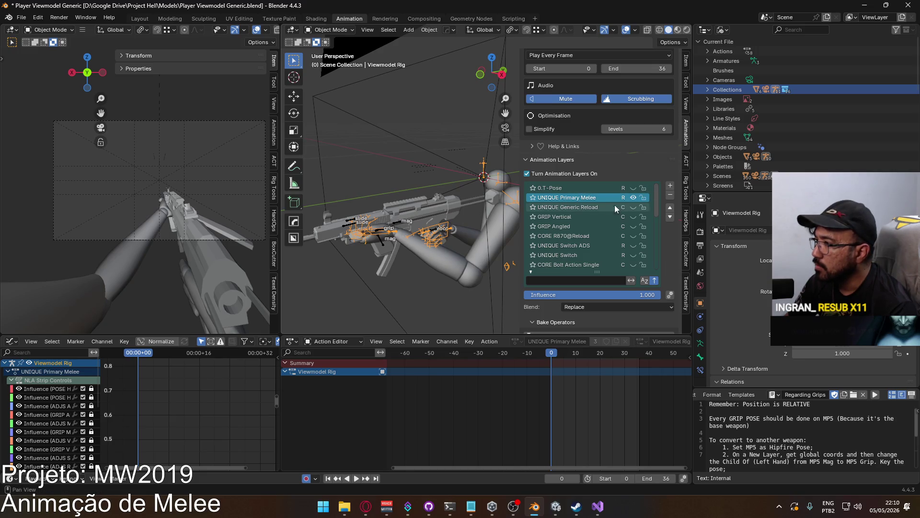
Select the MP5 Rig and add a new animation layer above CORE R870@Reload.
{"action": "left_click", "coordinate": [397, 226]}
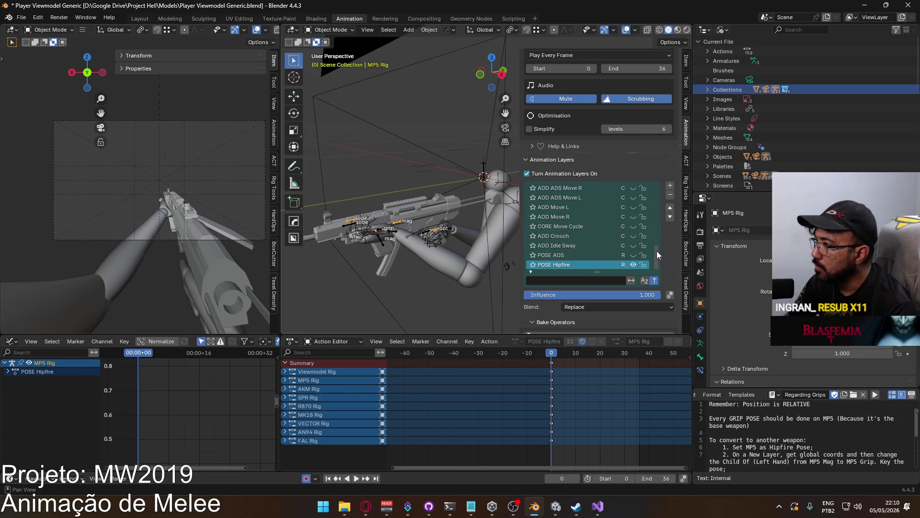
{"action": "scroll", "coordinate": [657, 251], "scroll_direction": "up", "scroll_amount": 10}
{"action": "left_click", "coordinate": [652, 188]}
{"action": "left_click", "coordinate": [670, 187]}
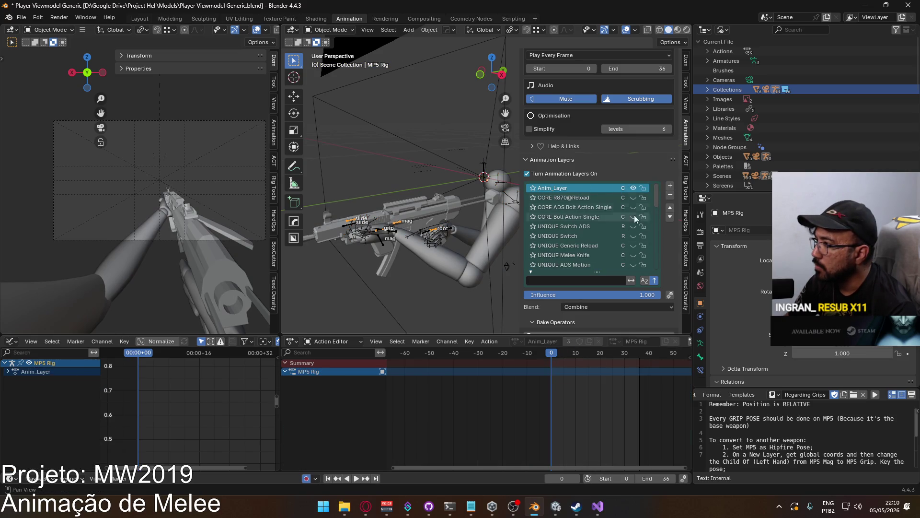
{"action": "scroll", "coordinate": [673, 312], "scroll_direction": "down", "scroll_amount": 7}
Assign the UNIQUE Primary Melee action with fake user and Replace blending, and also select the Viewmodel Rig.
{"action": "left_click", "coordinate": [581, 285]}
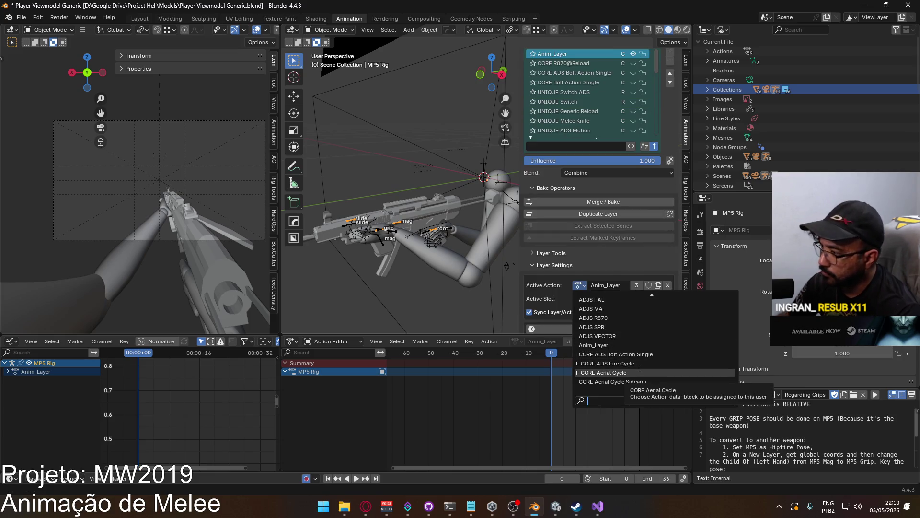
{"action": "type", "text": "melee"}
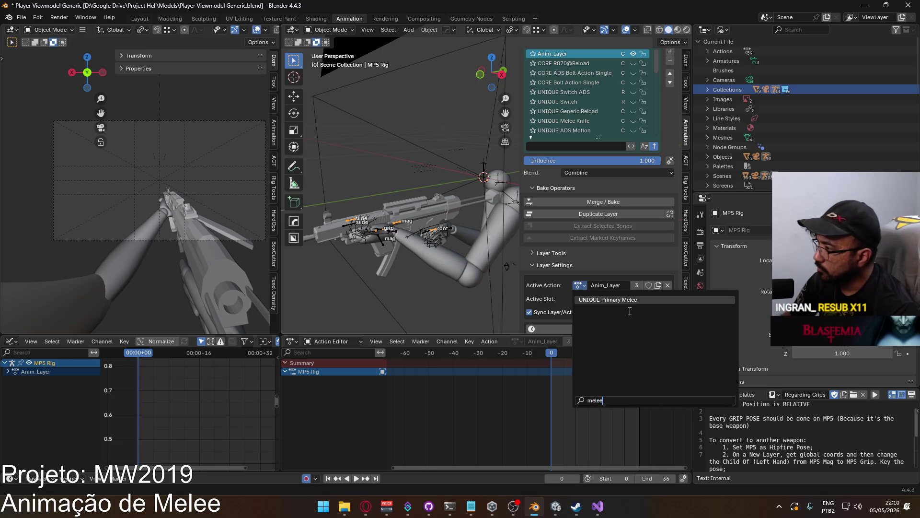
{"action": "left_click", "coordinate": [629, 299]}
{"action": "left_click", "coordinate": [648, 285]}
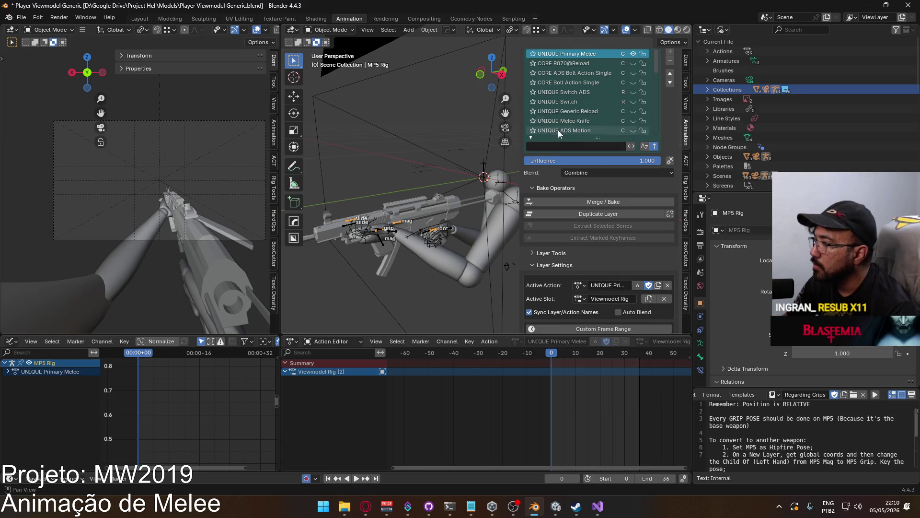
{"action": "scroll", "coordinate": [558, 131], "scroll_direction": "up", "scroll_amount": 5}
{"action": "left_click", "coordinate": [620, 267]}
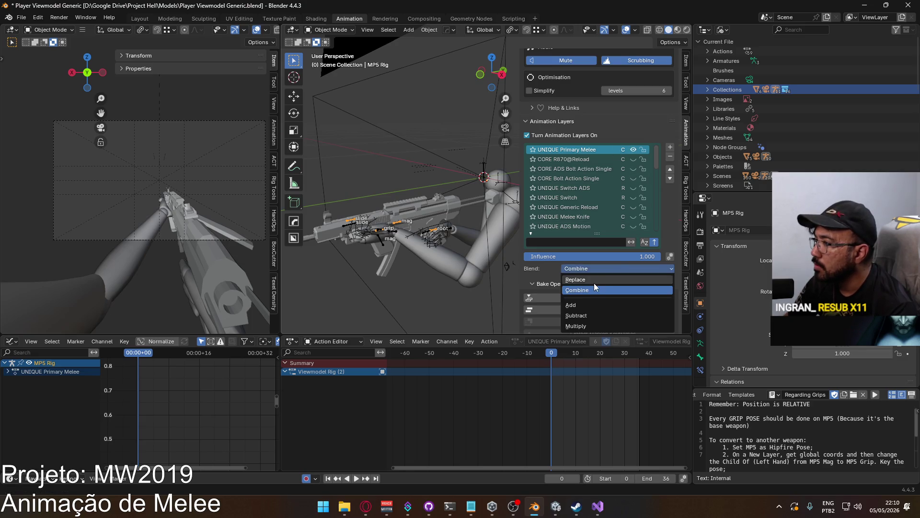
{"action": "left_click", "coordinate": [594, 283]}
{"action": "left_click", "coordinate": [449, 228], "text": "shift"}
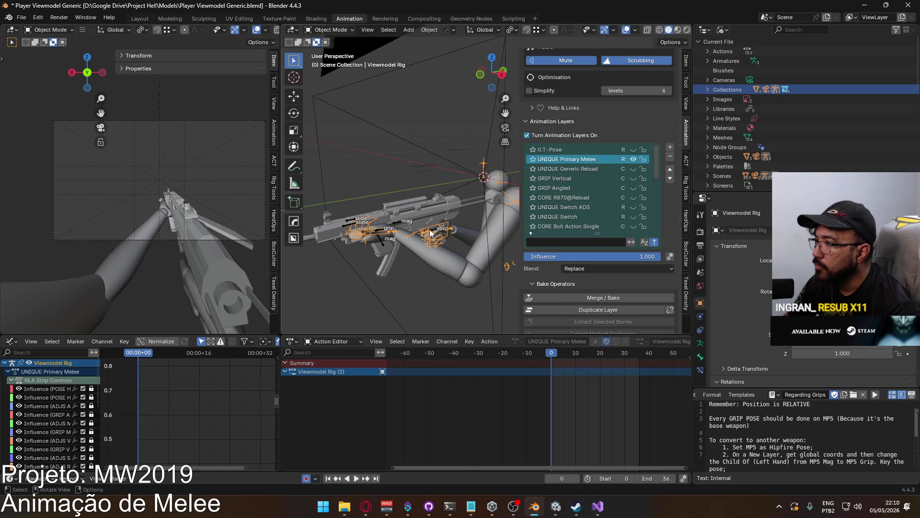
{"action": "left_click", "coordinate": [397, 221], "text": "shift"}
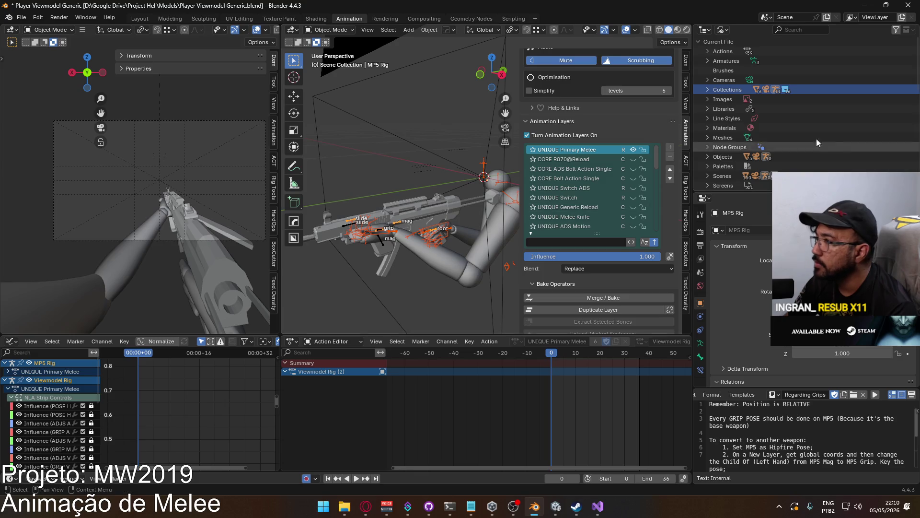
Exclude the X17 collection from the view layer in the Outliner.
{"action": "left_click", "coordinate": [720, 31]}
{"action": "left_click", "coordinate": [740, 61]}
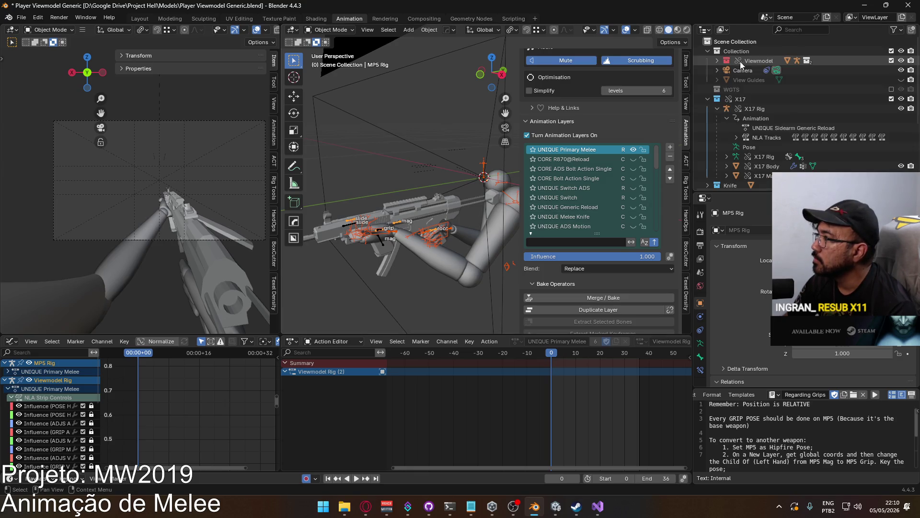
{"action": "left_click", "coordinate": [891, 100]}
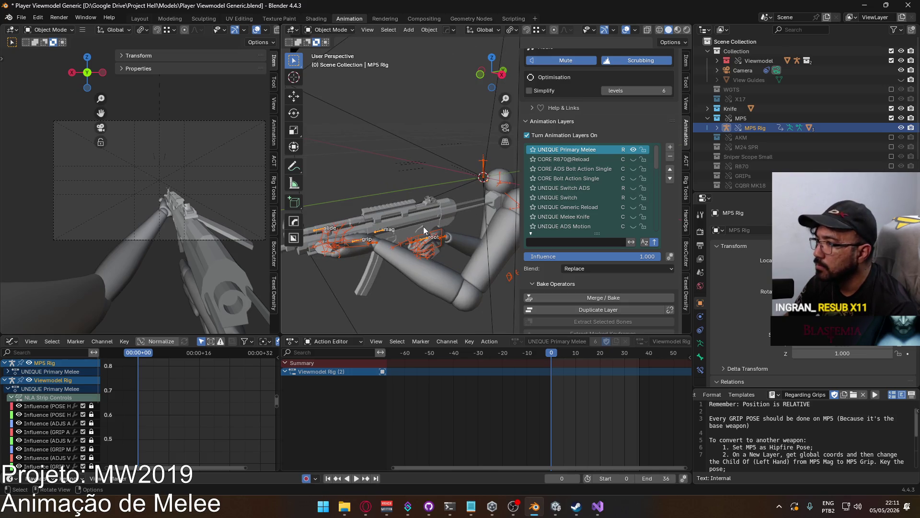
Put both rigs into Pose Mode and make the MP5 Rig root bone active.
{"action": "left_click", "coordinate": [332, 32]}
{"action": "left_click", "coordinate": [338, 62]}
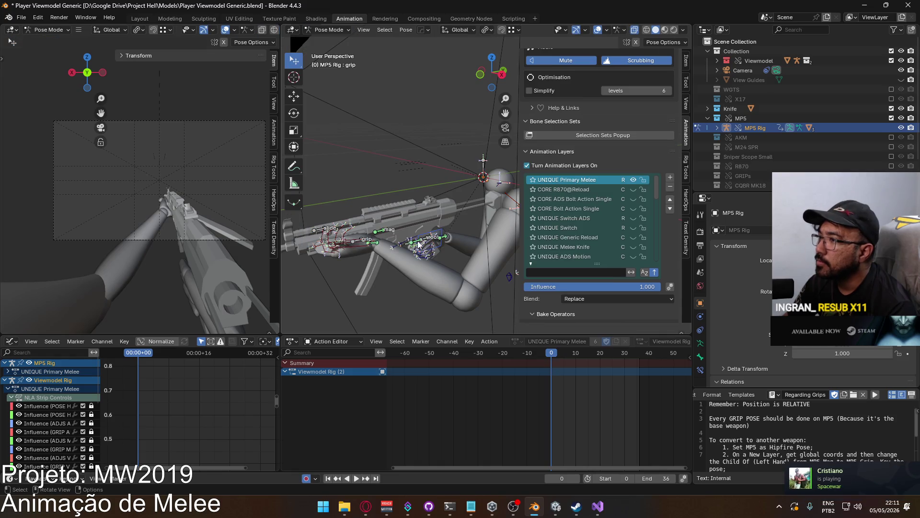
{"action": "left_click", "coordinate": [416, 240]}
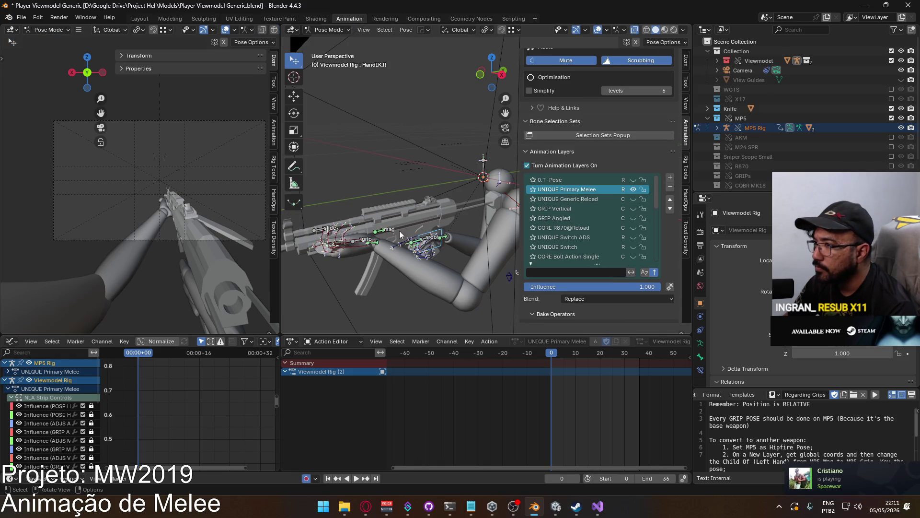
{"action": "left_click", "coordinate": [430, 242]}
{"action": "left_click", "coordinate": [427, 240]}
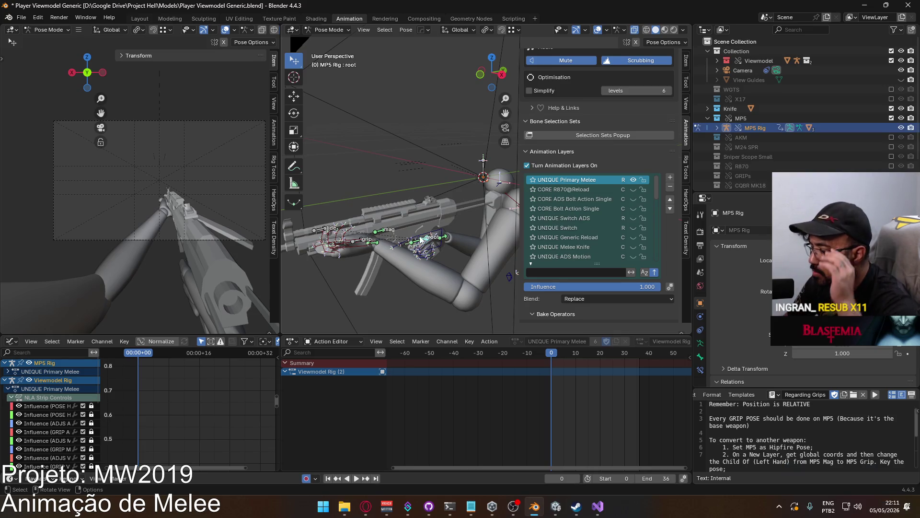
{"action": "mouse_move", "coordinate": [425, 240]}
{"action": "middle_mouse_down"}
{"action": "mouse_move", "coordinate": [500, 205]}
{"action": "mouse_move", "coordinate": [490, 271]}
{"action": "mouse_move", "coordinate": [442, 251]}
{"action": "mouse_move", "coordinate": [485, 187]}
{"action": "mouse_move", "coordinate": [499, 274]}
{"action": "mouse_move", "coordinate": [534, 255]}
{"action": "mouse_move", "coordinate": [485, 251]}
{"action": "mouse_move", "coordinate": [506, 227]}
{"action": "middle_mouse_up"}
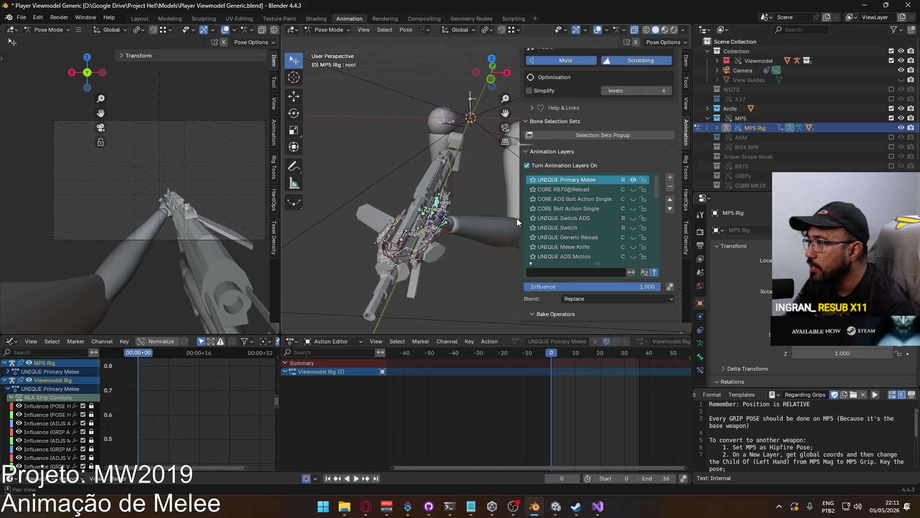
{"action": "mouse_move", "coordinate": [521, 218]}
{"action": "left_mouse_down"}
{"action": "mouse_move", "coordinate": [548, 219]}
{"action": "mouse_move", "coordinate": [538, 221]}
{"action": "left_mouse_up"}
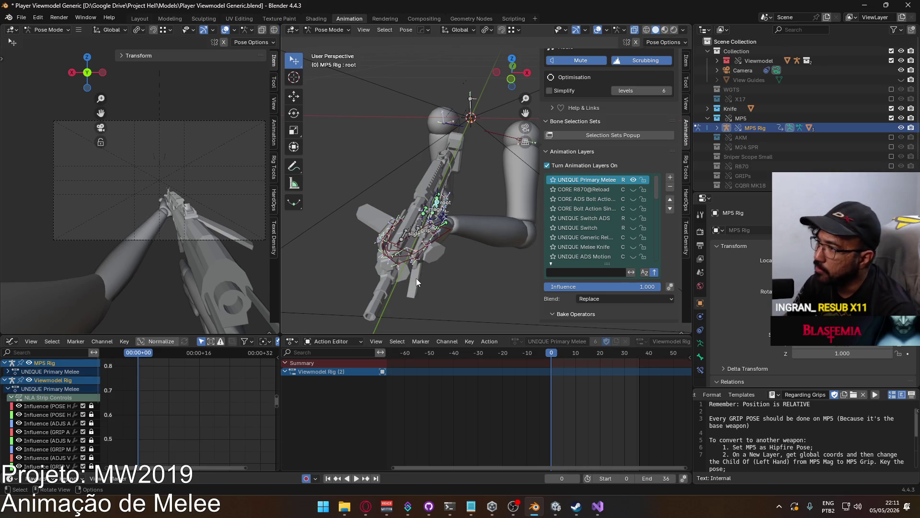
{"action": "mouse_move", "coordinate": [416, 277]}
{"action": "middle_mouse_down"}
{"action": "mouse_move", "coordinate": [456, 286]}
{"action": "mouse_move", "coordinate": [420, 295]}
{"action": "mouse_move", "coordinate": [504, 260]}
{"action": "mouse_move", "coordinate": [568, 252]}
{"action": "mouse_move", "coordinate": [473, 266]}
{"action": "mouse_move", "coordinate": [337, 263]}
{"action": "middle_mouse_up"}
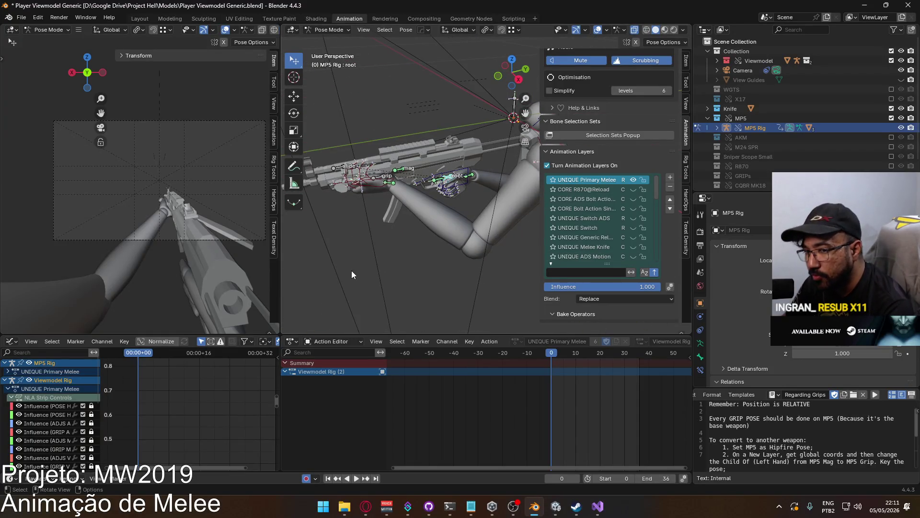
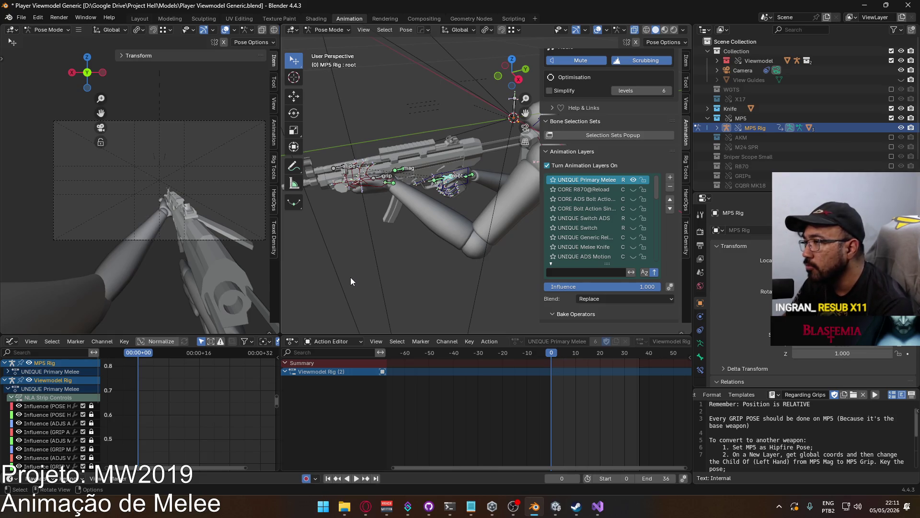
Select all rig bones and key their location and rotation at frame 0, adding 308 keyframes.
{"action": "mouse_move", "coordinate": [352, 276]}
{"action": "middle_mouse_down"}
{"action": "mouse_move", "coordinate": [404, 200]}
{"action": "mouse_move", "coordinate": [536, 202]}
{"action": "mouse_move", "coordinate": [574, 220]}
{"action": "mouse_move", "coordinate": [406, 232]}
{"action": "mouse_move", "coordinate": [375, 197]}
{"action": "mouse_move", "coordinate": [605, 182]}
{"action": "mouse_move", "coordinate": [600, 223]}
{"action": "mouse_move", "coordinate": [585, 234]}
{"action": "mouse_move", "coordinate": [482, 233]}
{"action": "mouse_move", "coordinate": [419, 220]}
{"action": "mouse_move", "coordinate": [415, 236]}
{"action": "mouse_move", "coordinate": [501, 303]}
{"action": "middle_mouse_up"}
{"action": "key", "text": "KP_3"}
{"action": "scroll", "coordinate": [448, 267], "scroll_direction": "up", "scroll_amount": 2}
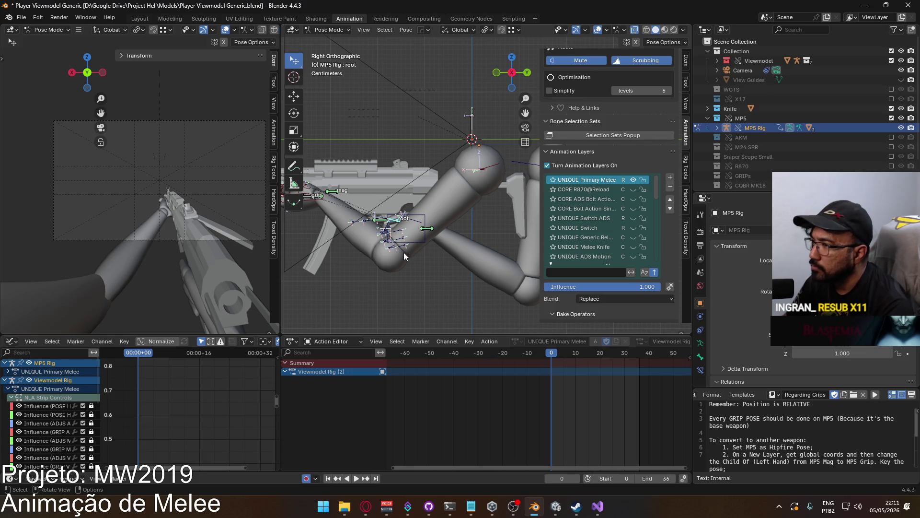
{"action": "mouse_move", "coordinate": [403, 252]}
{"action": "middle_mouse_down"}
{"action": "mouse_move", "coordinate": [427, 220]}
{"action": "mouse_move", "coordinate": [469, 245]}
{"action": "mouse_move", "coordinate": [443, 243]}
{"action": "mouse_move", "coordinate": [415, 211]}
{"action": "middle_mouse_up"}
{"action": "key", "text": "KP_5"}
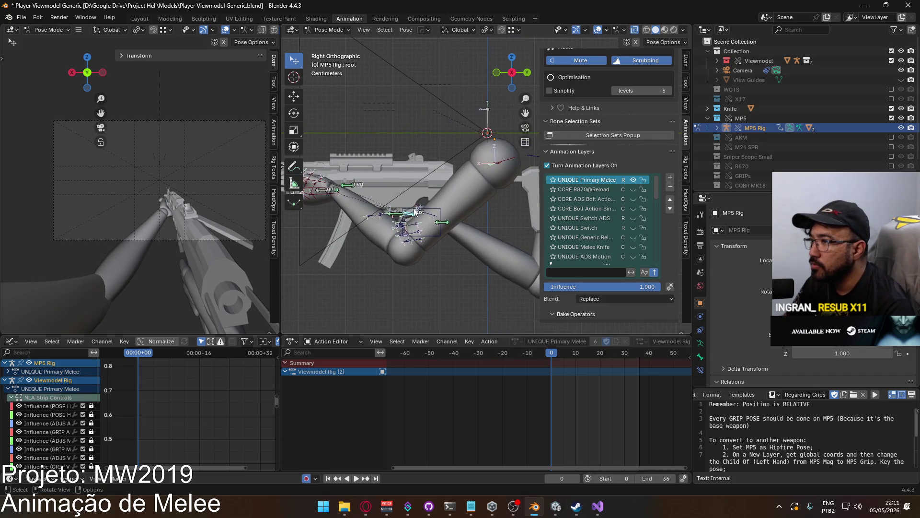
{"action": "key", "text": "a"}
{"action": "key", "text": "i"}
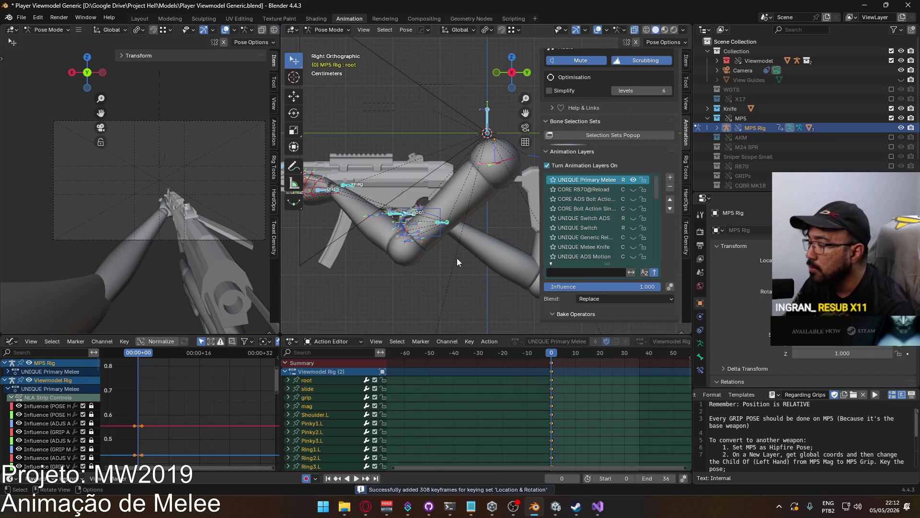
Paste the frame 0 keys at frame 36, then undo the paste.
{"action": "left_click", "coordinate": [356, 408]}
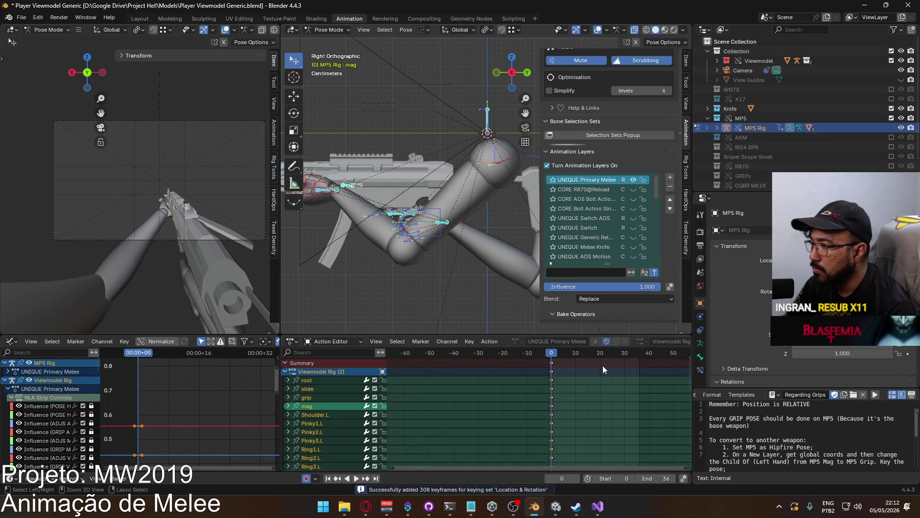
{"action": "left_click", "coordinate": [641, 356]}
{"action": "key", "text": "space"}
{"action": "key", "text": "ctrl+v"}
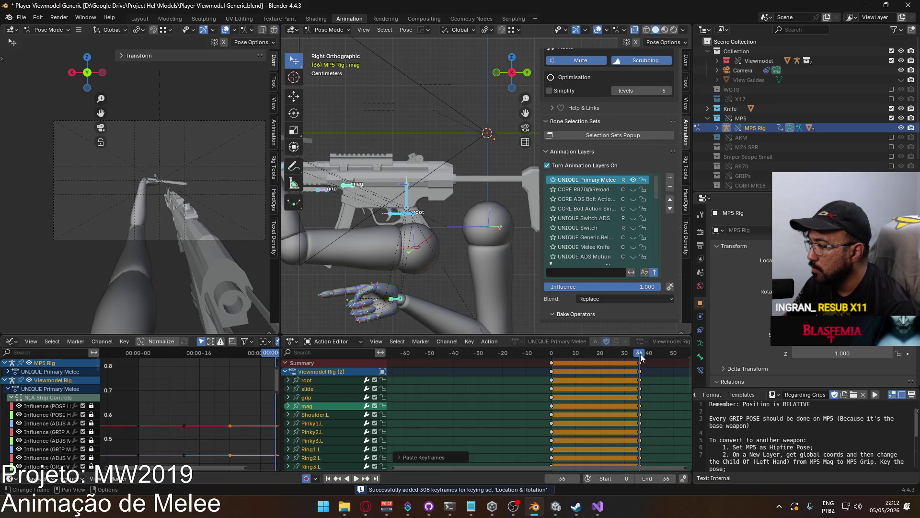
{"action": "key", "text": "ctrl+z"}
Return to frame 0 and step through undo/redo to compare the earlier and keyed poses.
{"action": "left_click_drag", "start_coordinate": [640, 353], "coordinate": [551, 354]}
{"action": "scroll", "coordinate": [435, 249], "scroll_direction": "down", "scroll_amount": 3}
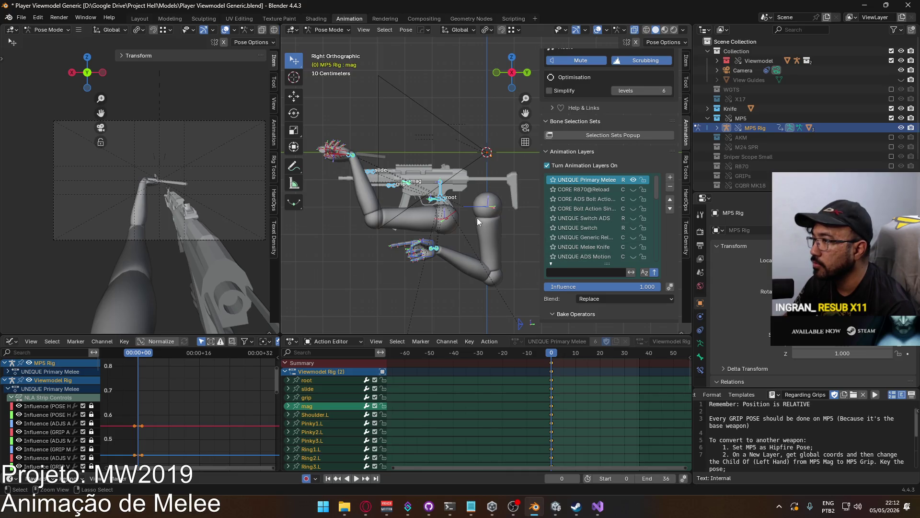
{"action": "key", "text": "ctrl+z"}
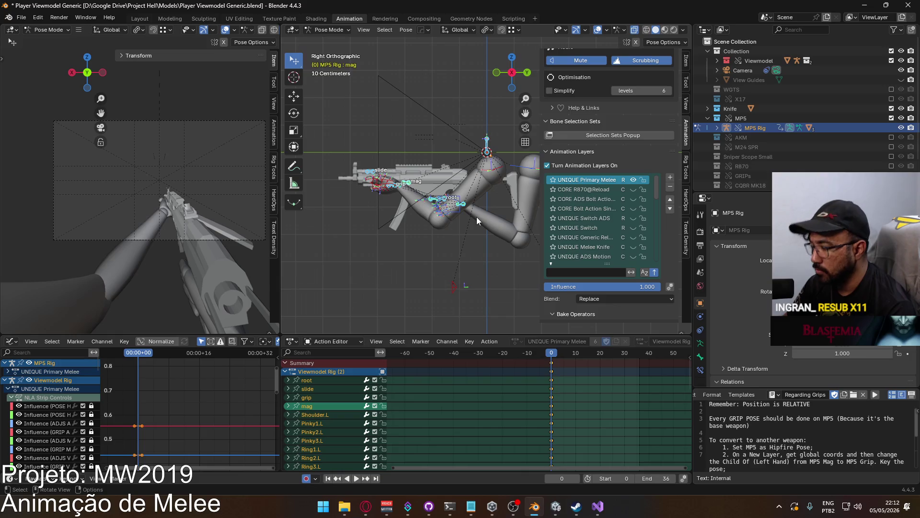
{"action": "key", "text": "i"}
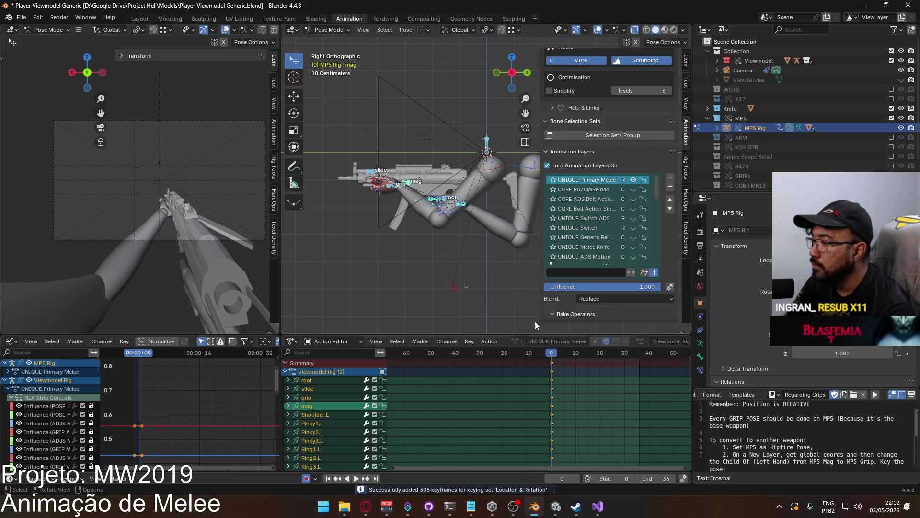
{"action": "key", "text": "ctrl+z"}
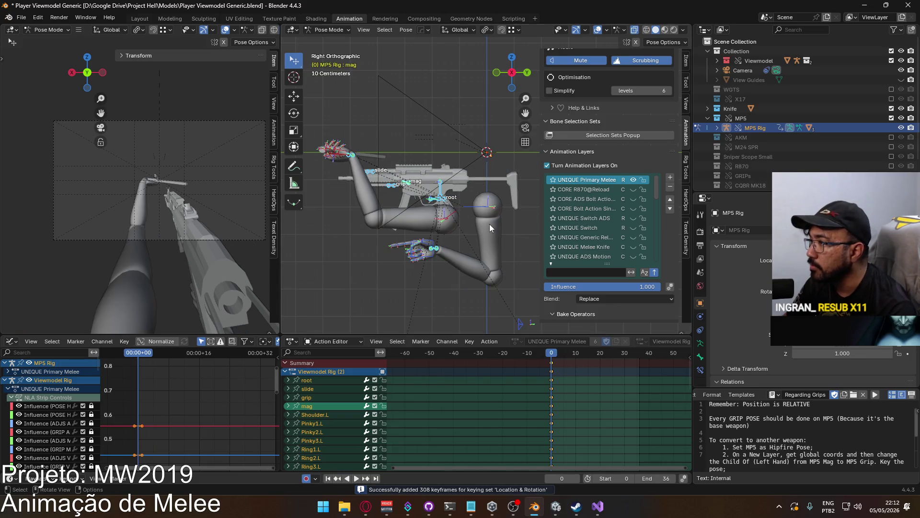
{"action": "key", "text": "ctrl+z"}
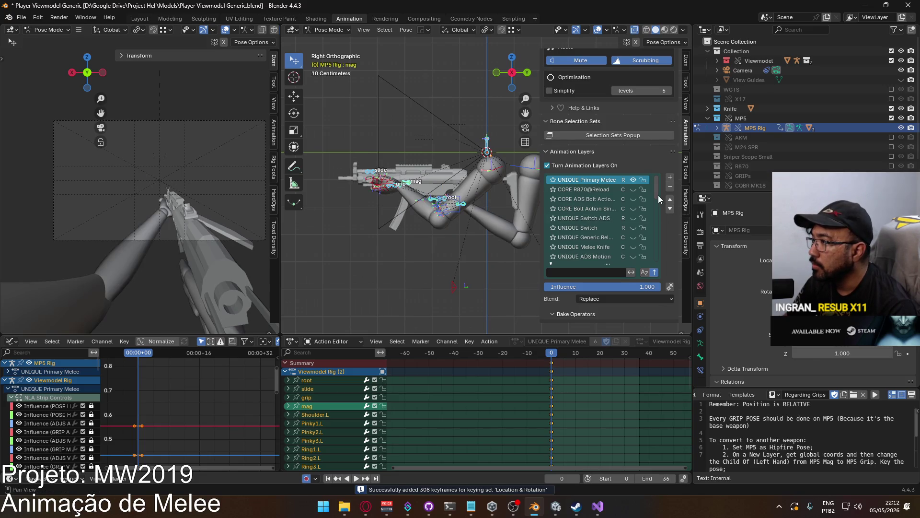
Inspect the MP5 root and Shoulder.L bones, then save Player Viewmodel Generic.blend.
{"action": "scroll", "coordinate": [659, 195], "scroll_direction": "down", "scroll_amount": 15}
{"action": "left_click_drag", "start_coordinate": [655, 264], "coordinate": [639, 181]}
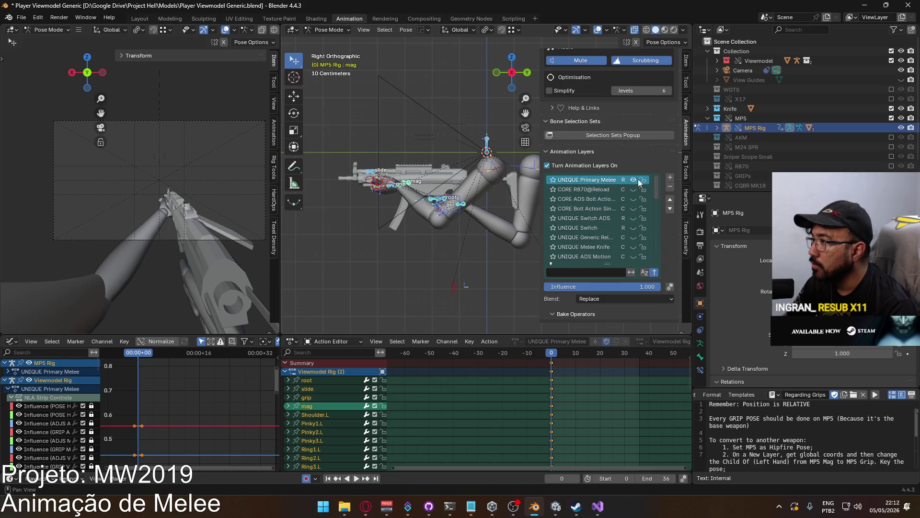
{"action": "middle_click_drag", "start_coordinate": [503, 206], "coordinate": [482, 209]}
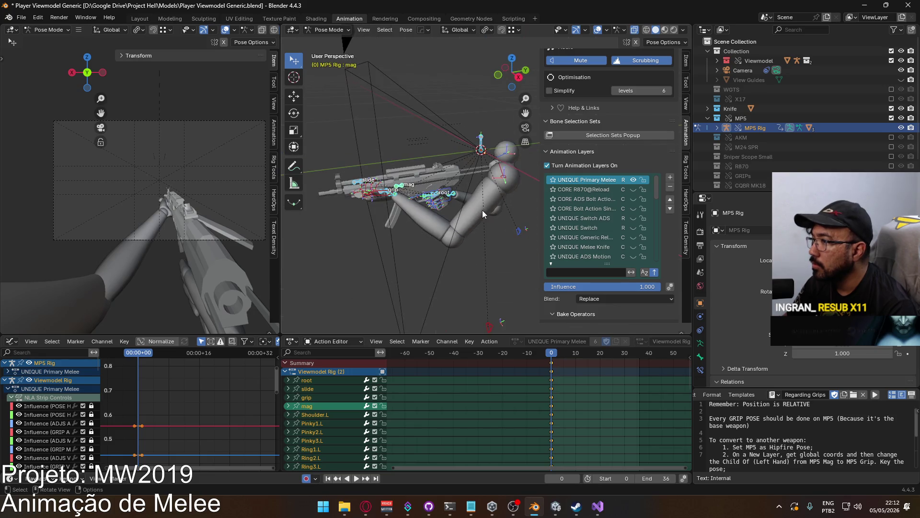
{"action": "left_click", "coordinate": [437, 196]}
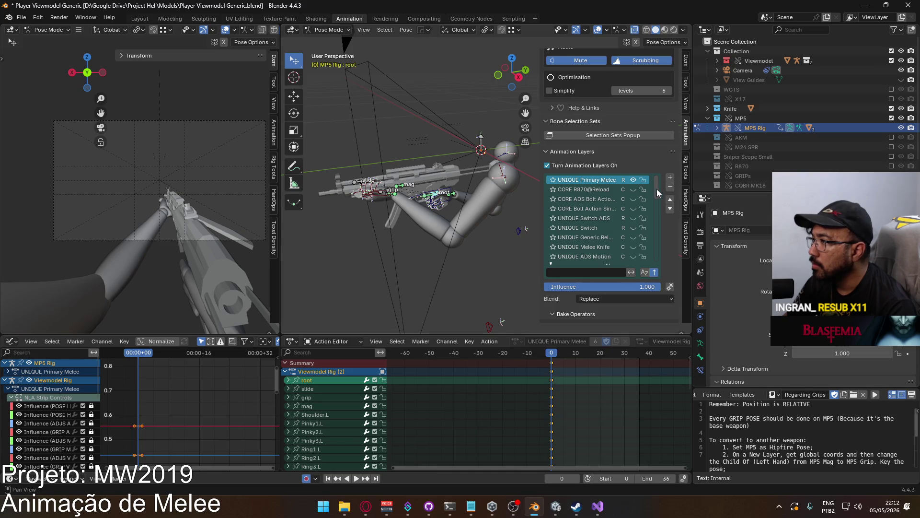
{"action": "left_click_drag", "start_coordinate": [656, 189], "coordinate": [663, 252]}
{"action": "left_click", "coordinate": [503, 179]}
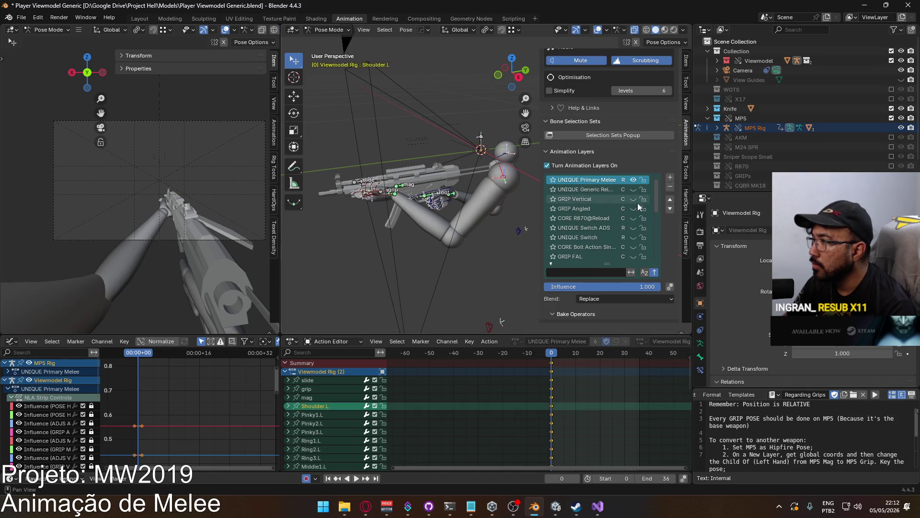
{"action": "mouse_move", "coordinate": [655, 189]}
{"action": "left_mouse_down"}
{"action": "mouse_move", "coordinate": [656, 246]}
{"action": "mouse_move", "coordinate": [642, 173]}
{"action": "left_mouse_up"}
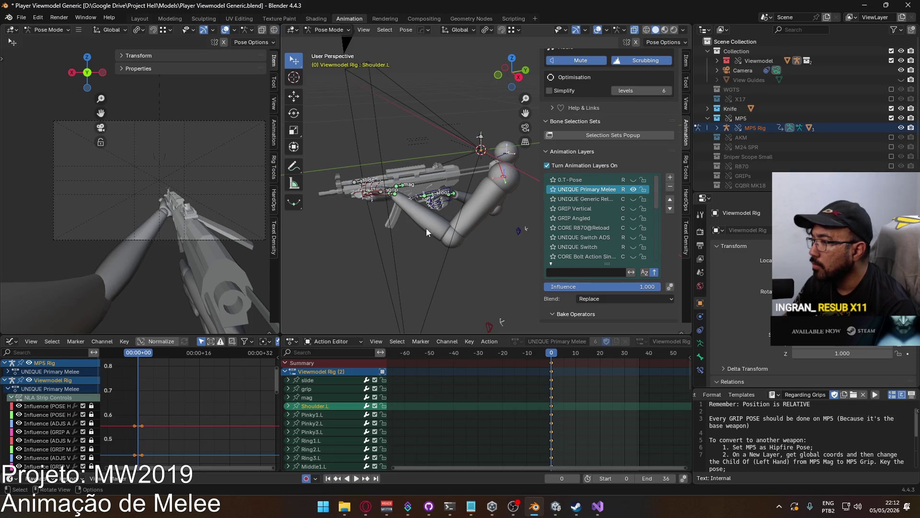
{"action": "left_click", "coordinate": [454, 196]}
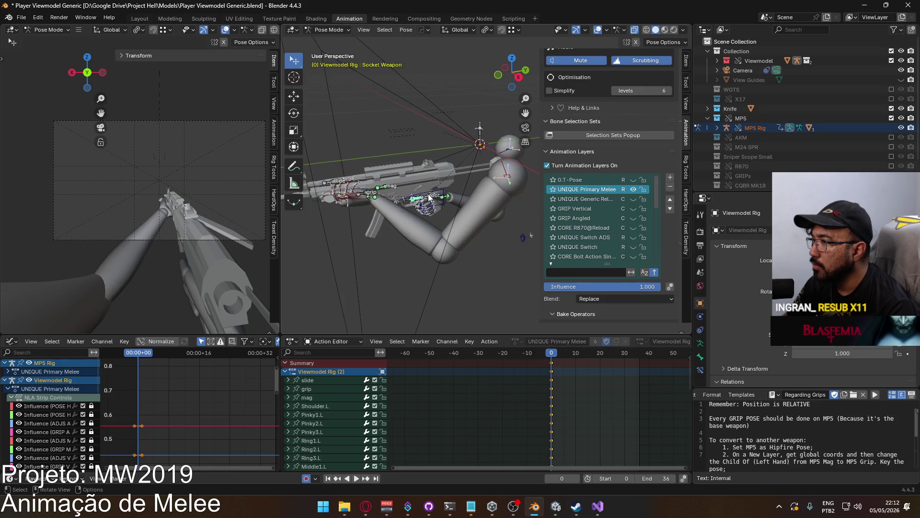
{"action": "left_click_drag", "start_coordinate": [658, 190], "coordinate": [653, 259]}
{"action": "key", "text": "ctrl+s"}
{"action": "left_click", "coordinate": [21, 17]}
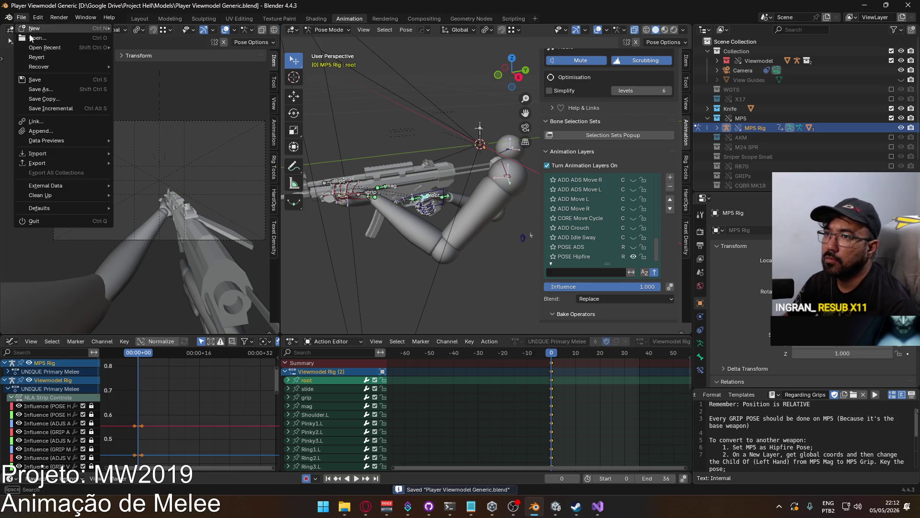
Revert to the saved file, then inspect the Socket Head, Shoulder.R and Socket Weapon bones.
{"action": "left_click", "coordinate": [48, 58]}
{"action": "left_click", "coordinate": [451, 266]}
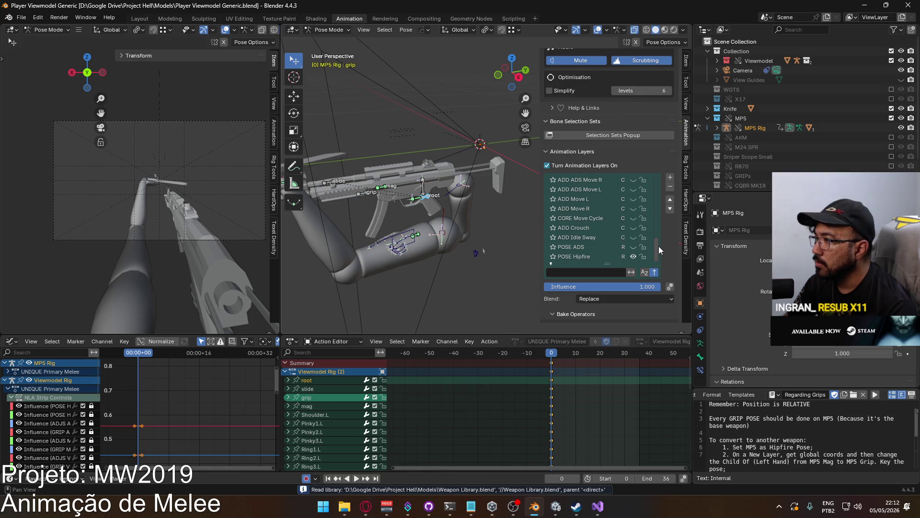
{"action": "left_click_drag", "start_coordinate": [658, 245], "coordinate": [657, 180]}
{"action": "left_click", "coordinate": [606, 181]}
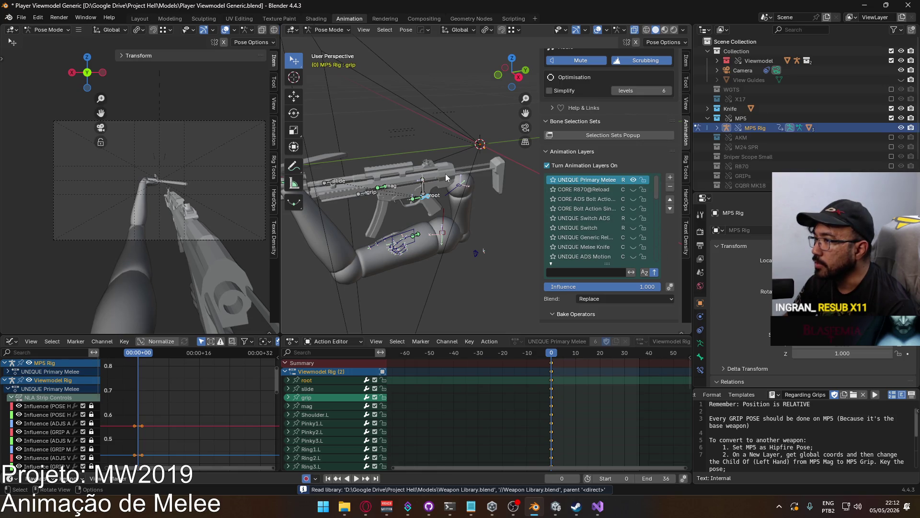
{"action": "left_click", "coordinate": [422, 181]}
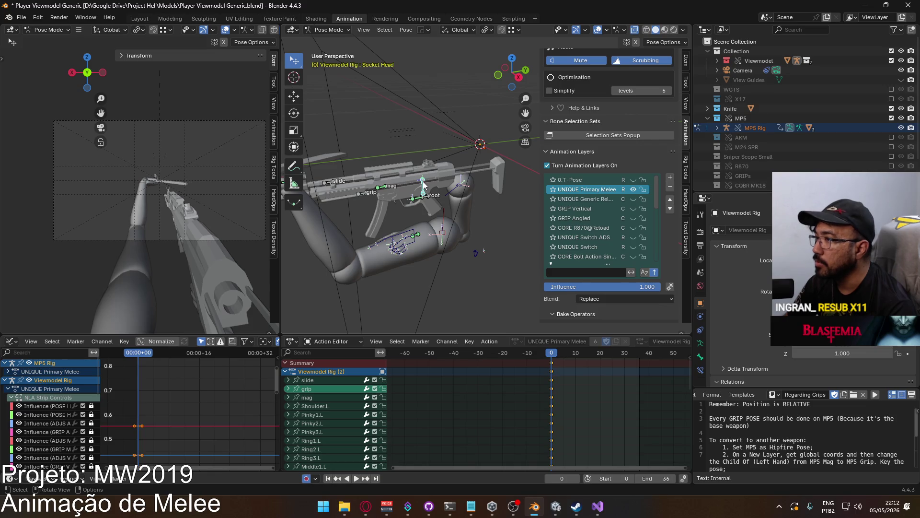
{"action": "left_click", "coordinate": [551, 364]}
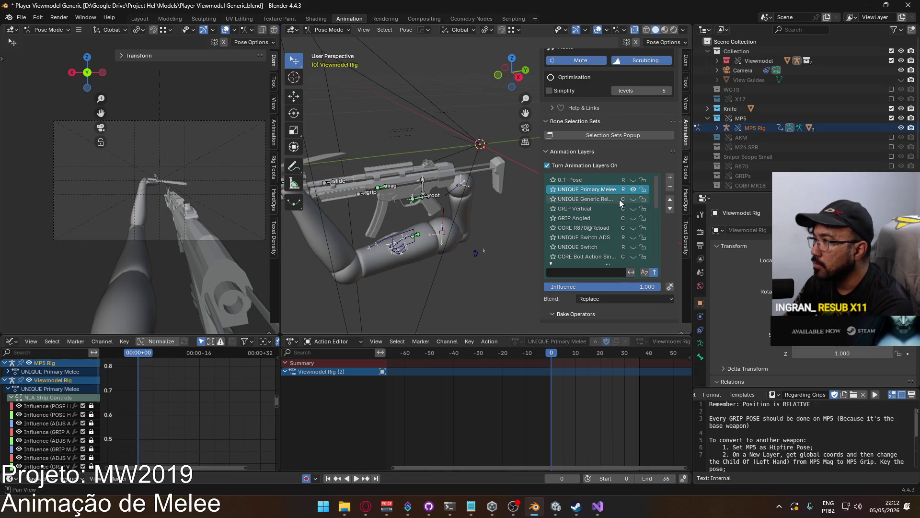
{"action": "left_click", "coordinate": [437, 197]}
{"action": "left_click", "coordinate": [428, 201]}
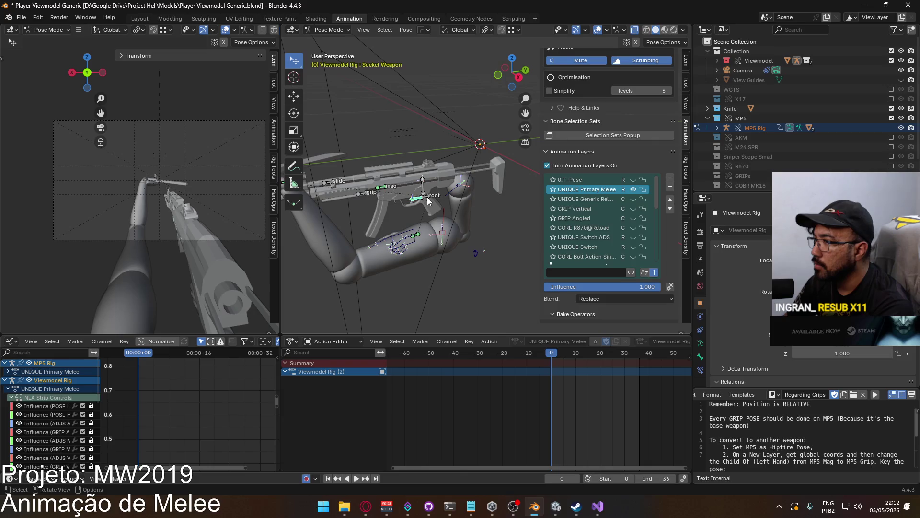
{"action": "left_click", "coordinate": [428, 201]}
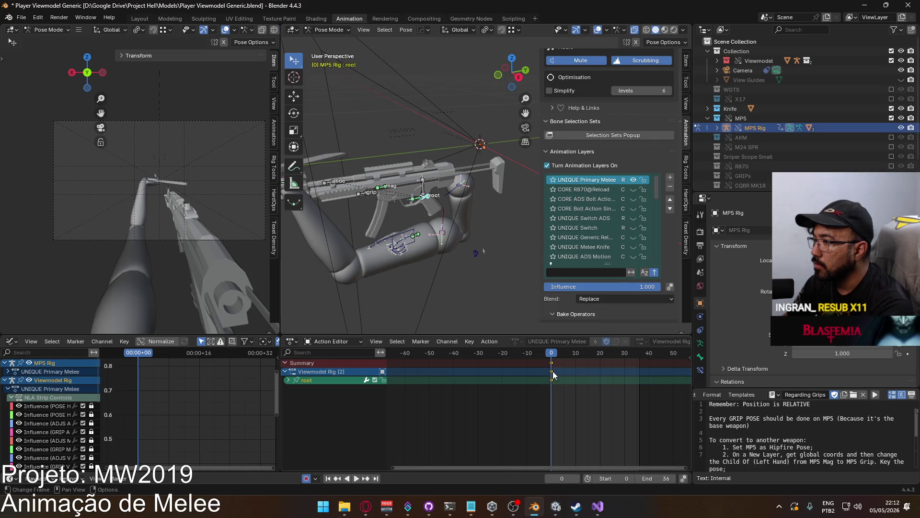
Delete the root channel's frame 0 keys and show the POSE Hipfire Primary layer.
{"action": "key", "text": "Delete"}
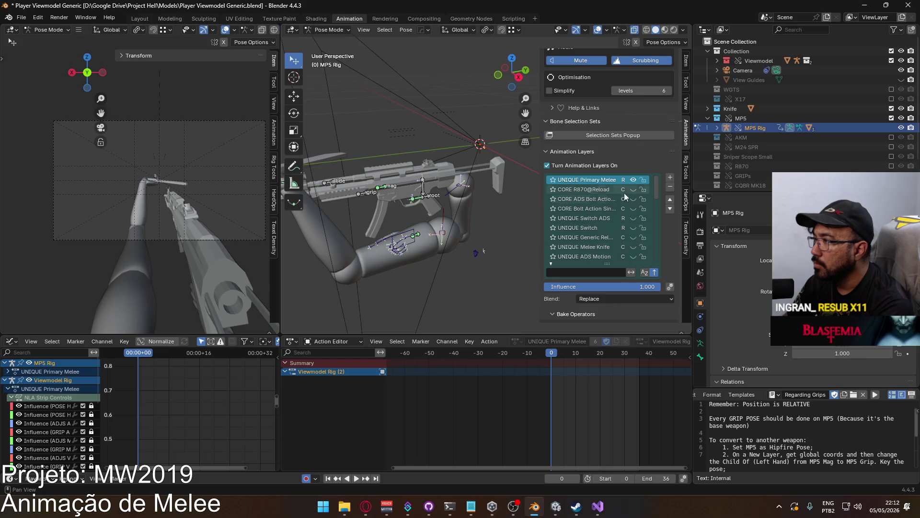
{"action": "scroll", "coordinate": [613, 215], "scroll_direction": "down", "scroll_amount": 10}
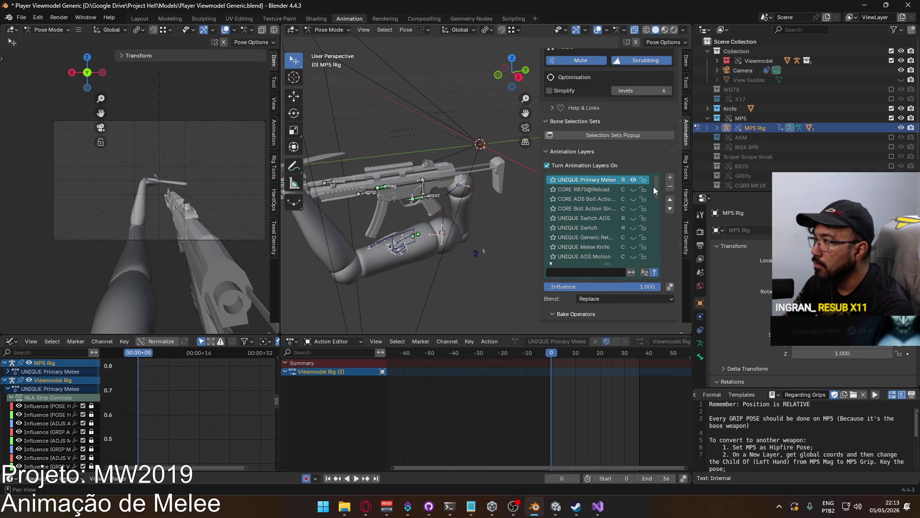
{"action": "left_click", "coordinate": [600, 259]}
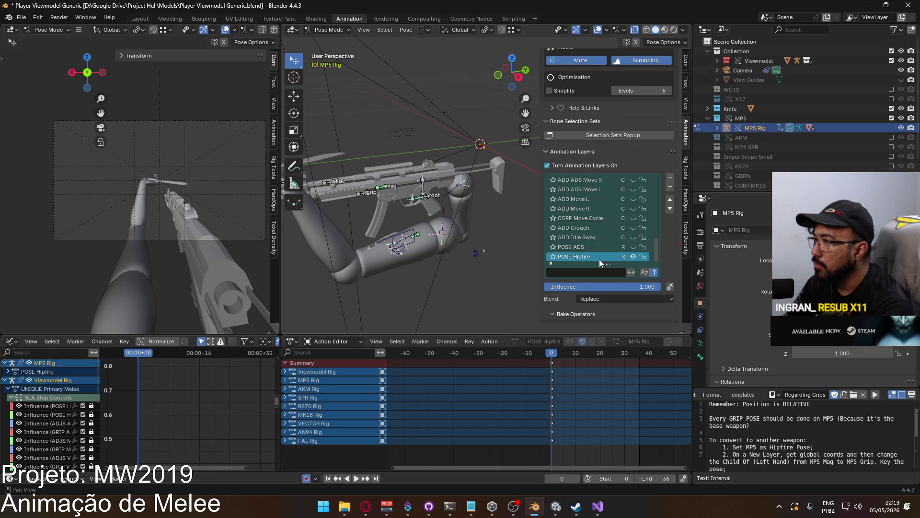
{"action": "left_click_drag", "start_coordinate": [656, 251], "coordinate": [651, 179]}
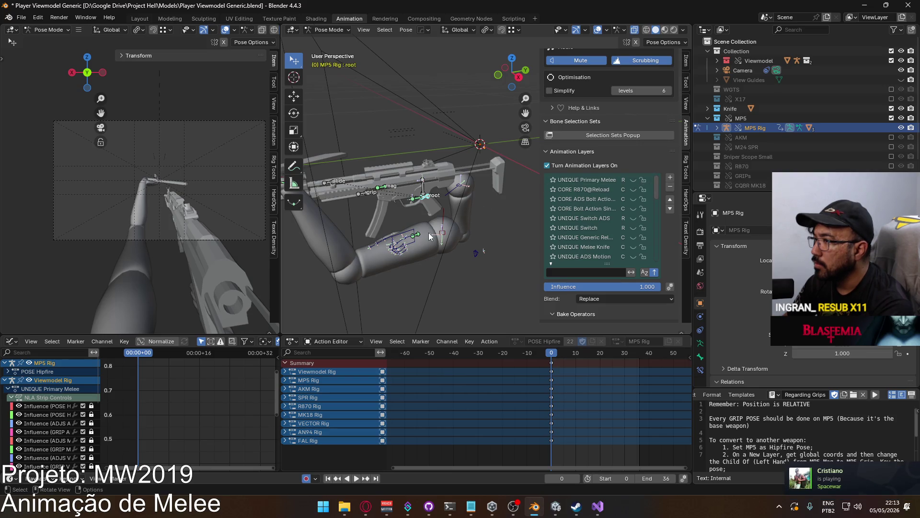
{"action": "left_click", "coordinate": [430, 204]}
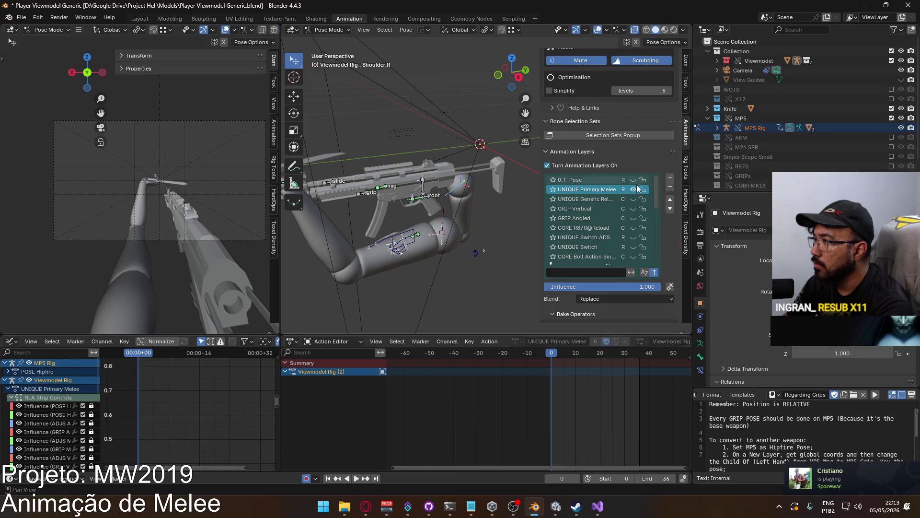
{"action": "scroll", "coordinate": [642, 216], "scroll_direction": "down", "scroll_amount": 10}
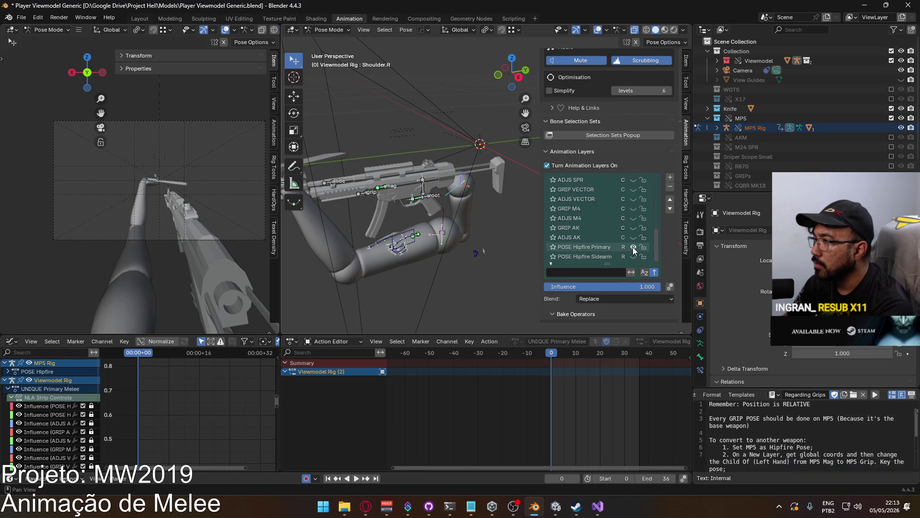
{"action": "left_click", "coordinate": [633, 248]}
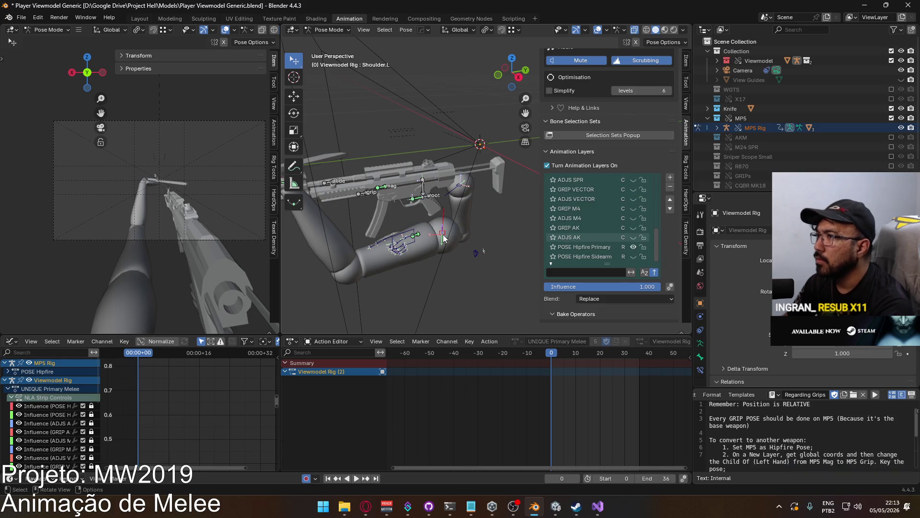
{"action": "middle_click_drag", "start_coordinate": [443, 237], "coordinate": [390, 230]}
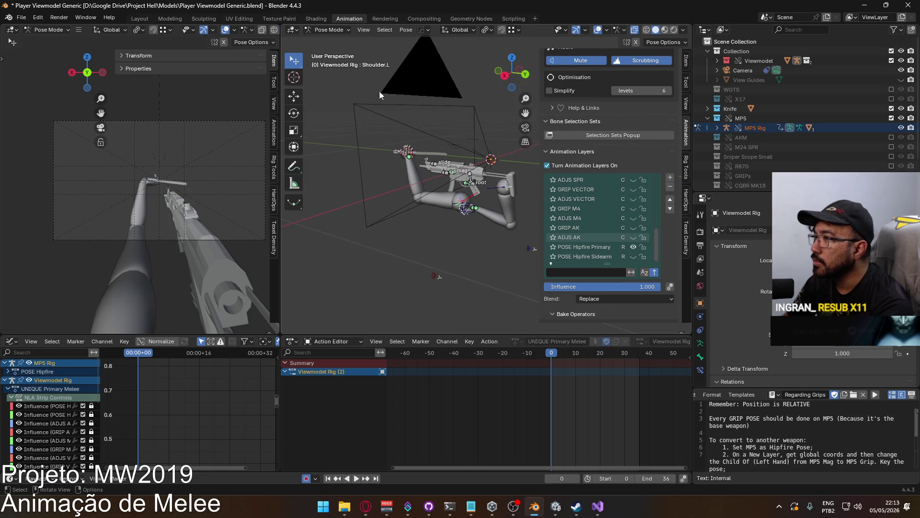
Revert Player Viewmodel Generic to its last saved version again.
{"action": "left_click", "coordinate": [327, 30]}
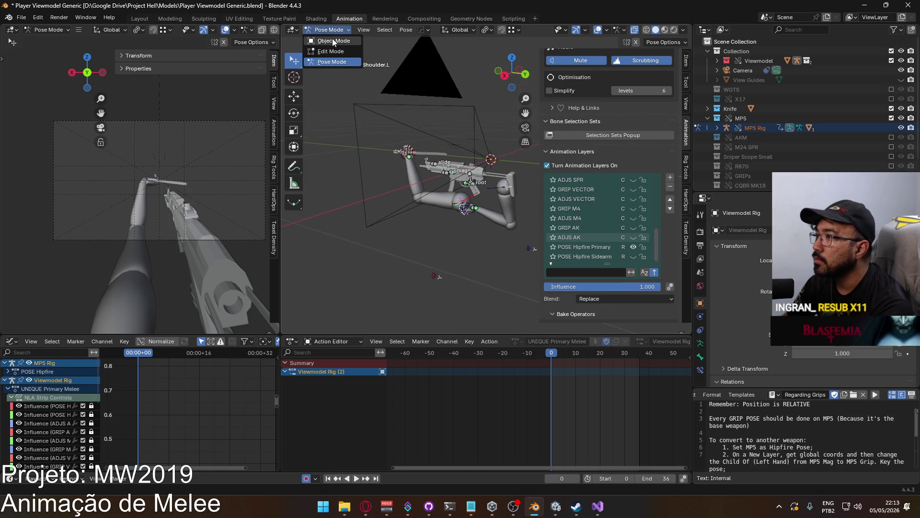
{"action": "left_click", "coordinate": [21, 17]}
{"action": "left_click", "coordinate": [36, 63]}
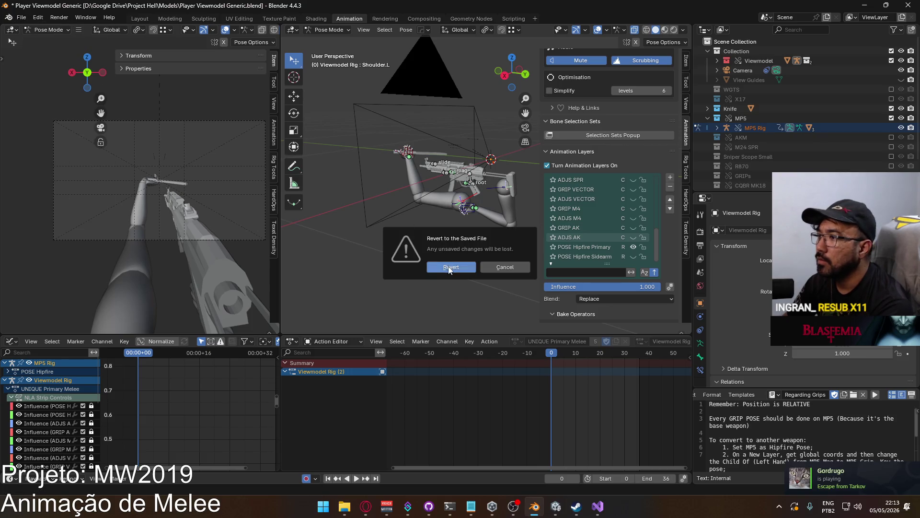
{"action": "left_click", "coordinate": [450, 268]}
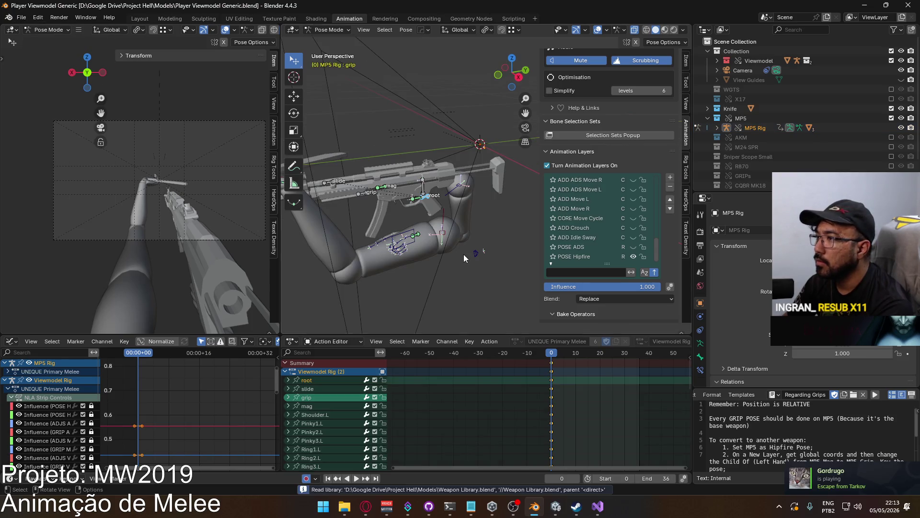
Select the MP5 rig's root bone, then the viewmodel's HandIK.R bone.
{"action": "left_click", "coordinate": [424, 197]}
{"action": "left_click", "coordinate": [425, 199]}
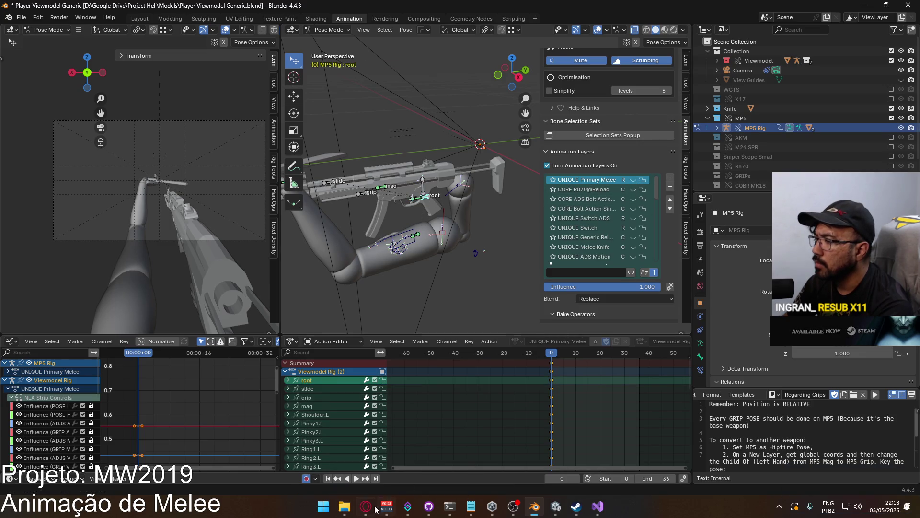
{"action": "key", "text": "alt+Tab"}
{"action": "left_click", "coordinate": [534, 506]}
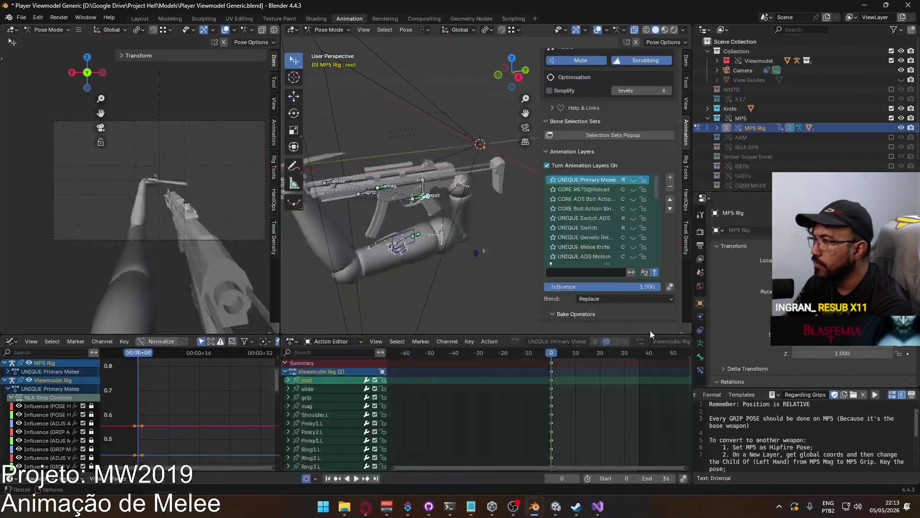
{"action": "left_click_drag", "start_coordinate": [655, 191], "coordinate": [660, 254]}
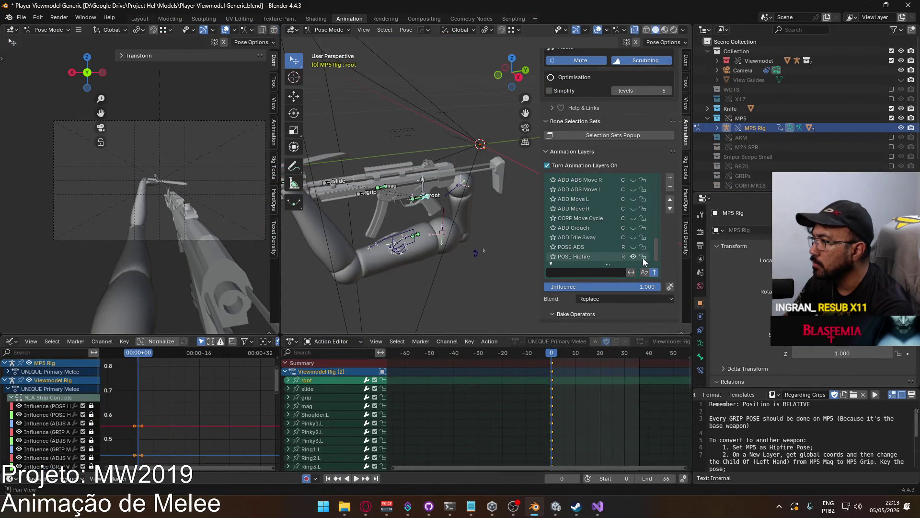
{"action": "left_click", "coordinate": [407, 230]}
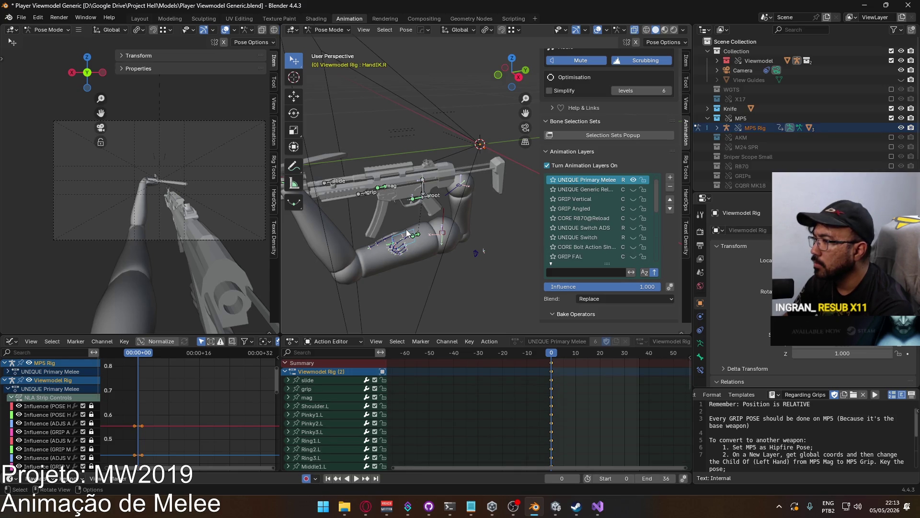
Hide the UNIQUE Primary Melee layer and make POSE Hipfire Primary the active layer.
{"action": "left_click", "coordinate": [633, 181]}
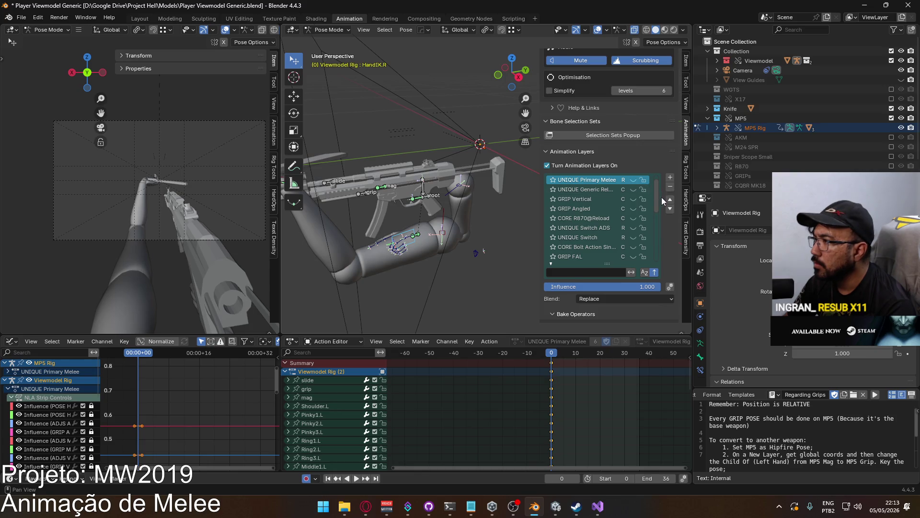
{"action": "left_click_drag", "start_coordinate": [663, 200], "coordinate": [663, 263]}
{"action": "left_click", "coordinate": [588, 246]}
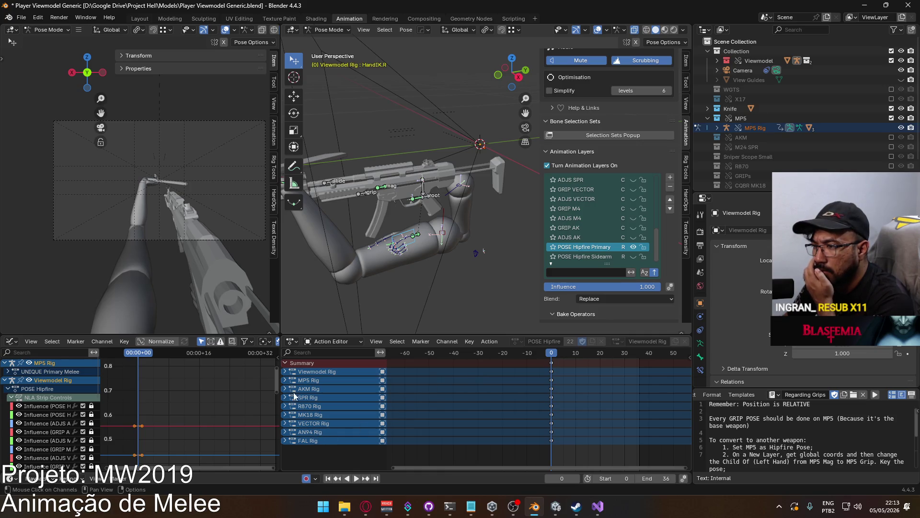
{"action": "left_click", "coordinate": [285, 381]}
{"action": "left_click", "coordinate": [285, 381]}
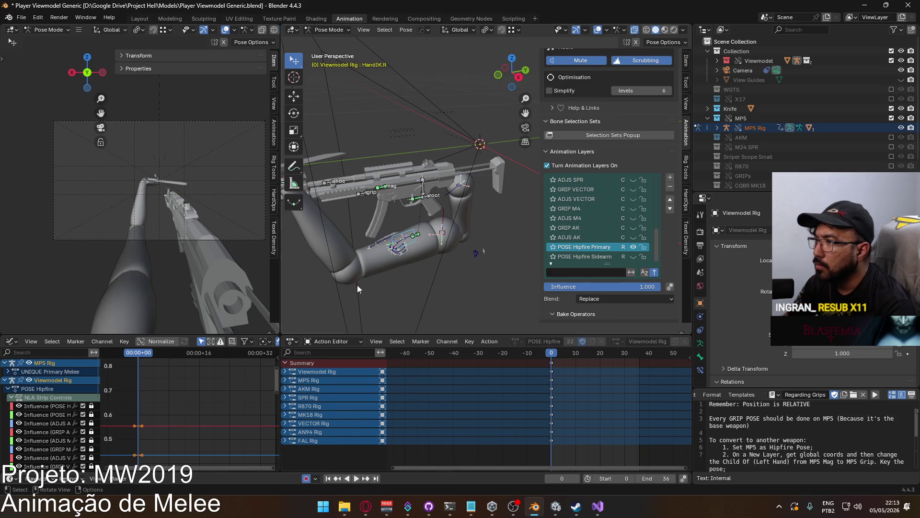
{"action": "left_click", "coordinate": [435, 205]}
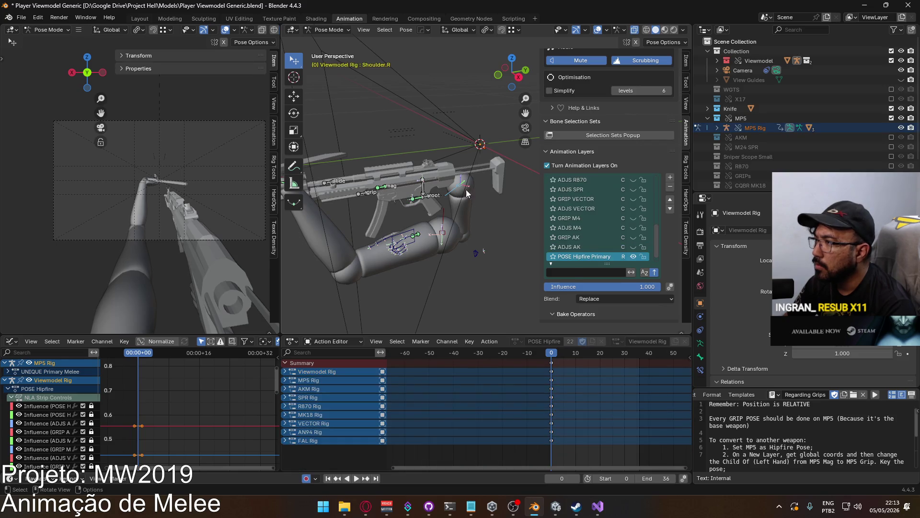
{"action": "scroll", "coordinate": [660, 254], "scroll_direction": "up", "scroll_amount": 1}
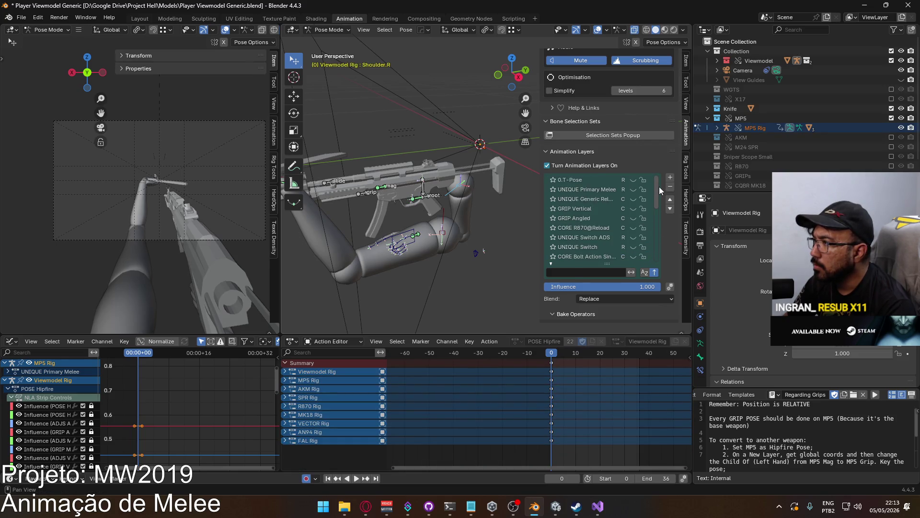
{"action": "scroll", "coordinate": [591, 254], "scroll_direction": "down", "scroll_amount": 1}
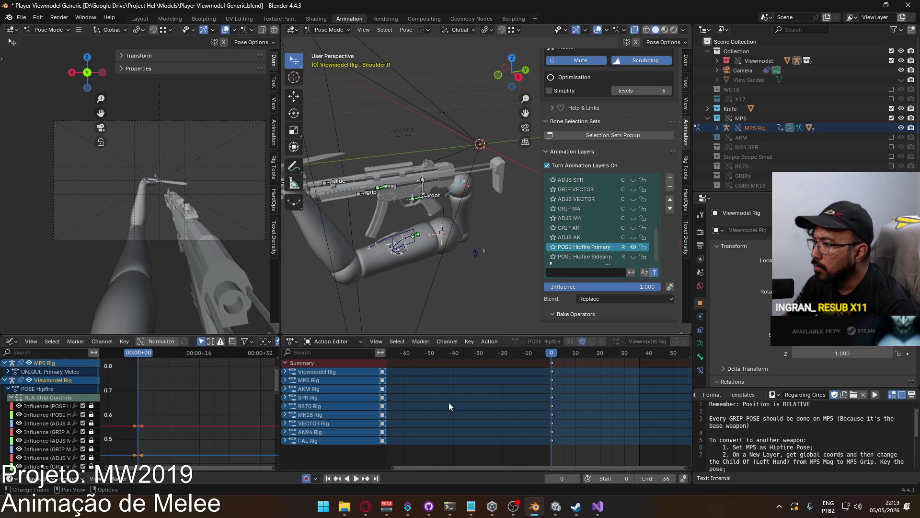
Reselect HandIK.R and toggle the Sidearm and Primary layer eyes to show the Hipfire Primary pose.
{"action": "left_click", "coordinate": [285, 372]}
{"action": "left_click", "coordinate": [311, 381]}
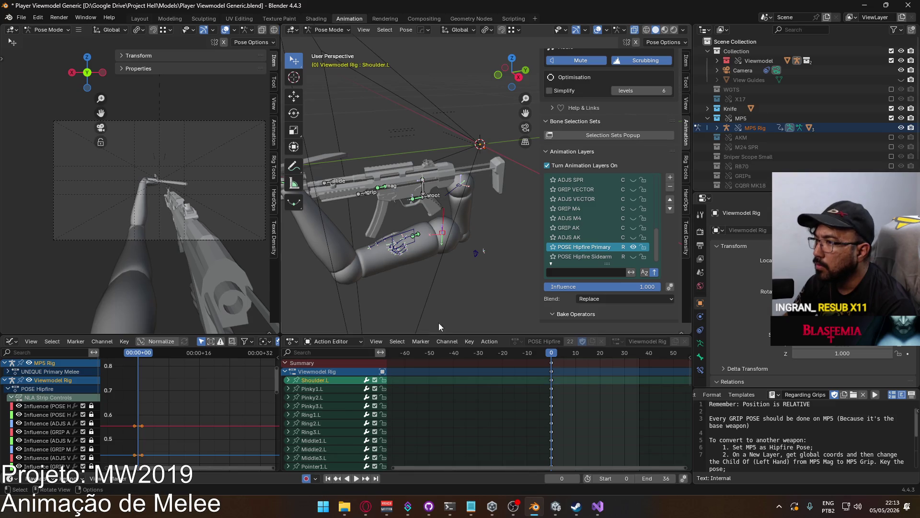
{"action": "left_click", "coordinate": [407, 234]}
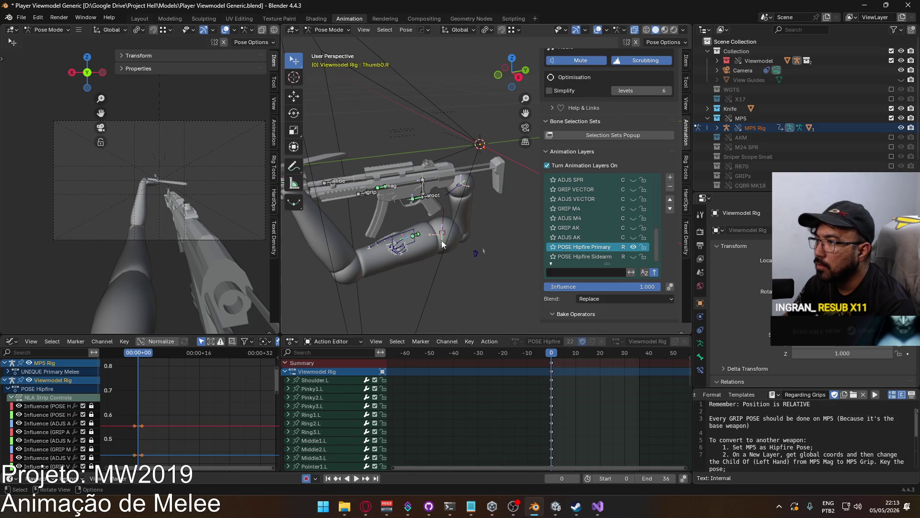
{"action": "middle_click_drag", "start_coordinate": [407, 234], "coordinate": [367, 231]}
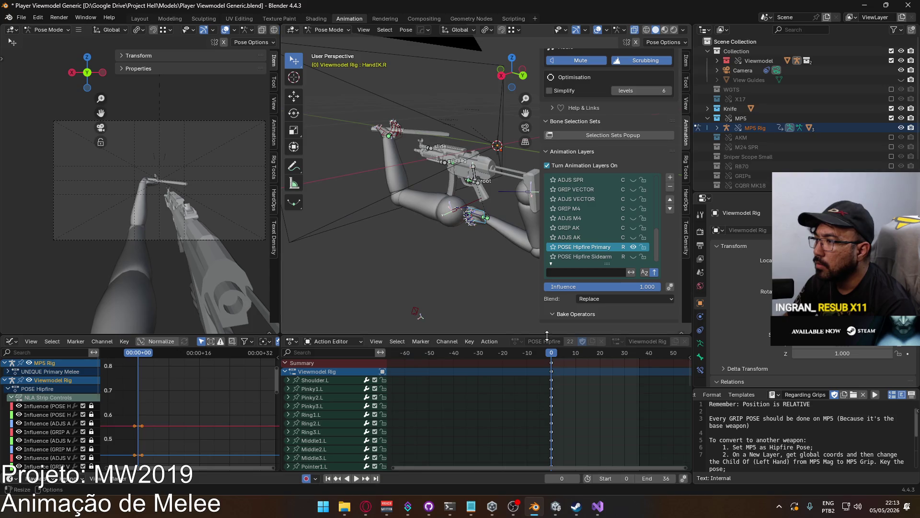
{"action": "left_click_drag", "start_coordinate": [658, 252], "coordinate": [658, 188]}
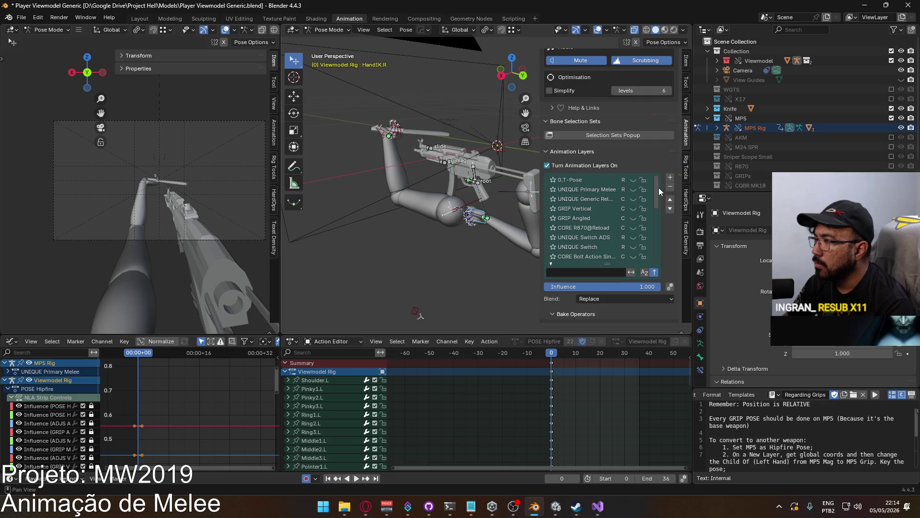
{"action": "mouse_move", "coordinate": [658, 188]}
{"action": "left_mouse_down"}
{"action": "mouse_move", "coordinate": [661, 254]}
{"action": "mouse_move", "coordinate": [655, 184]}
{"action": "mouse_move", "coordinate": [653, 255]}
{"action": "left_mouse_up"}
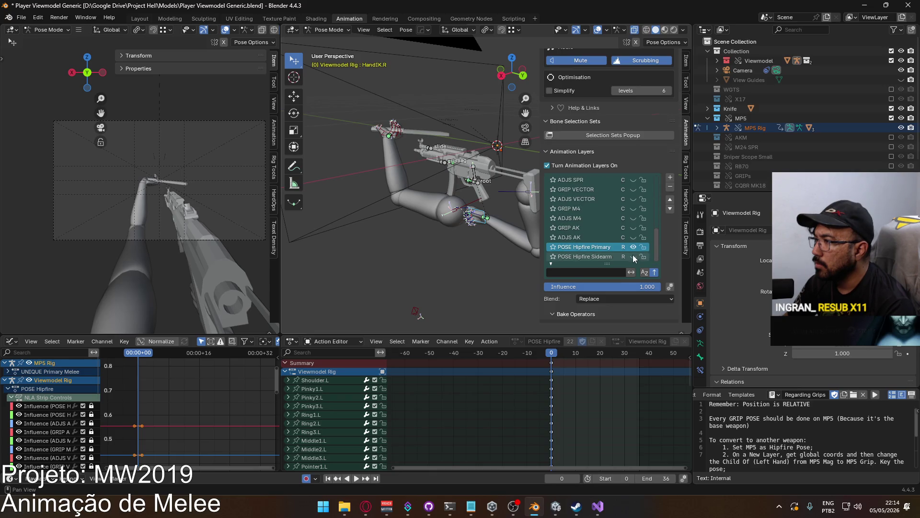
{"action": "left_click", "coordinate": [633, 256]}
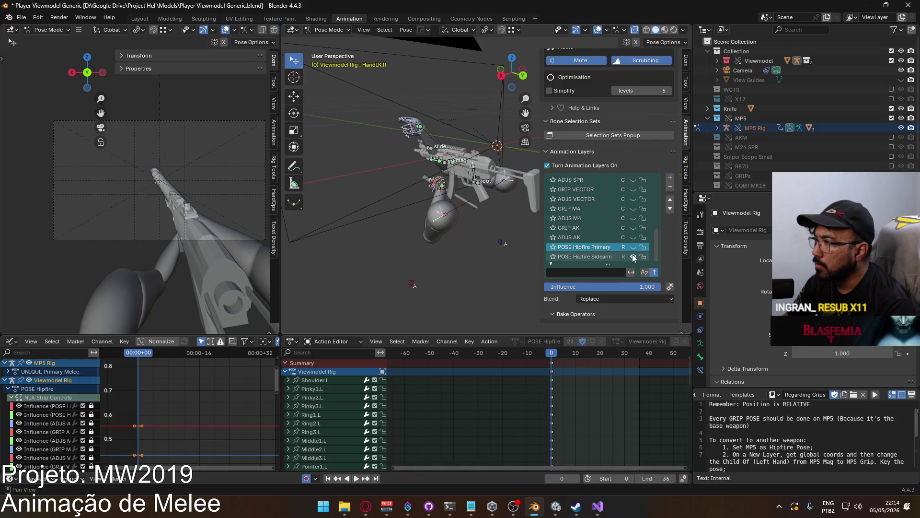
{"action": "left_click", "coordinate": [633, 246]}
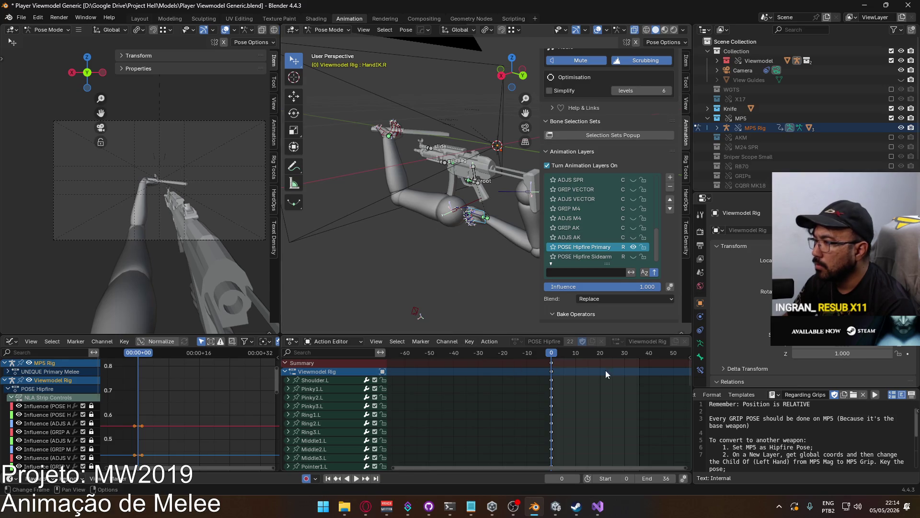
Show the right hand's Child Of constraints in the Bone Constraints tab.
{"action": "left_click", "coordinate": [703, 370]}
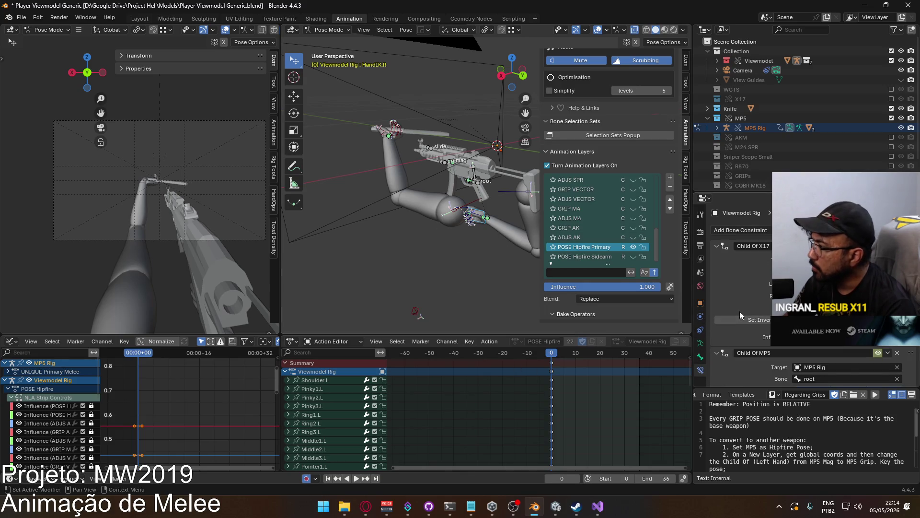
{"action": "scroll", "coordinate": [740, 311], "scroll_direction": "down", "scroll_amount": 3}
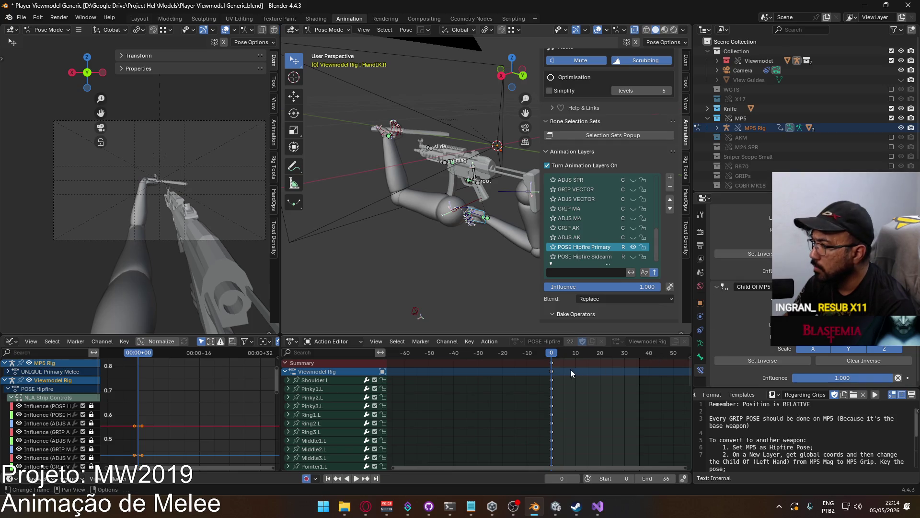
{"action": "left_click_drag", "start_coordinate": [686, 367], "coordinate": [683, 435]}
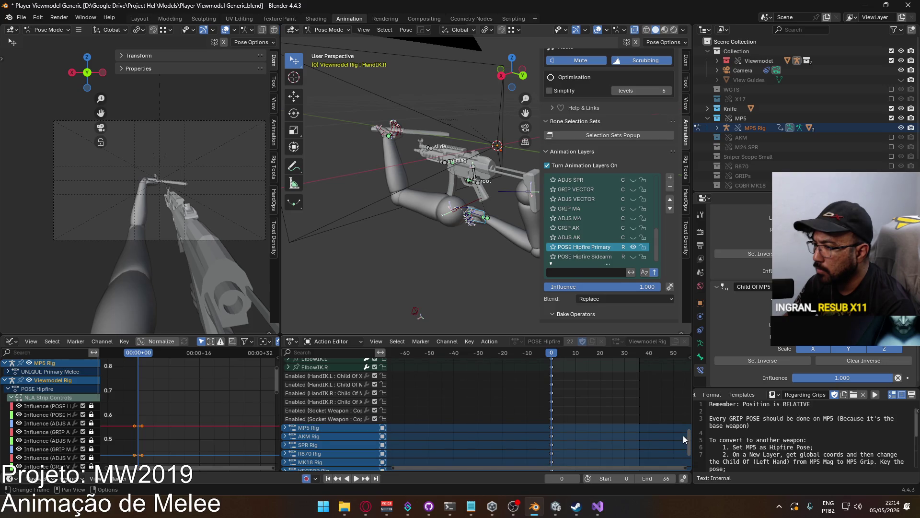
{"action": "left_click", "coordinate": [22, 17]}
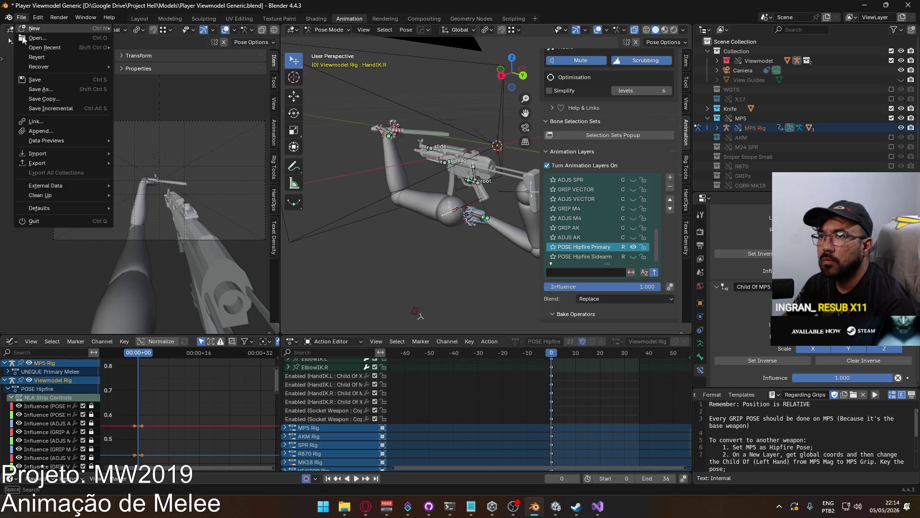
Load the recovered Galil Ace auto-save.
{"action": "mouse_move", "coordinate": [44, 68]}
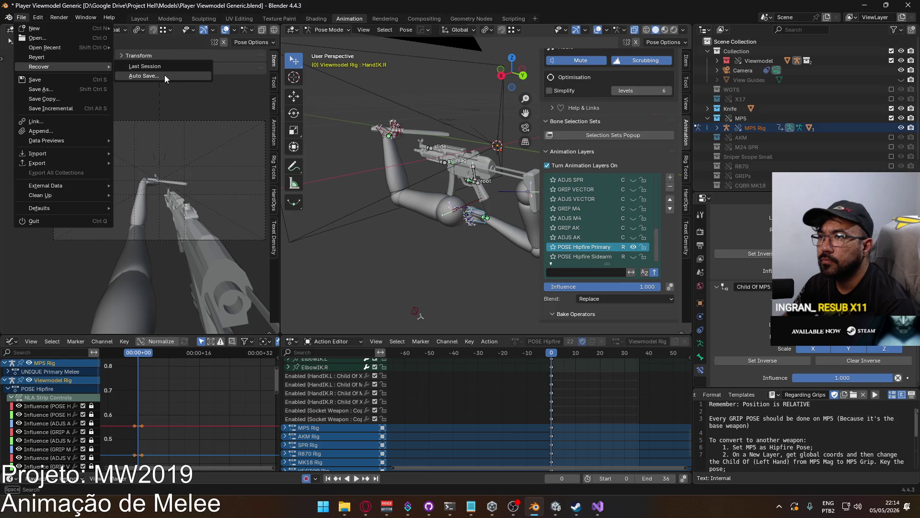
{"action": "left_click", "coordinate": [164, 75]}
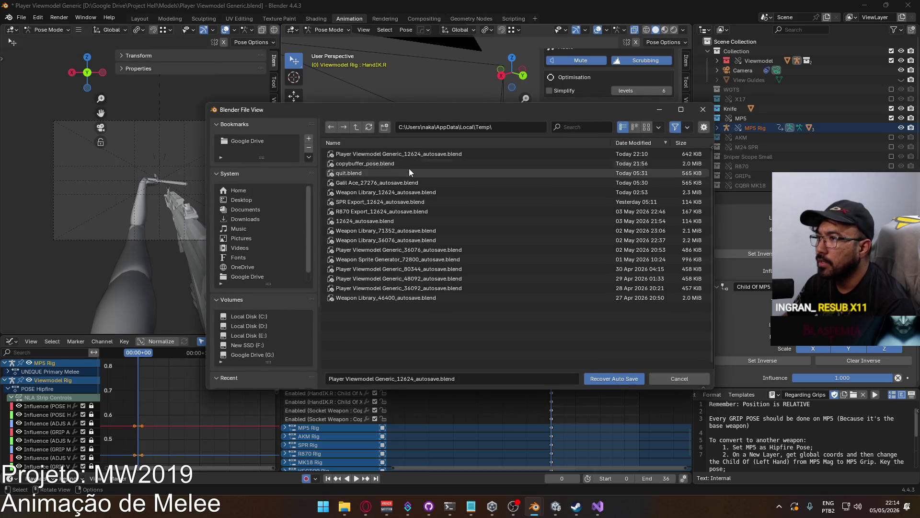
{"action": "double_click", "coordinate": [431, 171]}
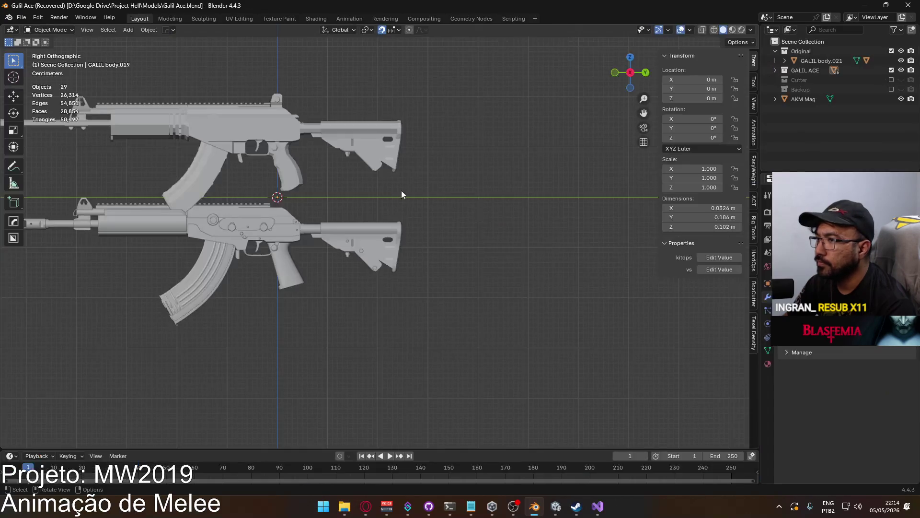
Open Player Viewmodel Generic.blend from the File > Open browser.
{"action": "left_click", "coordinate": [21, 17]}
{"action": "mouse_move", "coordinate": [46, 48]}
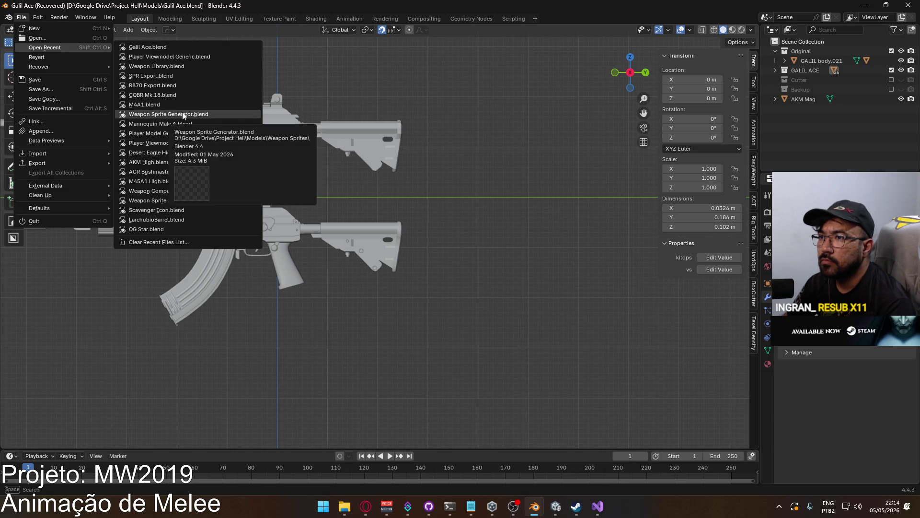
{"action": "left_click", "coordinate": [38, 38]}
{"action": "left_click", "coordinate": [403, 173]}
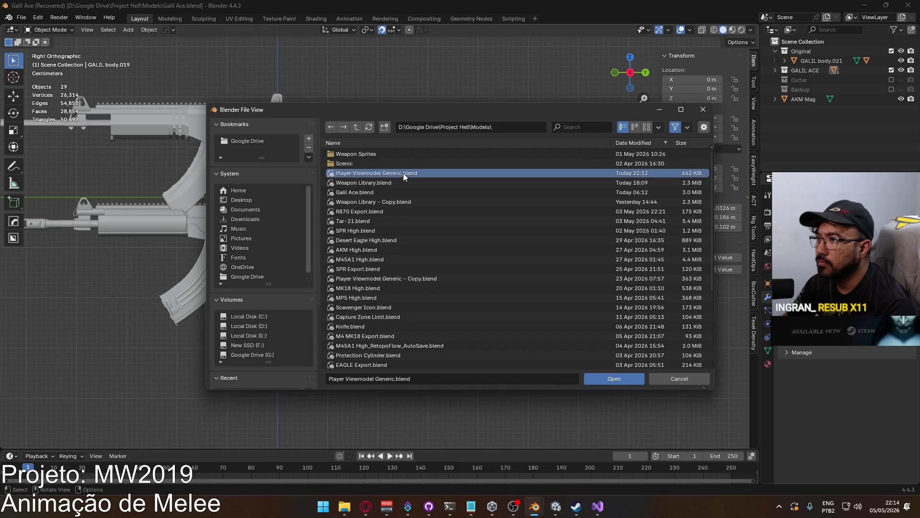
{"action": "double_click", "coordinate": [404, 173]}
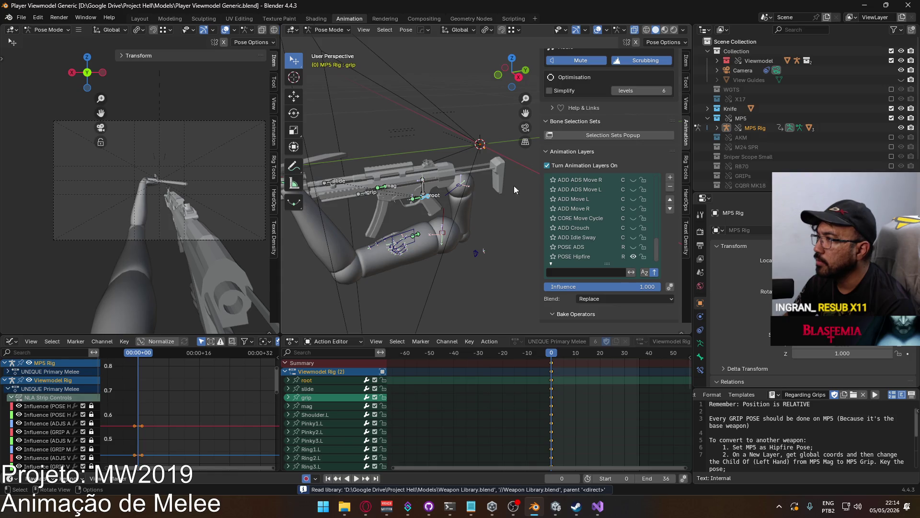
{"action": "scroll", "coordinate": [577, 158], "scroll_direction": "up", "scroll_amount": 8}
{"action": "scroll", "coordinate": [576, 157], "scroll_direction": "up", "scroll_amount": 6}
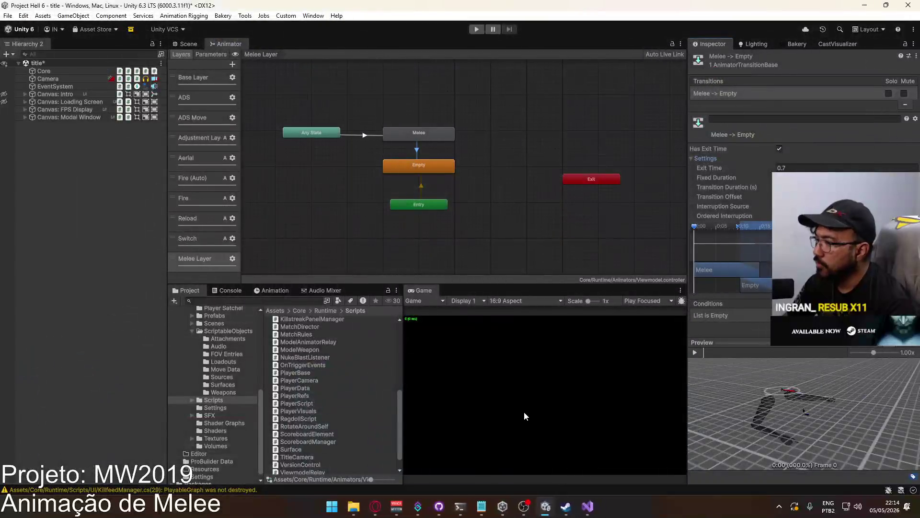
Open Google Drive in a new browser tab under the account holding the project files.
{"action": "left_click", "coordinate": [385, 505]}
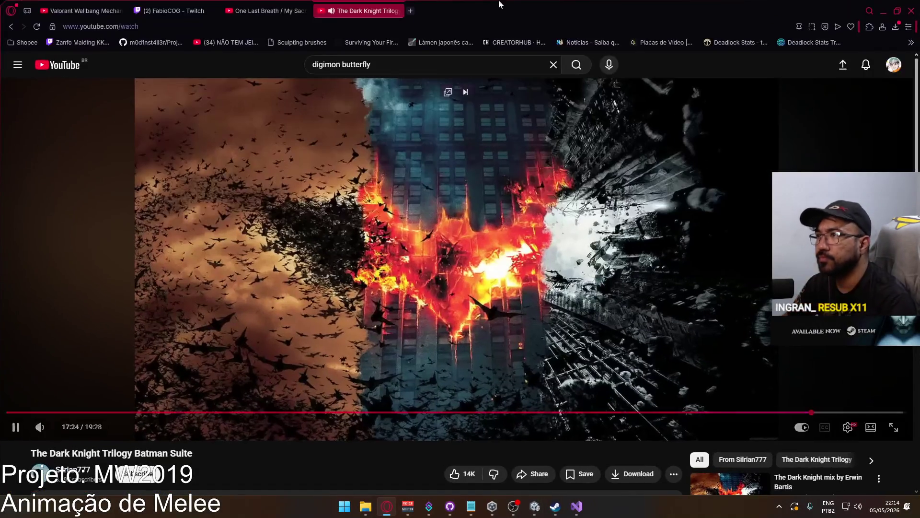
{"action": "left_click", "coordinate": [411, 10]}
{"action": "type", "text": "drive.google.com/drive/u/2/?ogss=1"}
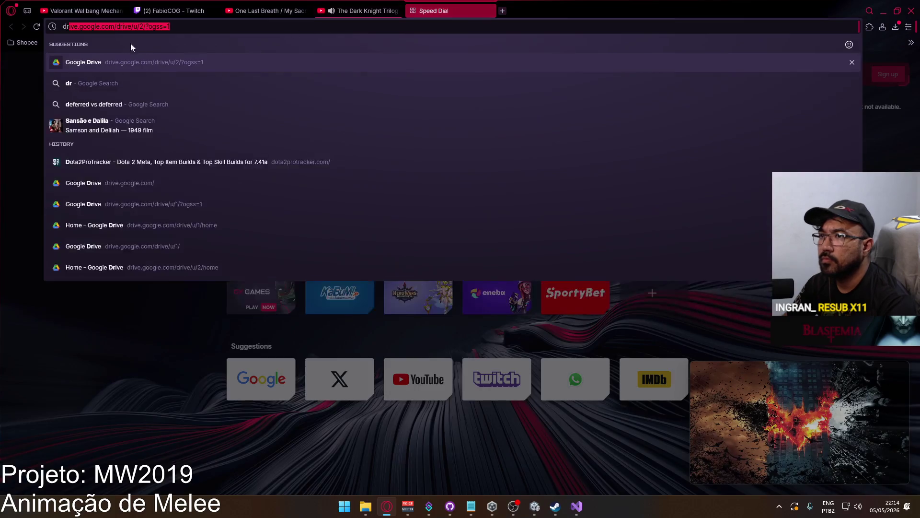
{"action": "key", "text": "Return"}
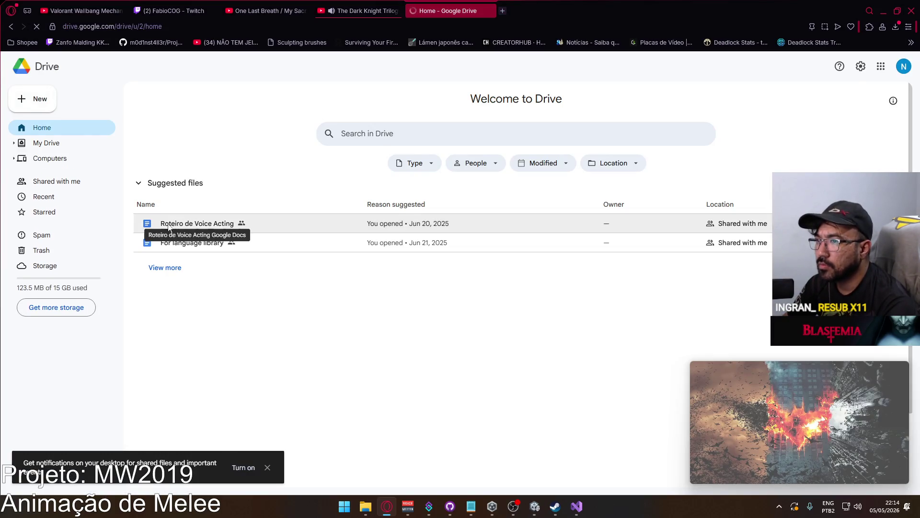
{"action": "left_click", "coordinate": [900, 72]}
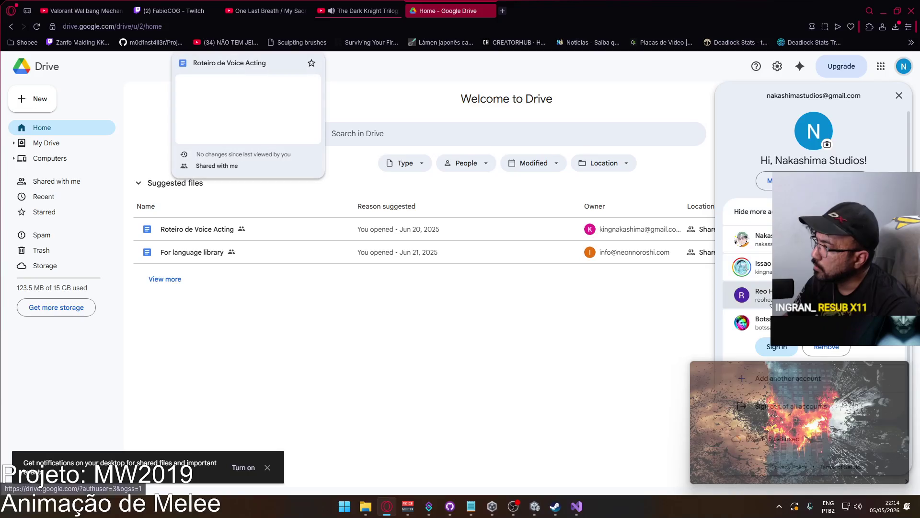
{"action": "left_click", "coordinate": [729, 269]}
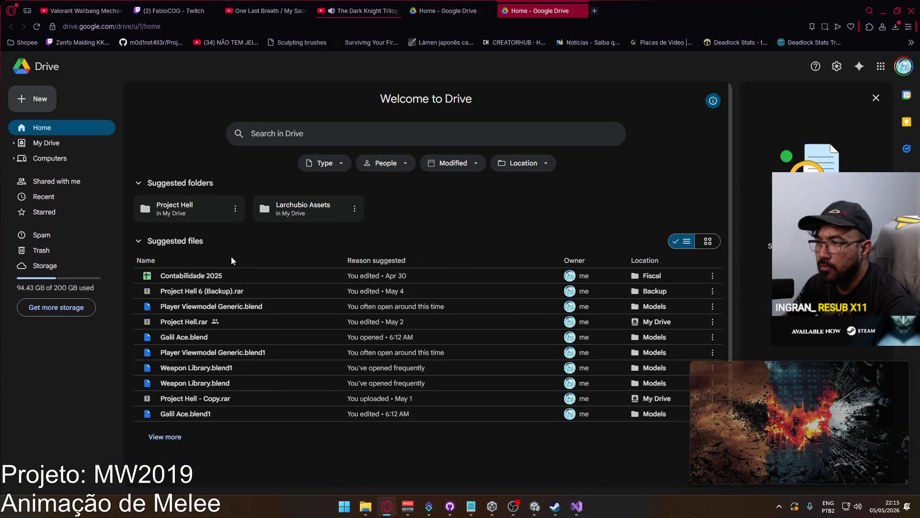
Download Version 90 of Player Viewmodel Generic.blend from its version history, then close it.
{"action": "right_click", "coordinate": [220, 309]}
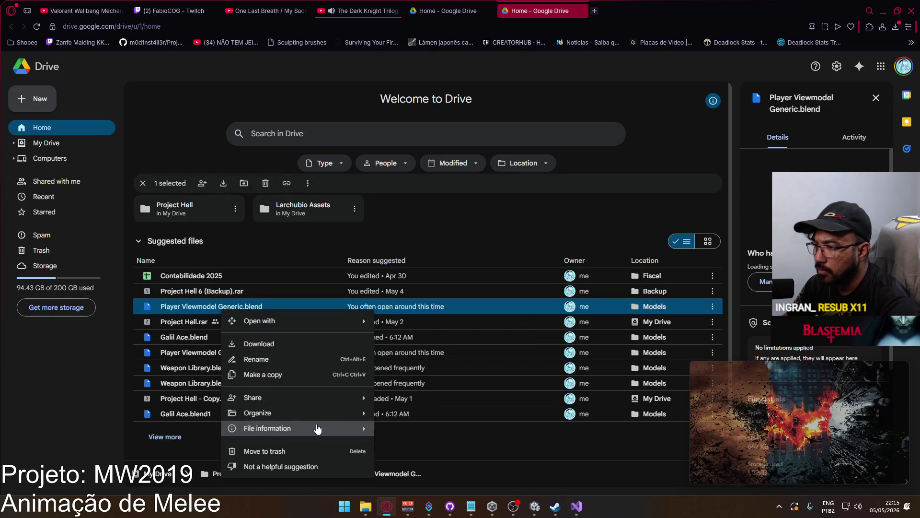
{"action": "mouse_move", "coordinate": [318, 428]}
{"action": "left_click", "coordinate": [422, 409]}
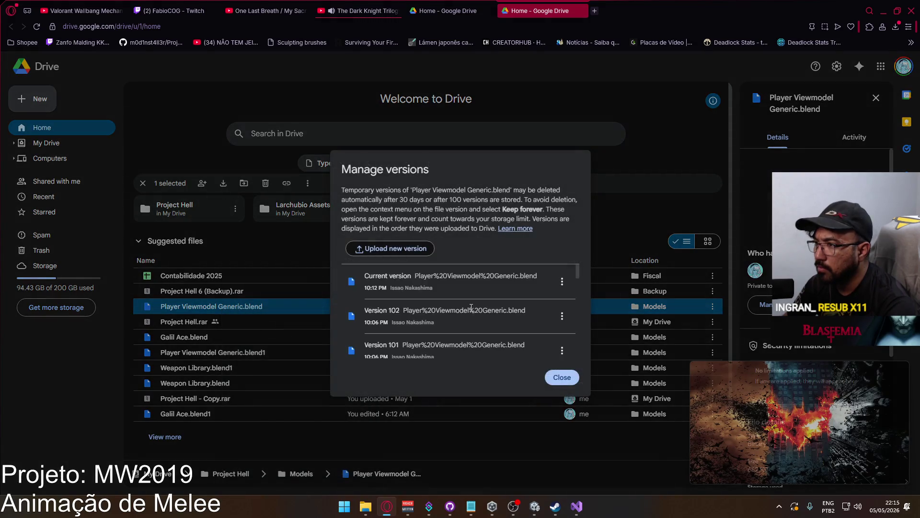
{"action": "left_click_drag", "start_coordinate": [578, 270], "coordinate": [579, 279]}
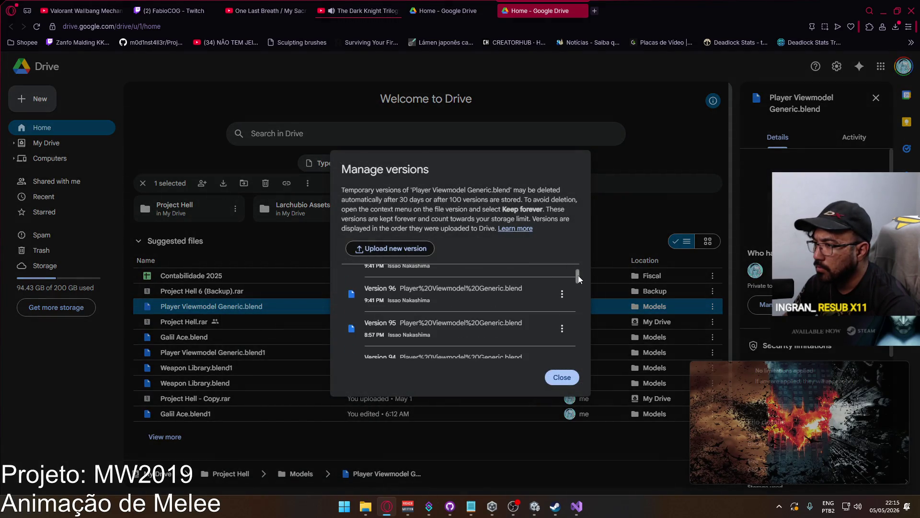
{"action": "scroll", "coordinate": [504, 303], "scroll_direction": "down", "scroll_amount": 5}
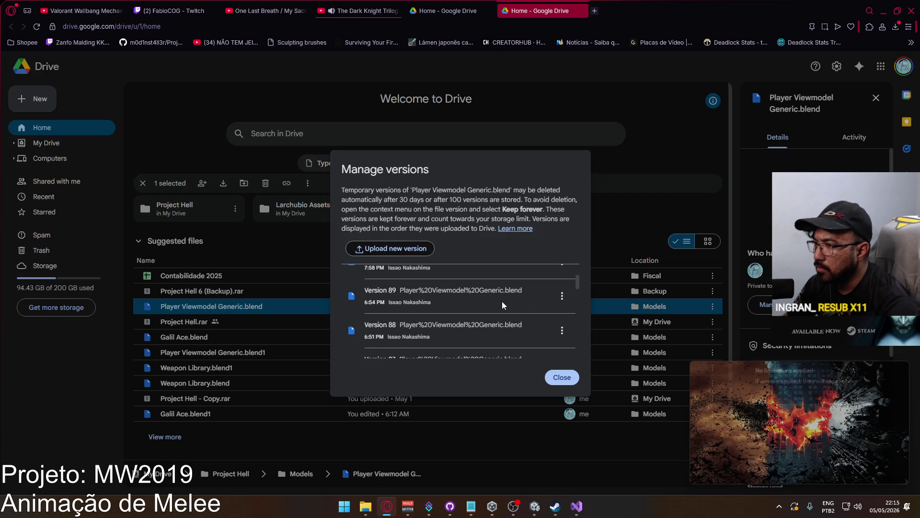
{"action": "scroll", "coordinate": [489, 311], "scroll_direction": "up", "scroll_amount": 1}
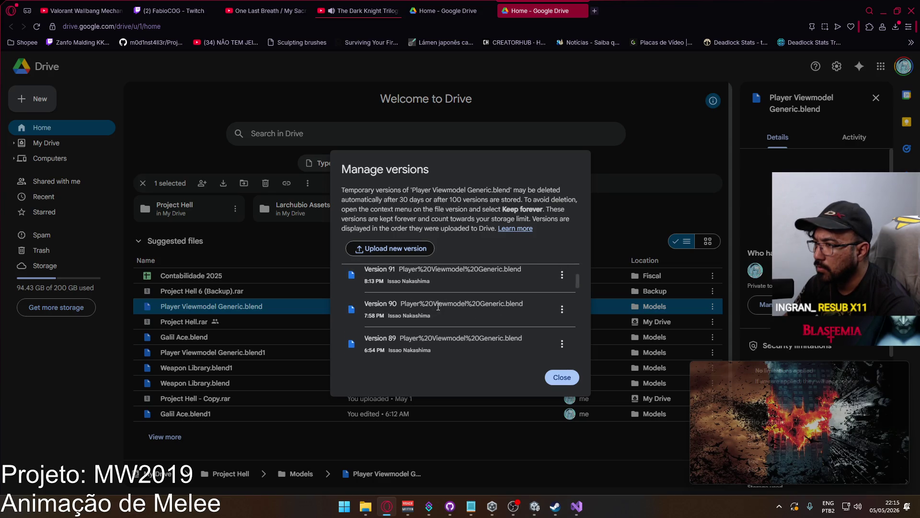
{"action": "left_click", "coordinate": [562, 309]}
{"action": "left_click", "coordinate": [533, 327]}
{"action": "left_click", "coordinate": [562, 309]}
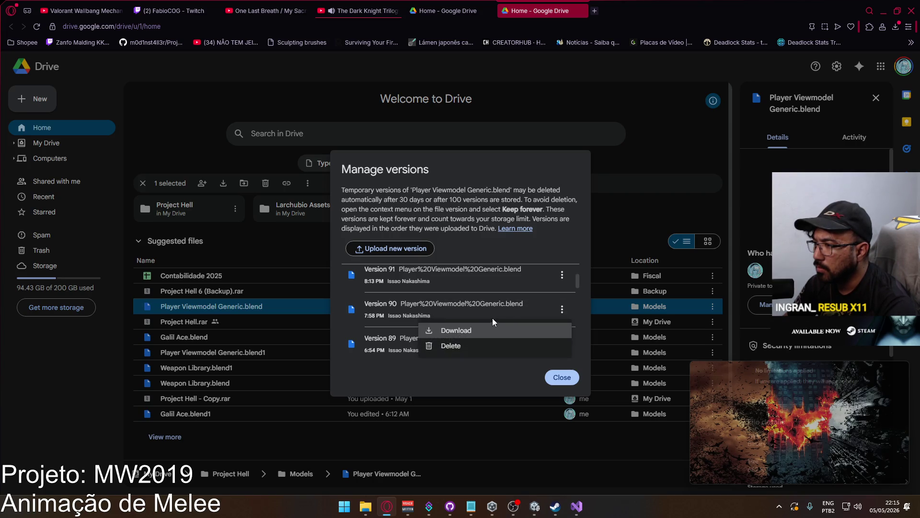
{"action": "left_click", "coordinate": [455, 329]}
{"action": "left_click", "coordinate": [562, 378]}
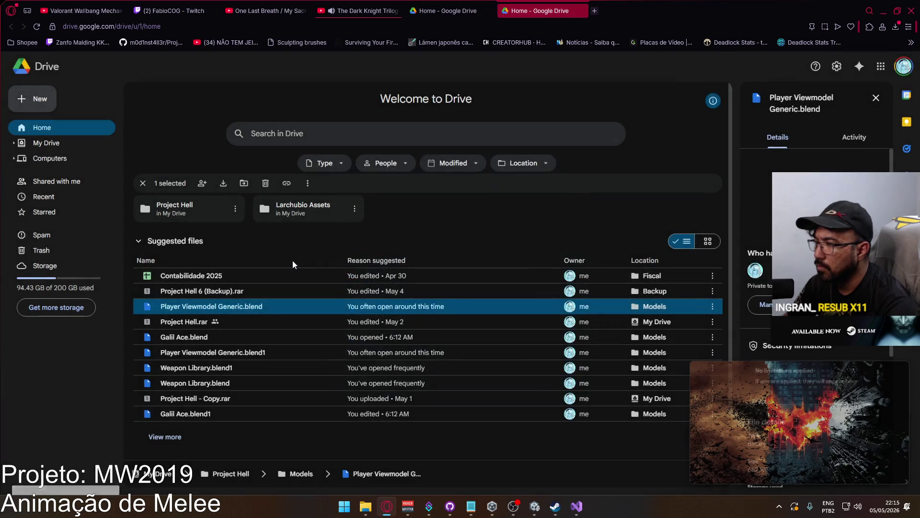
Open the downloaded Player Viewmodel Generic.blend and delete Project Hell 6 (Backup).rar from Downloads.
{"action": "left_click", "coordinate": [894, 27]}
{"action": "left_click", "coordinate": [896, 90]}
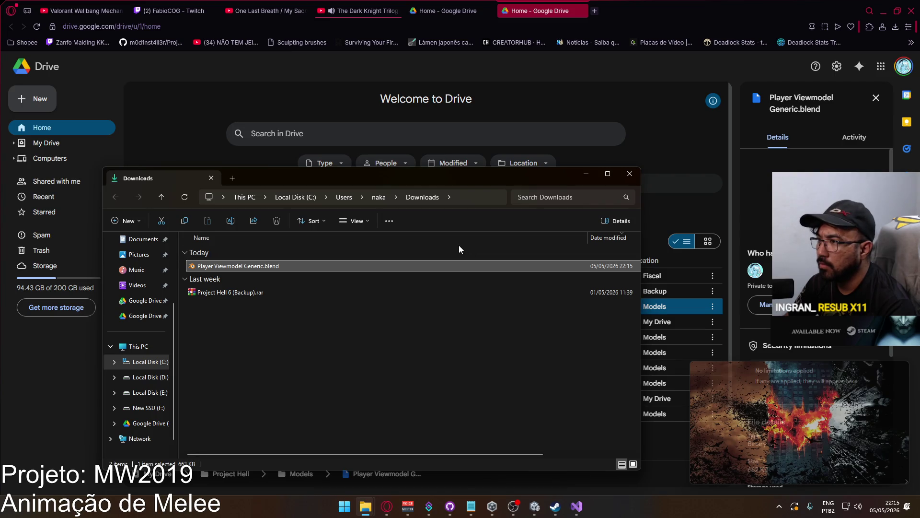
{"action": "double_click", "coordinate": [249, 291]}
{"action": "left_click", "coordinate": [353, 293]}
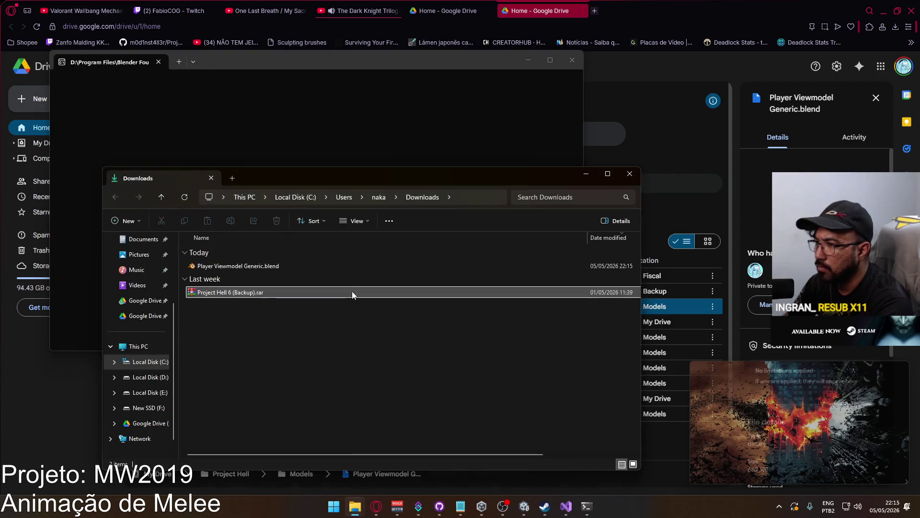
{"action": "key", "text": "Delete"}
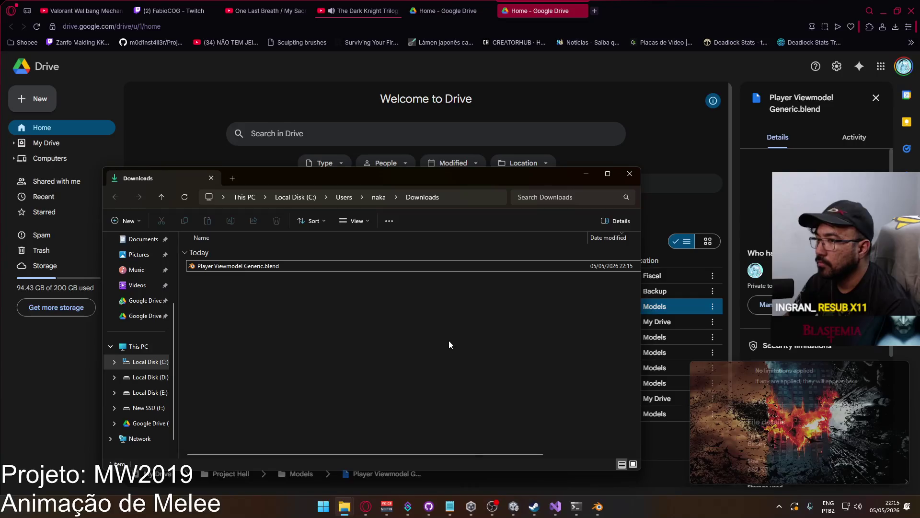
{"action": "left_click", "coordinate": [596, 508]}
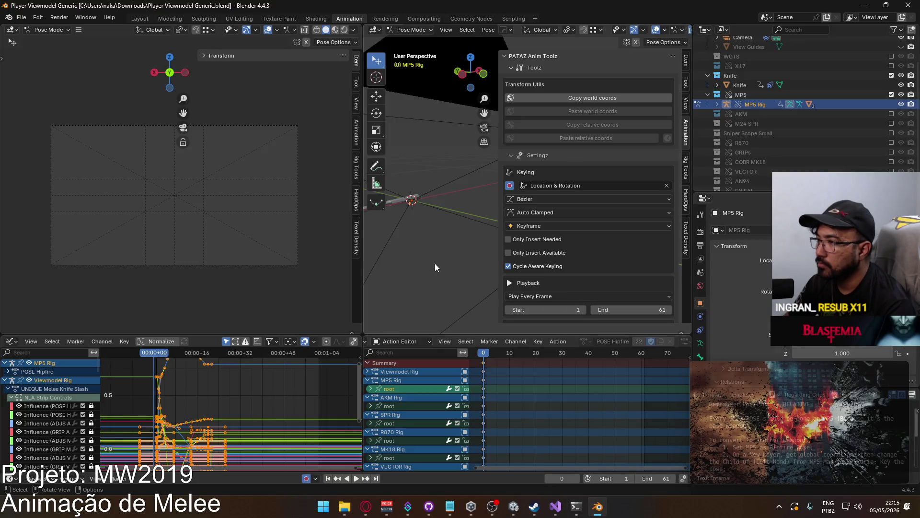
Remove the Knife object's existing animation data.
{"action": "mouse_move", "coordinate": [435, 267]}
{"action": "middle_mouse_down"}
{"action": "mouse_move", "coordinate": [424, 237]}
{"action": "mouse_move", "coordinate": [465, 253]}
{"action": "middle_mouse_up"}
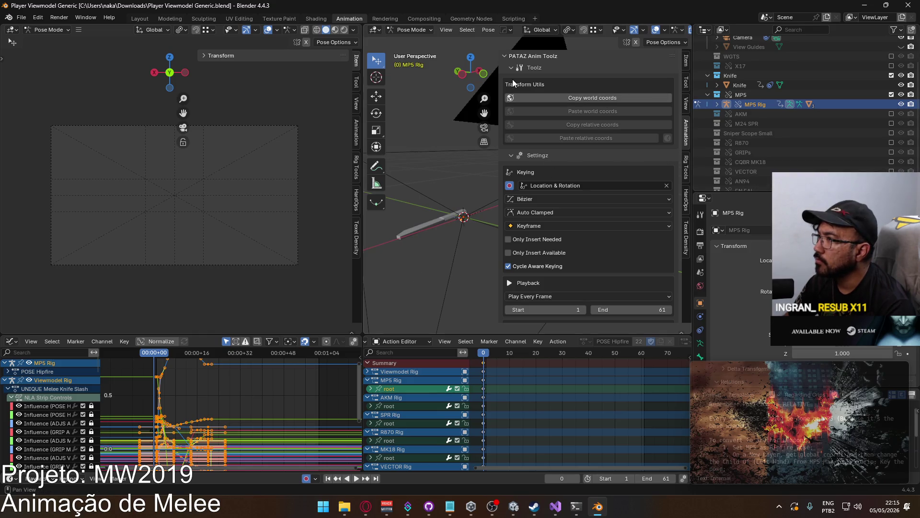
{"action": "left_click_drag", "start_coordinate": [501, 82], "coordinate": [568, 84]}
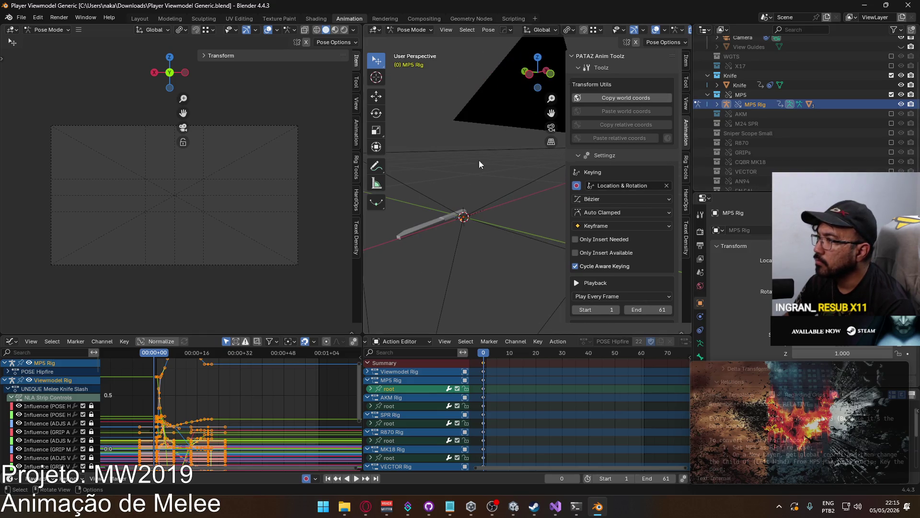
{"action": "scroll", "coordinate": [873, 95], "scroll_direction": "up", "scroll_amount": 2}
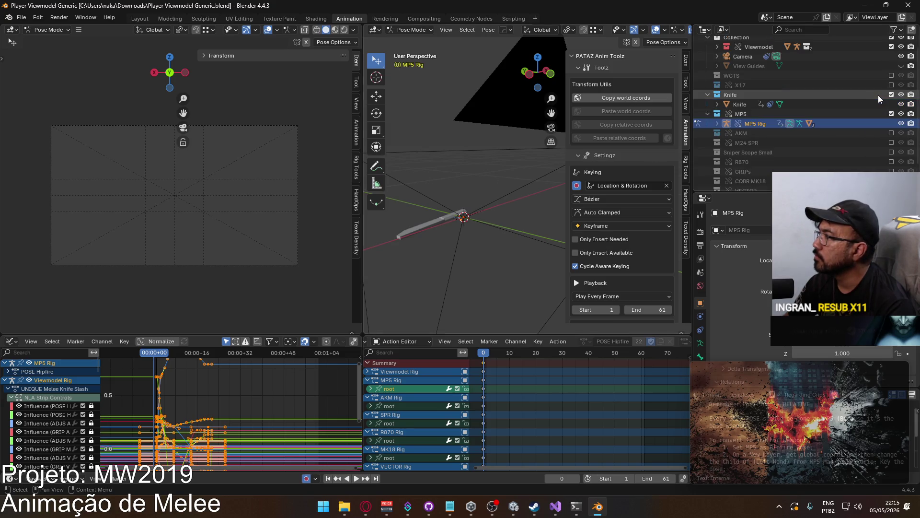
{"action": "left_click", "coordinate": [746, 106]}
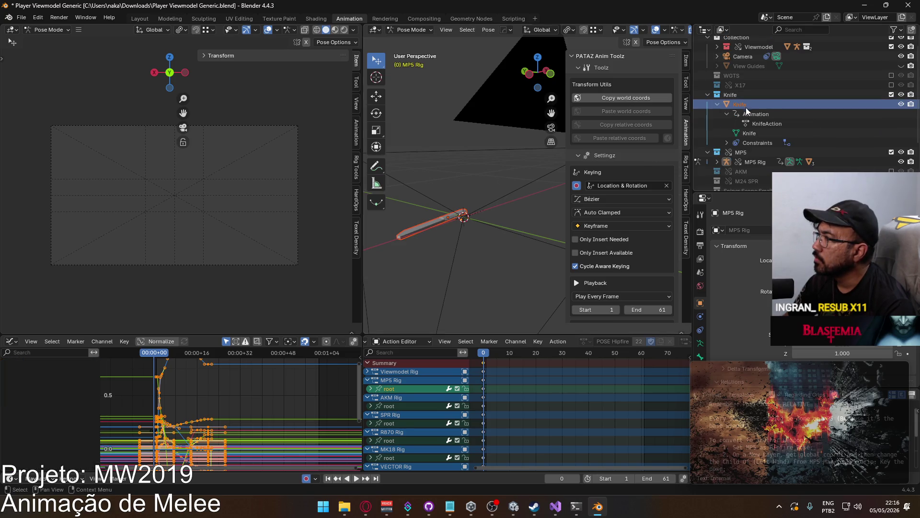
{"action": "right_click", "coordinate": [747, 113]}
{"action": "left_click", "coordinate": [753, 113]}
{"action": "scroll", "coordinate": [786, 119], "scroll_direction": "up", "scroll_amount": 1}
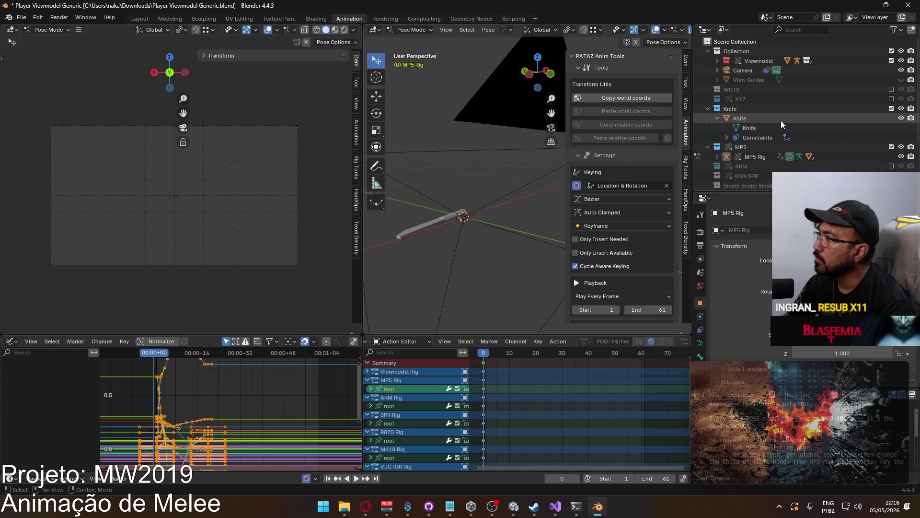
Select and frame the Viewmodel rig, then the MP5 Rig, to inspect them.
{"action": "left_click", "coordinate": [744, 63]}
{"action": "key", "text": "KP_Decimal"}
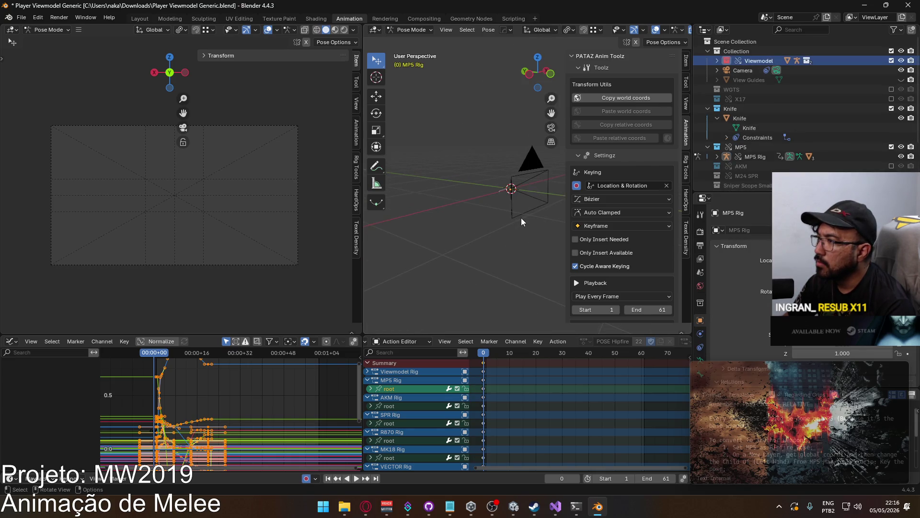
{"action": "mouse_move", "coordinate": [522, 218]}
{"action": "middle_mouse_down"}
{"action": "mouse_move", "coordinate": [494, 225]}
{"action": "mouse_move", "coordinate": [498, 168]}
{"action": "middle_mouse_up"}
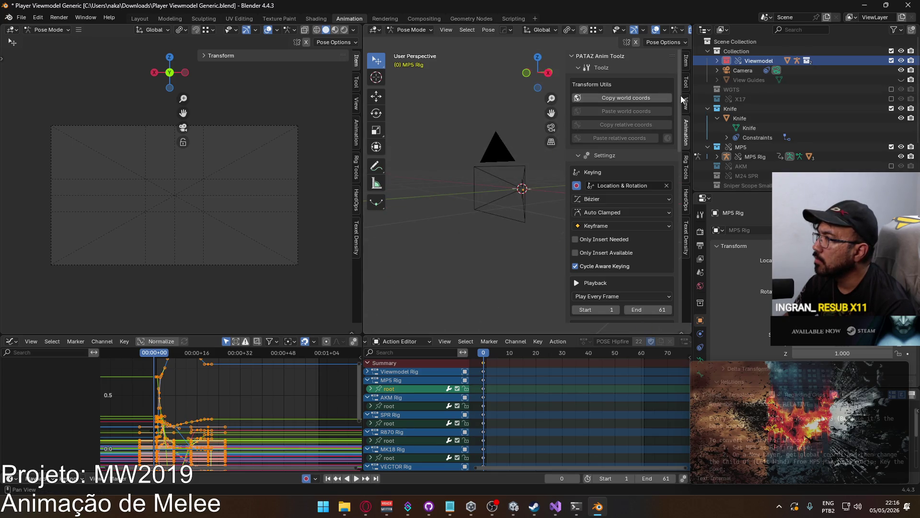
{"action": "scroll", "coordinate": [646, 223], "scroll_direction": "down", "scroll_amount": 10}
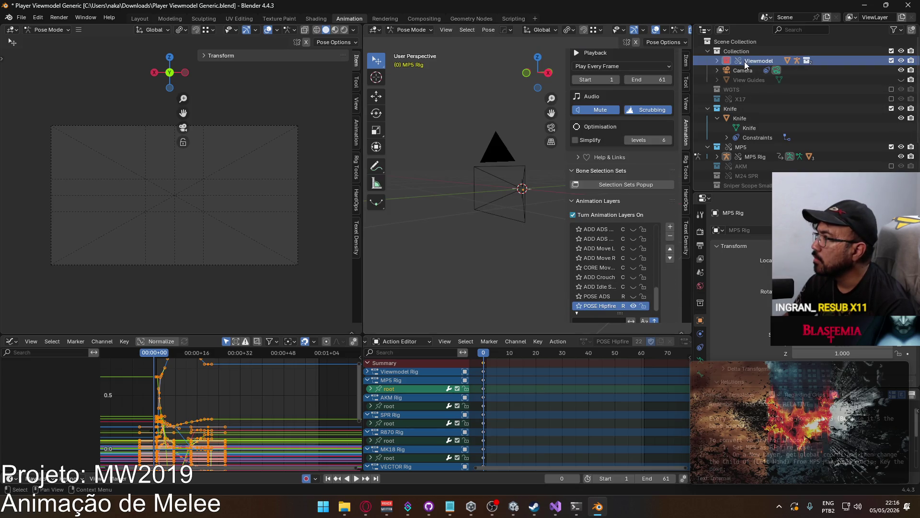
{"action": "left_click", "coordinate": [718, 60]}
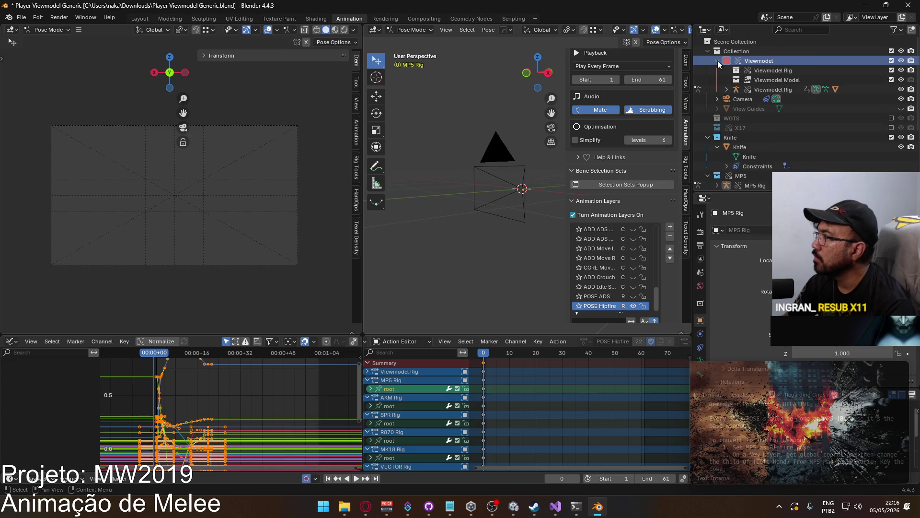
{"action": "left_click", "coordinate": [717, 61]}
{"action": "scroll", "coordinate": [504, 199], "scroll_direction": "down", "scroll_amount": 5}
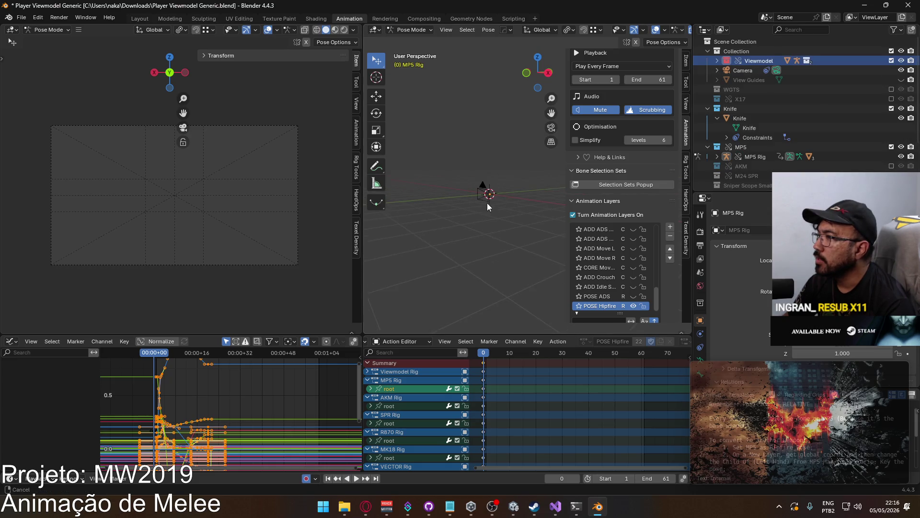
{"action": "scroll", "coordinate": [858, 147], "scroll_direction": "down", "scroll_amount": 3}
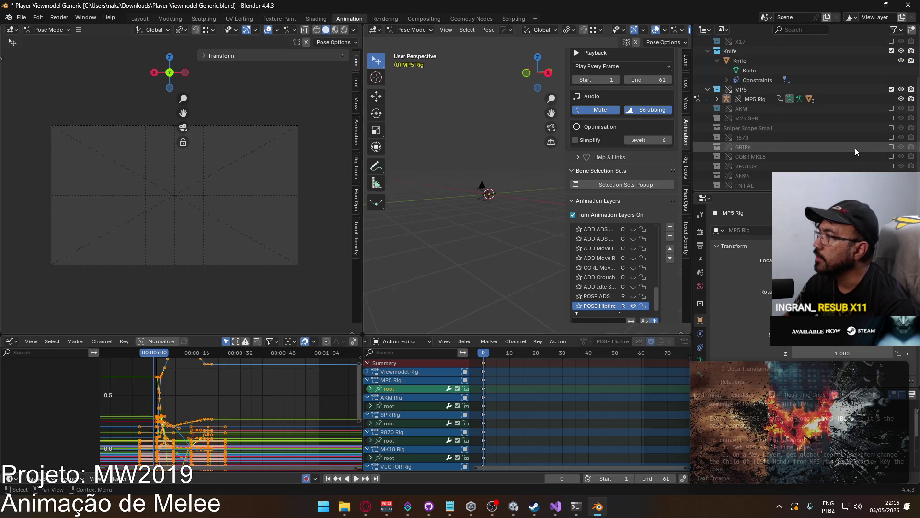
{"action": "left_click", "coordinate": [757, 99]}
{"action": "key", "text": "KP_Decimal"}
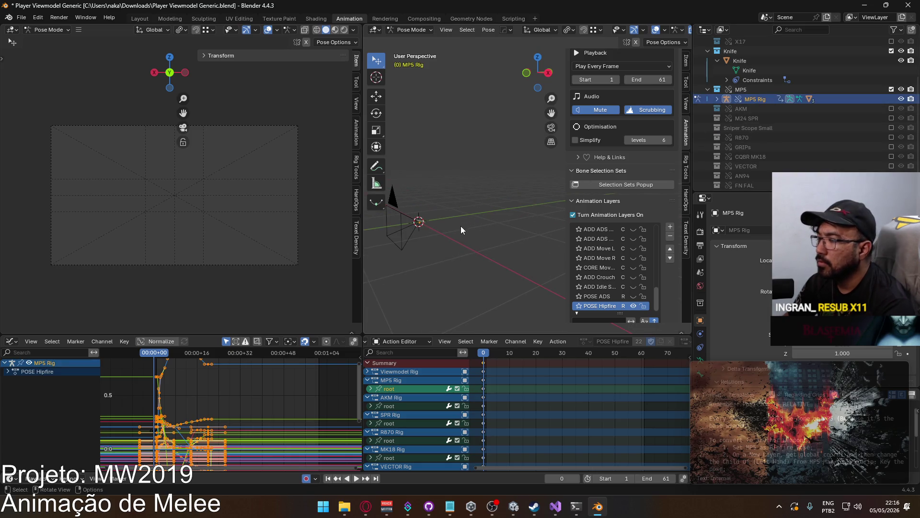
{"action": "mouse_move", "coordinate": [465, 216]}
{"action": "middle_mouse_down"}
{"action": "mouse_move", "coordinate": [428, 234]}
{"action": "mouse_move", "coordinate": [504, 232]}
{"action": "mouse_move", "coordinate": [451, 227]}
{"action": "middle_mouse_up"}
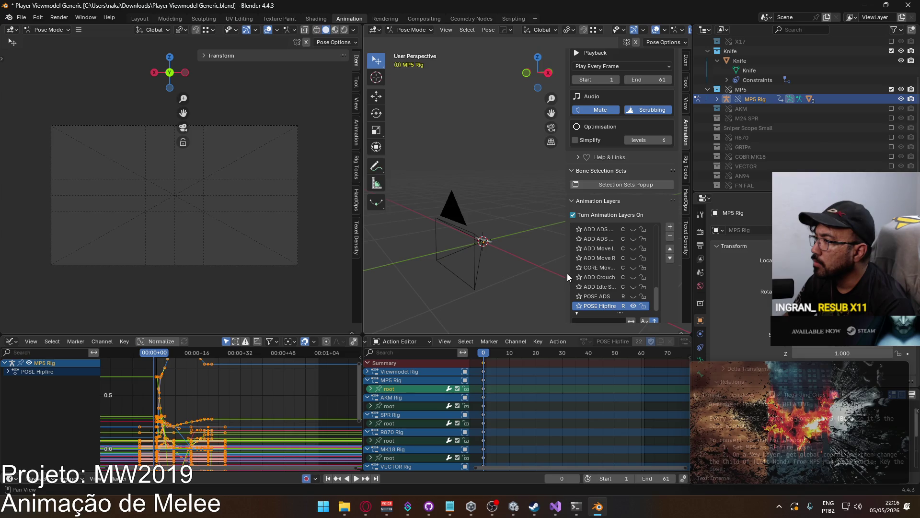
{"action": "left_click_drag", "start_coordinate": [566, 274], "coordinate": [435, 275]}
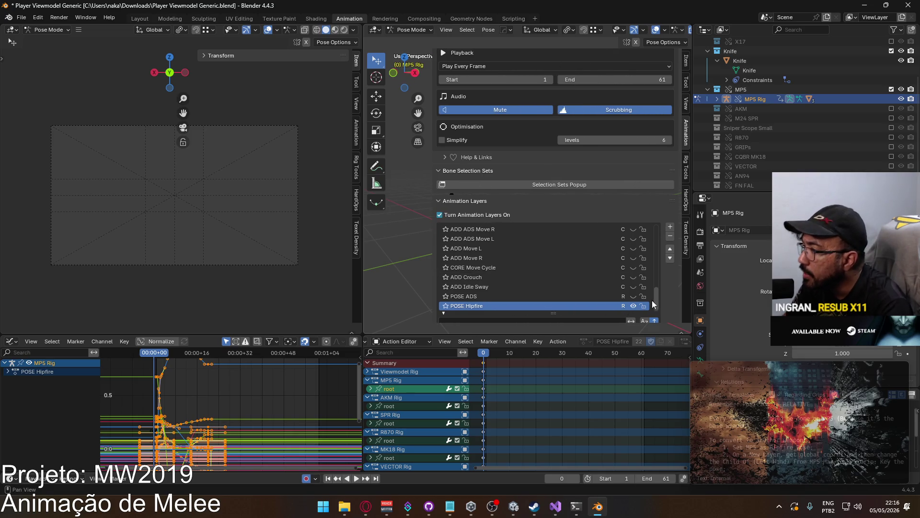
{"action": "left_click_drag", "start_coordinate": [656, 298], "coordinate": [655, 231]}
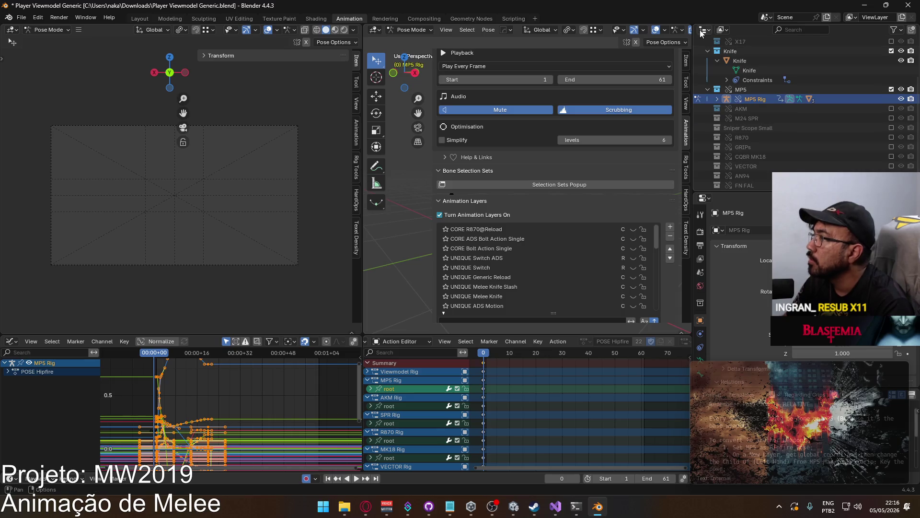
Set the Outliner to Library Overrides, then quit Blender, answering the save prompt.
{"action": "left_click", "coordinate": [723, 30]}
{"action": "left_click", "coordinate": [757, 108]}
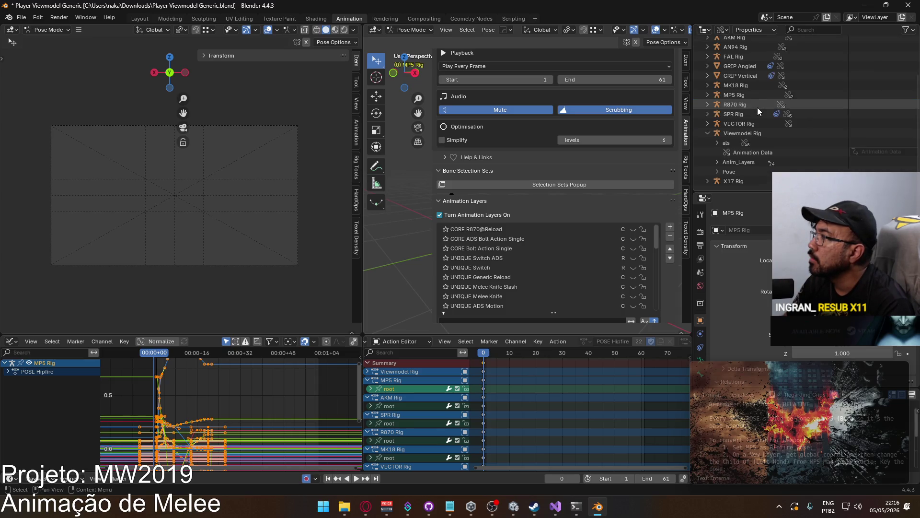
{"action": "scroll", "coordinate": [740, 115], "scroll_direction": "up", "scroll_amount": 3}
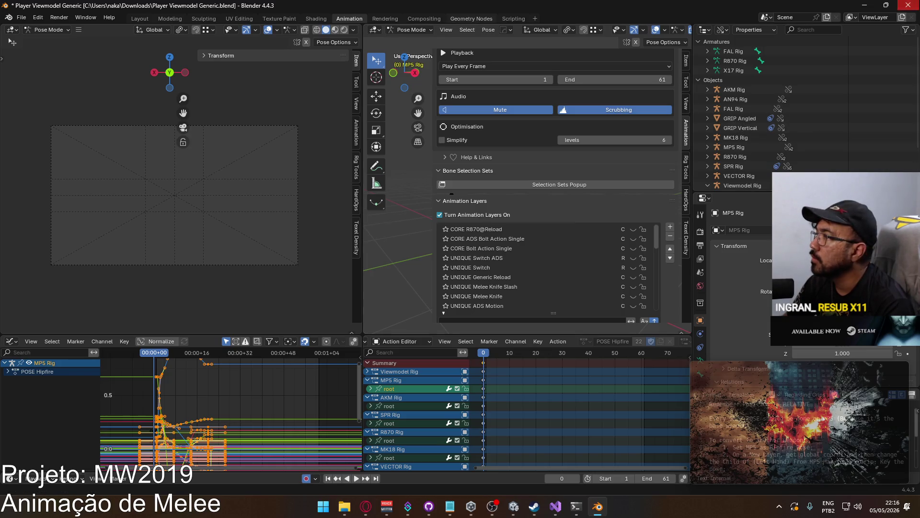
{"action": "left_click", "coordinate": [909, 5]}
{"action": "left_click", "coordinate": [489, 266]}
{"action": "left_click", "coordinate": [502, 263]}
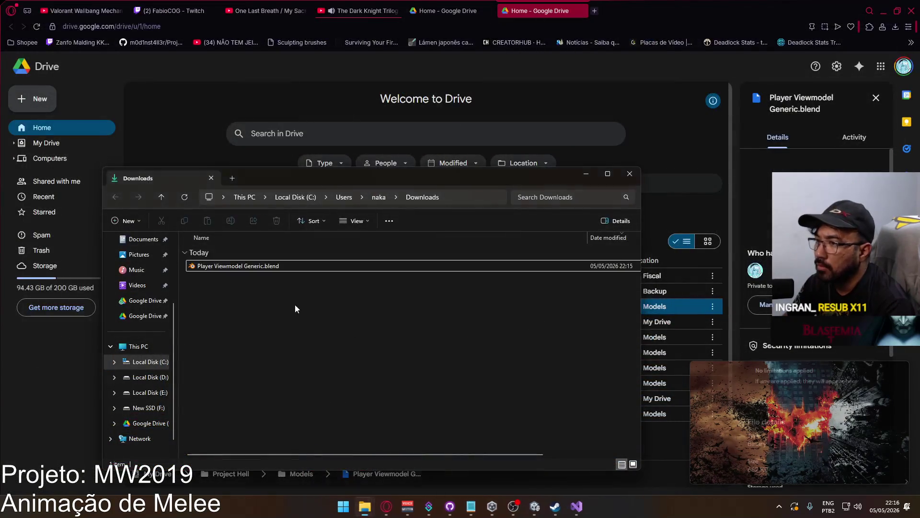
Browse to D:\Google Drive\Project Hell\Models in File Explorer.
{"action": "left_click", "coordinate": [158, 391]}
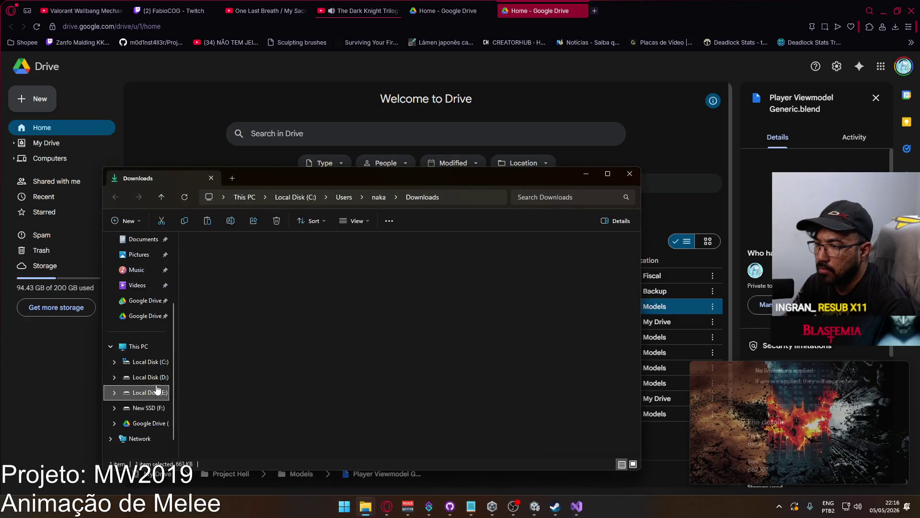
{"action": "left_click", "coordinate": [146, 423]}
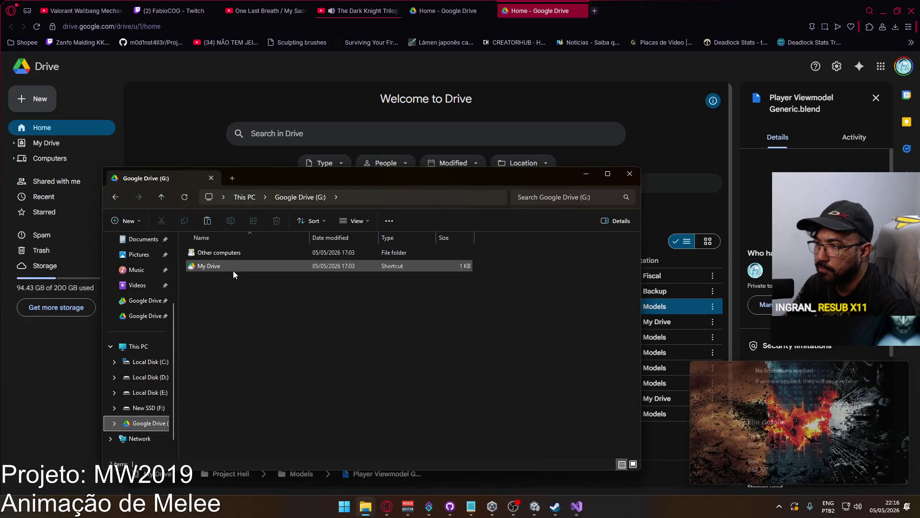
{"action": "left_click", "coordinate": [161, 381]}
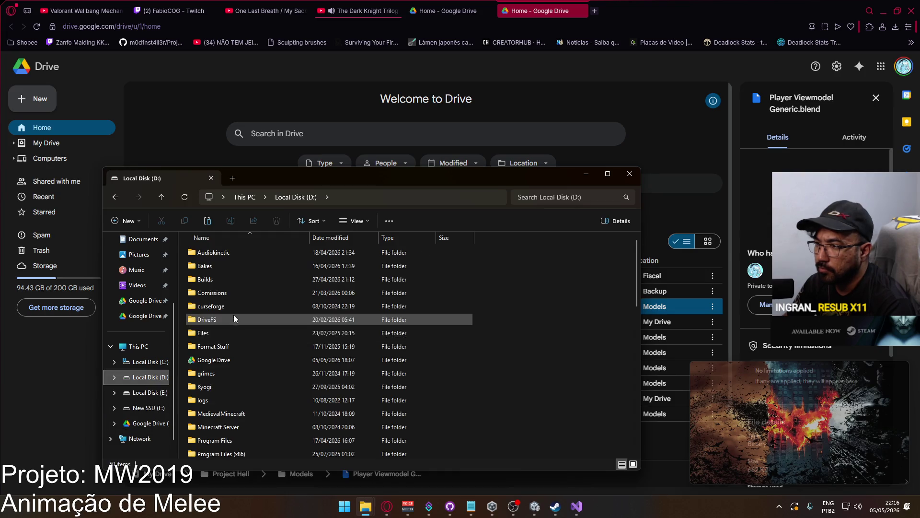
{"action": "double_click", "coordinate": [224, 356]}
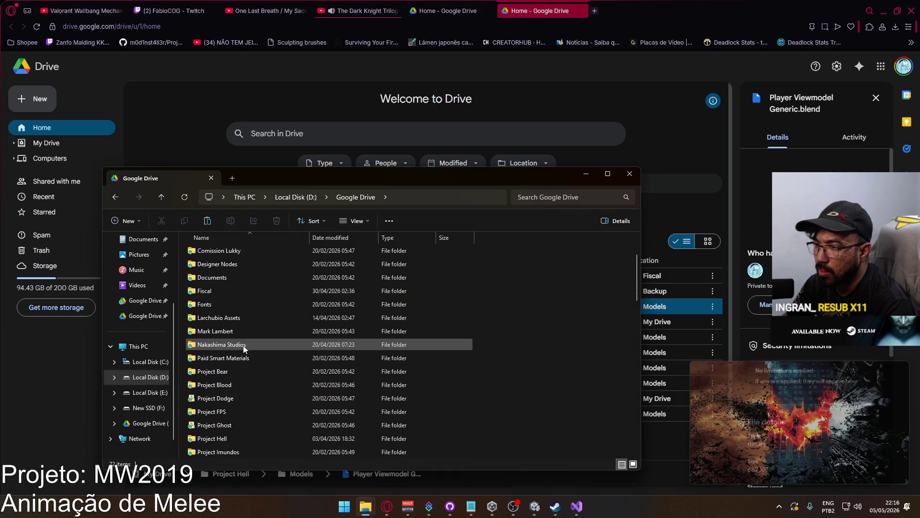
{"action": "left_click", "coordinate": [347, 198]}
{"action": "scroll", "coordinate": [240, 386], "scroll_direction": "down", "scroll_amount": 1}
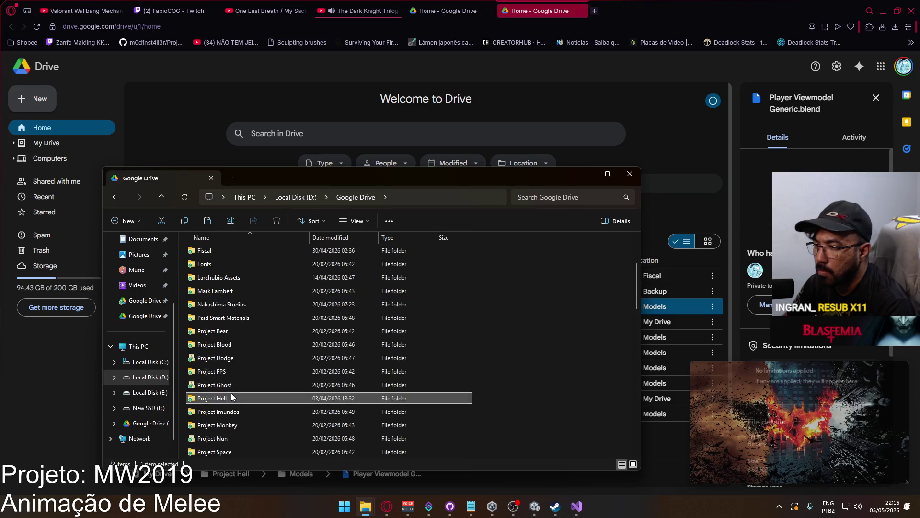
{"action": "double_click", "coordinate": [235, 397]}
{"action": "double_click", "coordinate": [217, 267]}
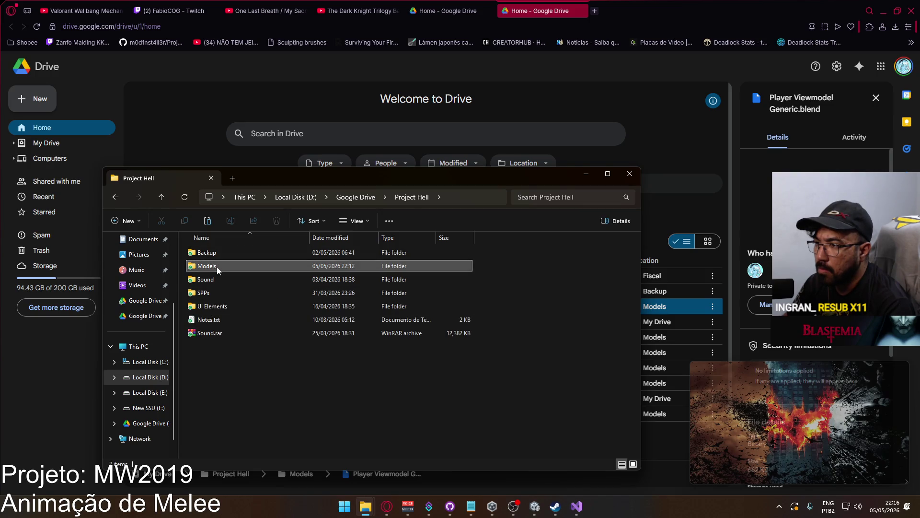
Paste the blend file into Models, replace the older copy, and open Player Model Generic.blend.
{"action": "key", "text": "ctrl+v"}
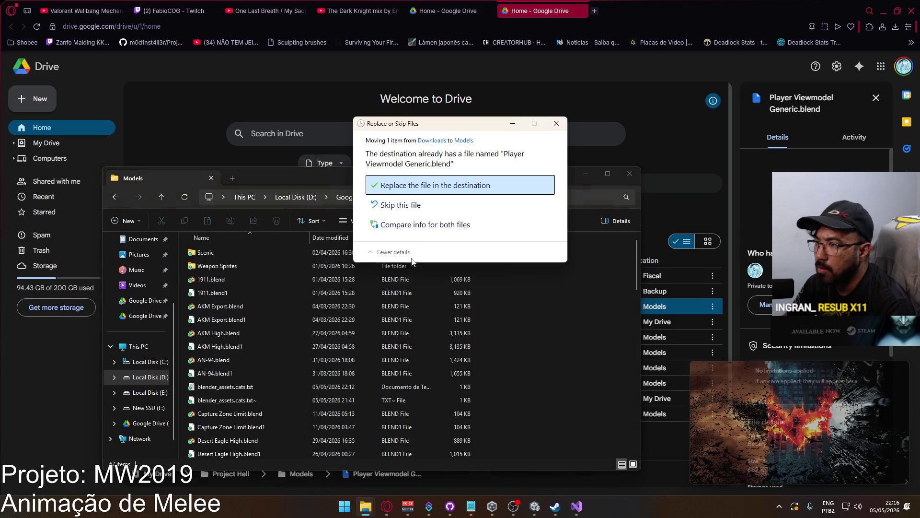
{"action": "left_click", "coordinate": [412, 183]}
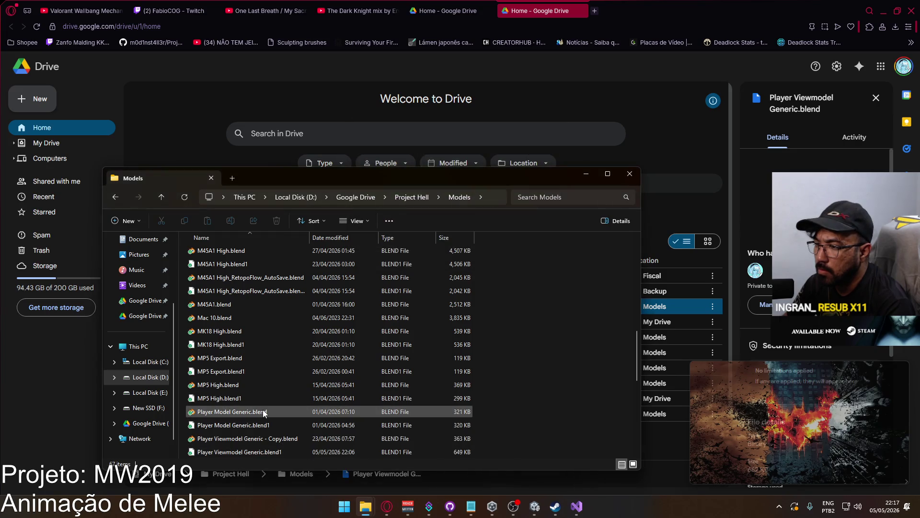
{"action": "double_click", "coordinate": [255, 412]}
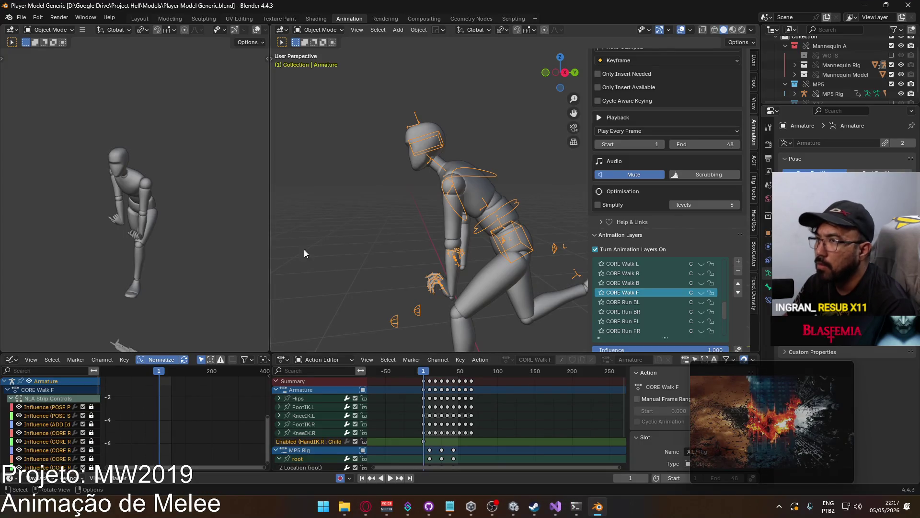
Switch from Blender back to the Project Hell Models window and open Player Viewmodel Generic.blend.
{"action": "key", "text": "alt+Tab"}
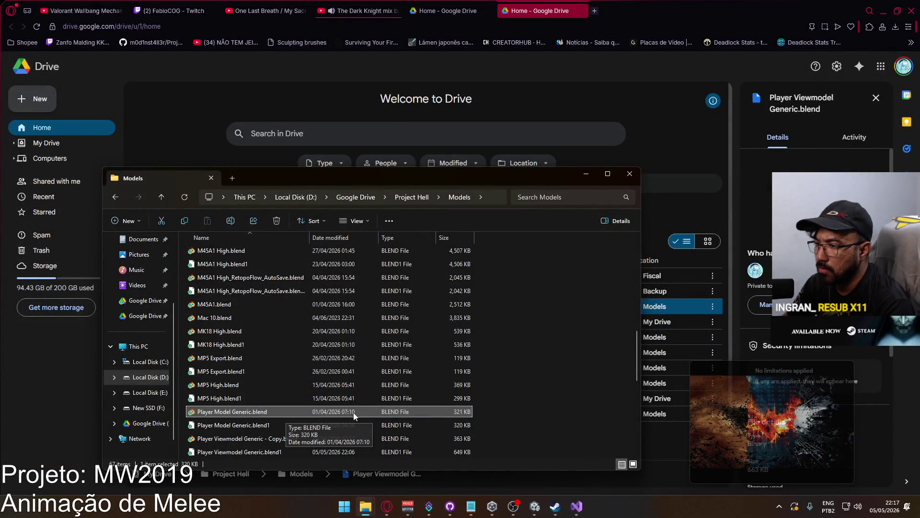
{"action": "scroll", "coordinate": [312, 405], "scroll_direction": "down", "scroll_amount": 5}
{"action": "left_click", "coordinate": [526, 355]}
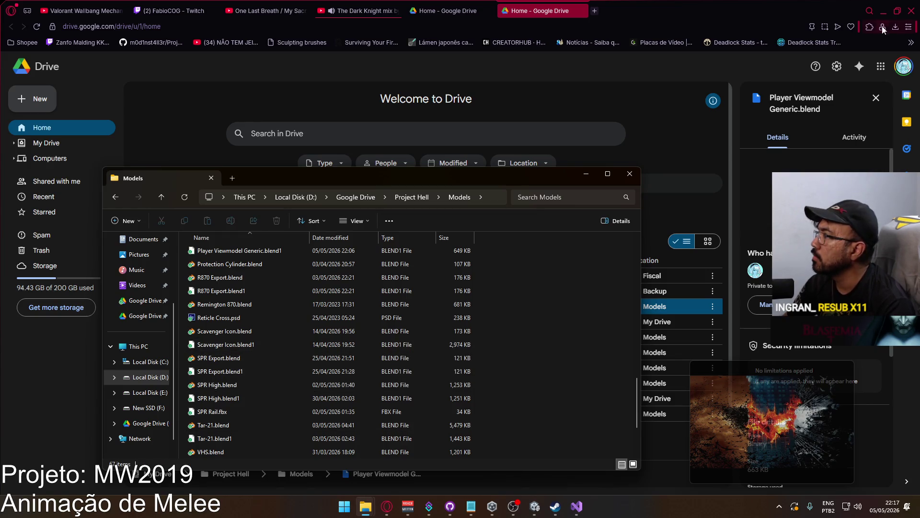
{"action": "left_click", "coordinate": [901, 30]}
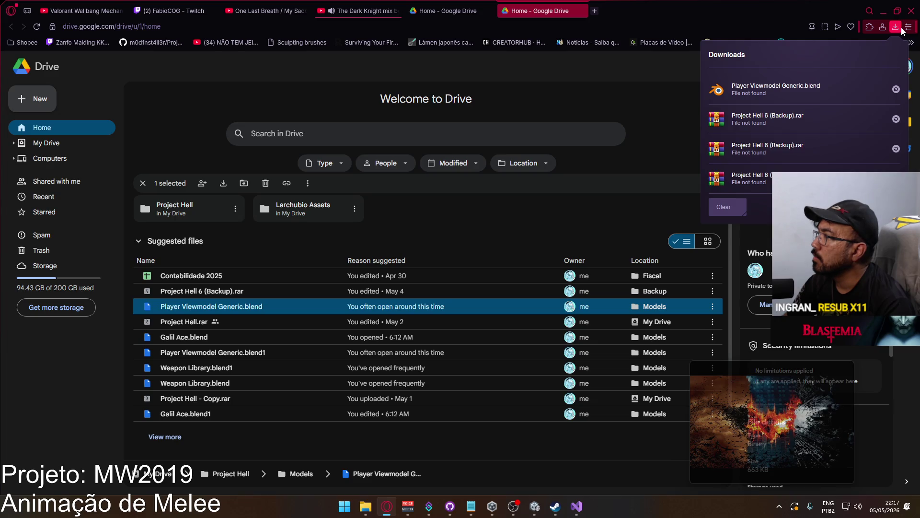
{"action": "mouse_move", "coordinate": [366, 505]}
{"action": "mouse_move", "coordinate": [321, 442]}
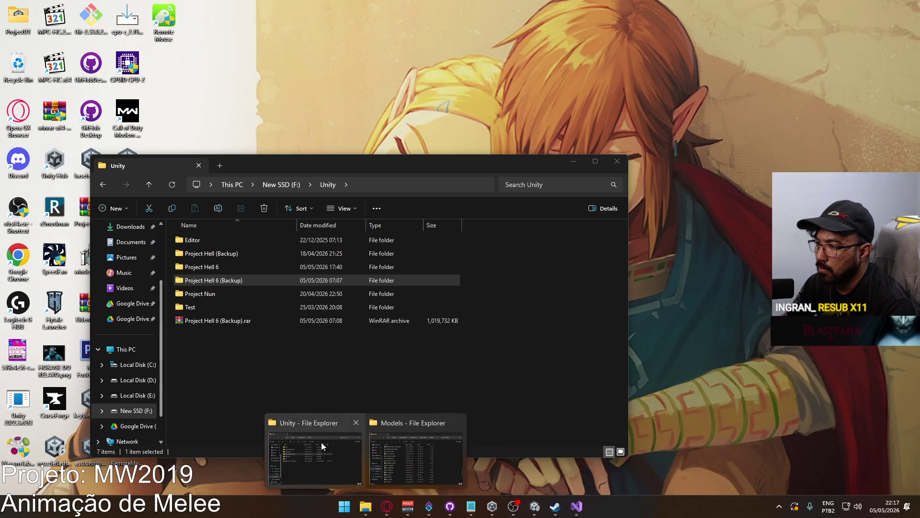
{"action": "left_click", "coordinate": [415, 453]}
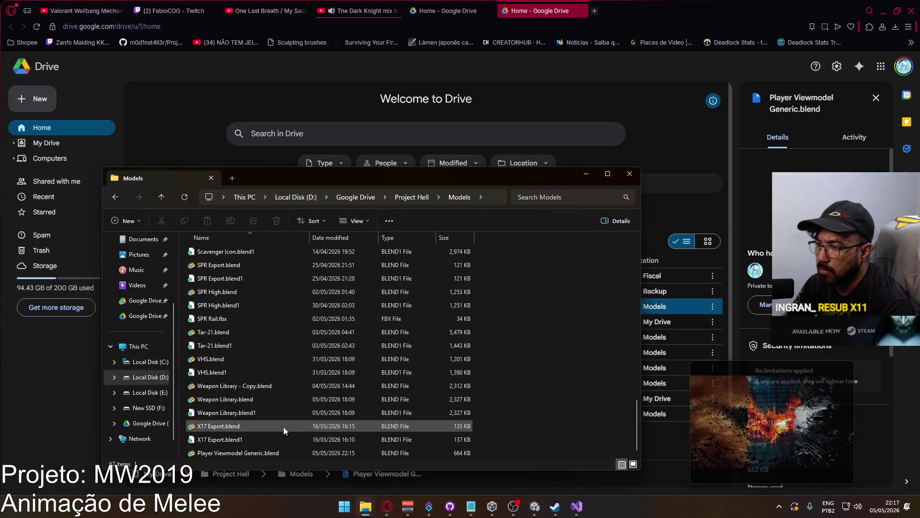
{"action": "double_click", "coordinate": [268, 453]}
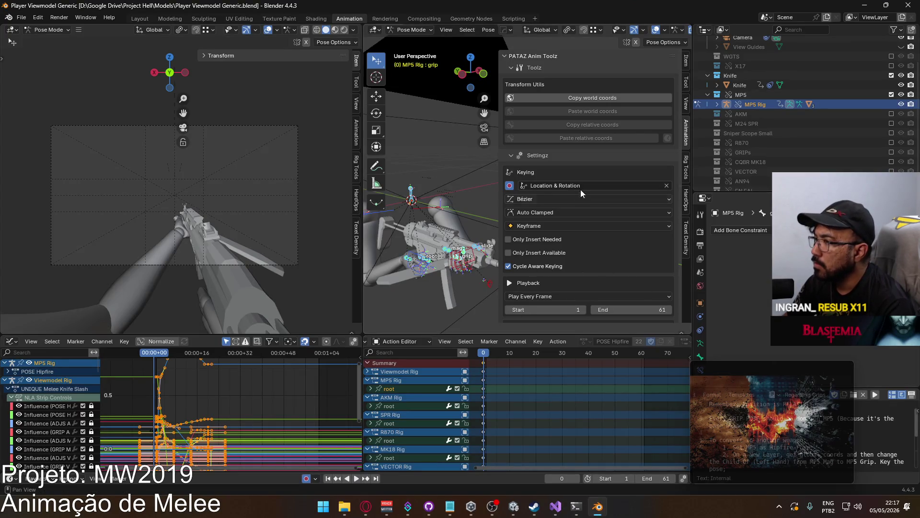
Widen the sidebar, scroll the Animation Layers list, and make UNIQUE Melee Knife Slash active.
{"action": "left_click_drag", "start_coordinate": [498, 164], "coordinate": [539, 164]}
{"action": "scroll", "coordinate": [623, 225], "scroll_direction": "down", "scroll_amount": 10}
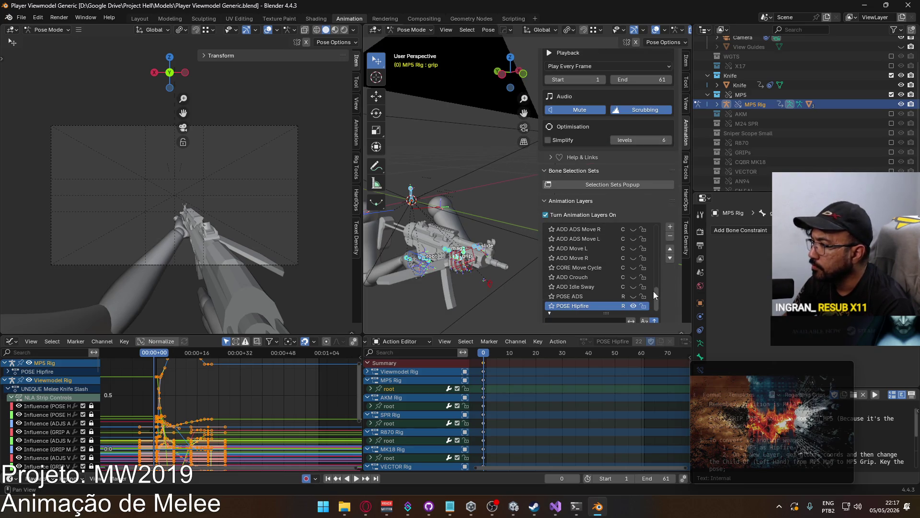
{"action": "left_click_drag", "start_coordinate": [654, 292], "coordinate": [658, 232]}
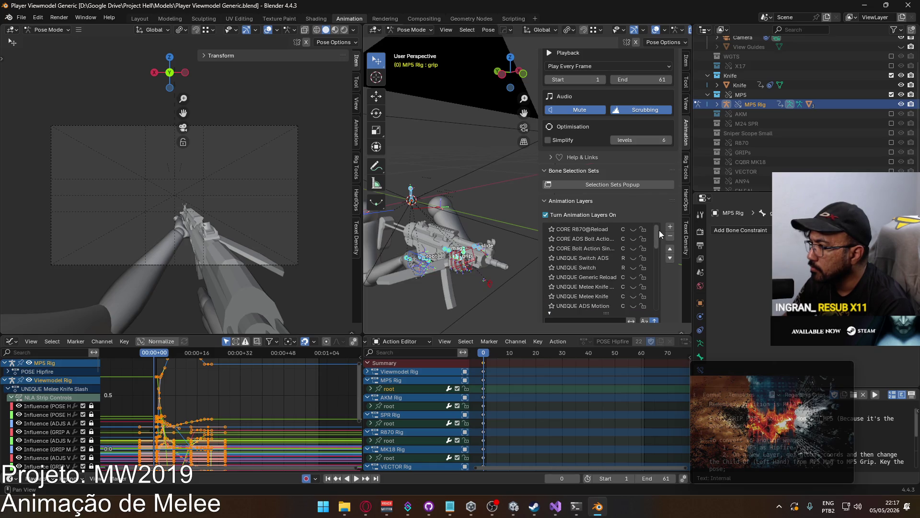
{"action": "left_click_drag", "start_coordinate": [538, 278], "coordinate": [506, 278]}
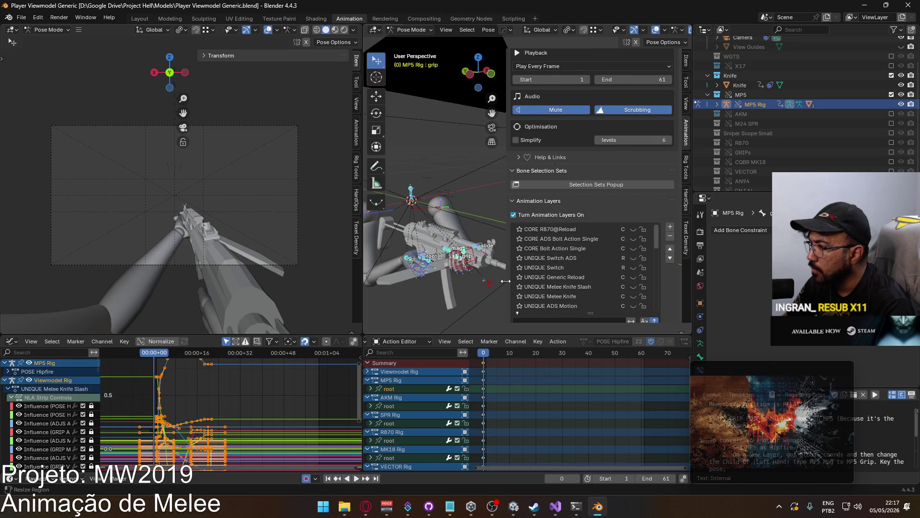
{"action": "left_click", "coordinate": [568, 296]}
{"action": "key", "text": "Up"}
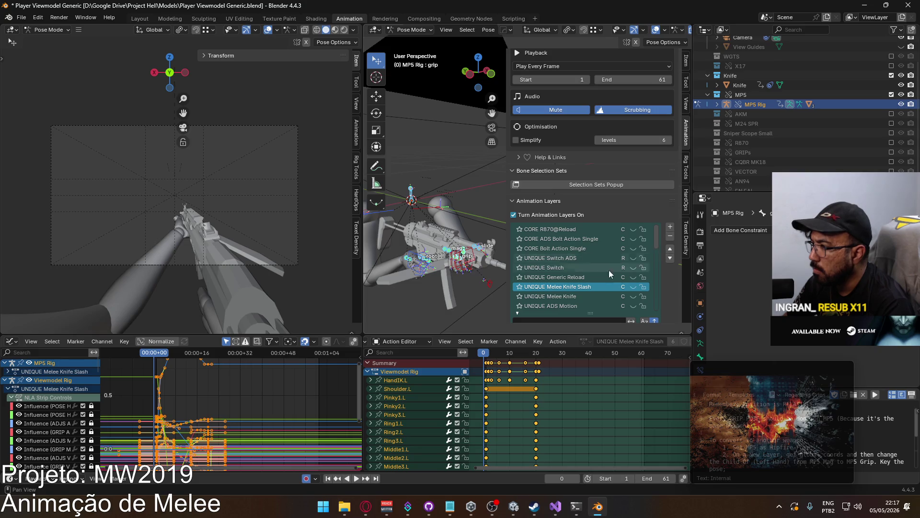
Reselect the UNIQUE Melee Knife Slash layer, then select and deselect the Knife object.
{"action": "left_click", "coordinate": [587, 287]}
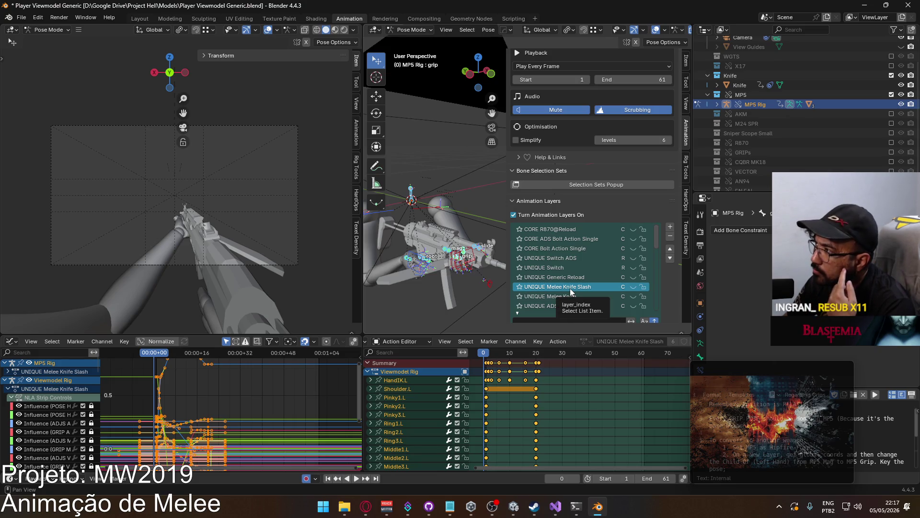
{"action": "left_click", "coordinate": [734, 86]}
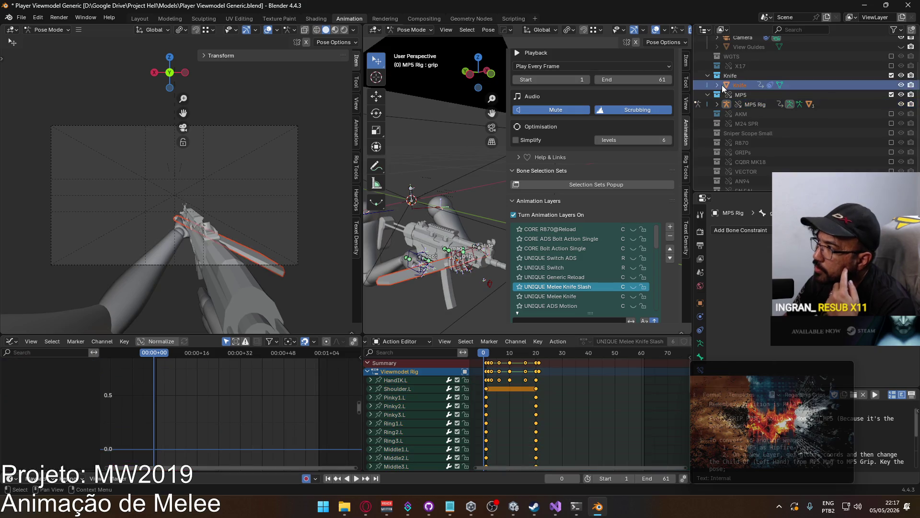
{"action": "left_click", "coordinate": [717, 85]}
{"action": "left_click", "coordinate": [717, 85]}
{"action": "right_click", "coordinate": [729, 86]}
{"action": "left_click", "coordinate": [786, 123]}
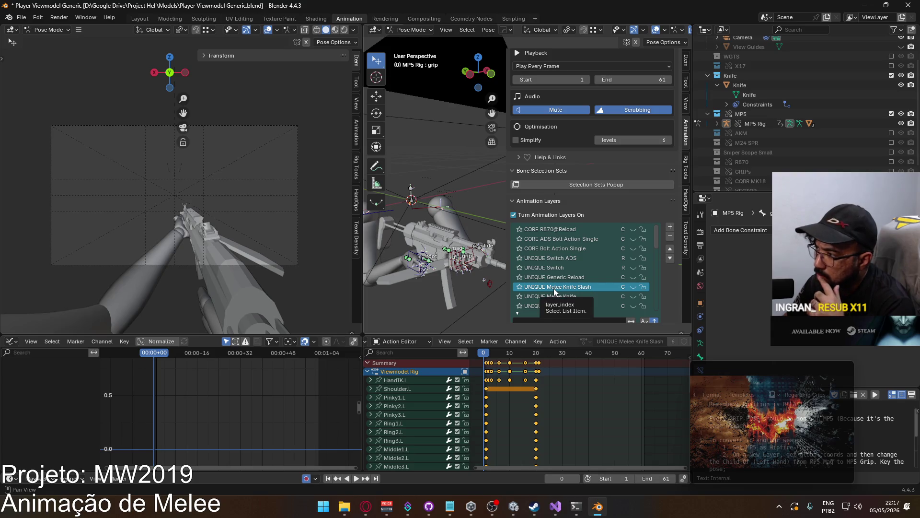
Select the MP5 Rig's root bone, show the Knife Slash layer on it, and go to frame 1.
{"action": "left_click", "coordinate": [419, 257]}
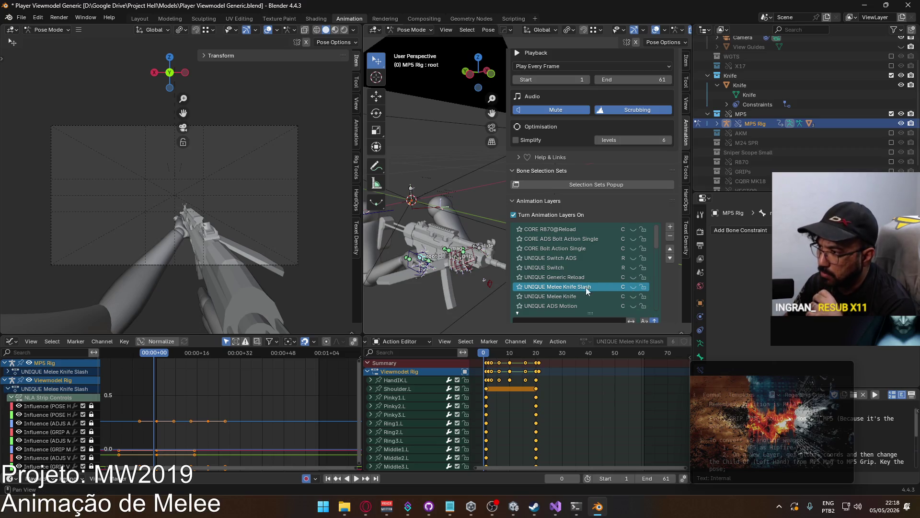
{"action": "left_click", "coordinate": [634, 288]}
{"action": "left_click_drag", "start_coordinate": [488, 362], "coordinate": [486, 362]}
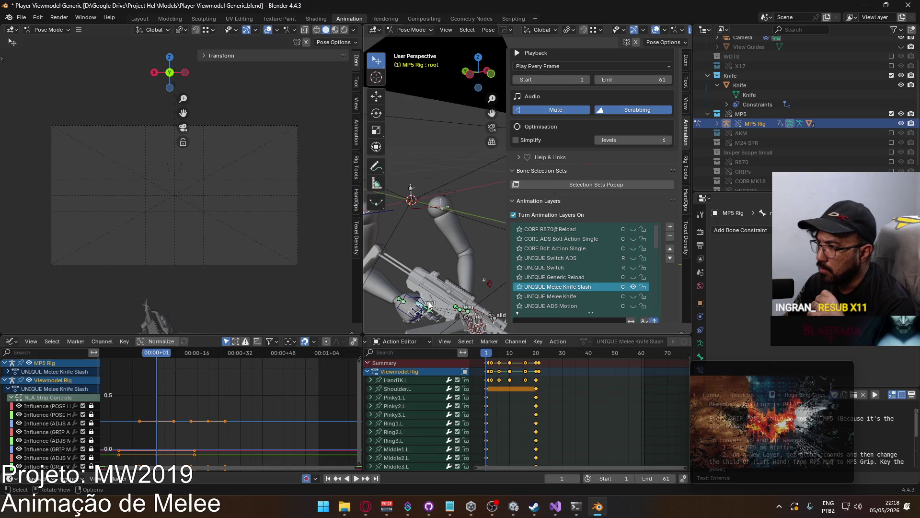
Select HandIK.R, show the Knife Slash layer on the Viewmodel Rig, and preview the slash through frame 23.
{"action": "left_click", "coordinate": [429, 305]}
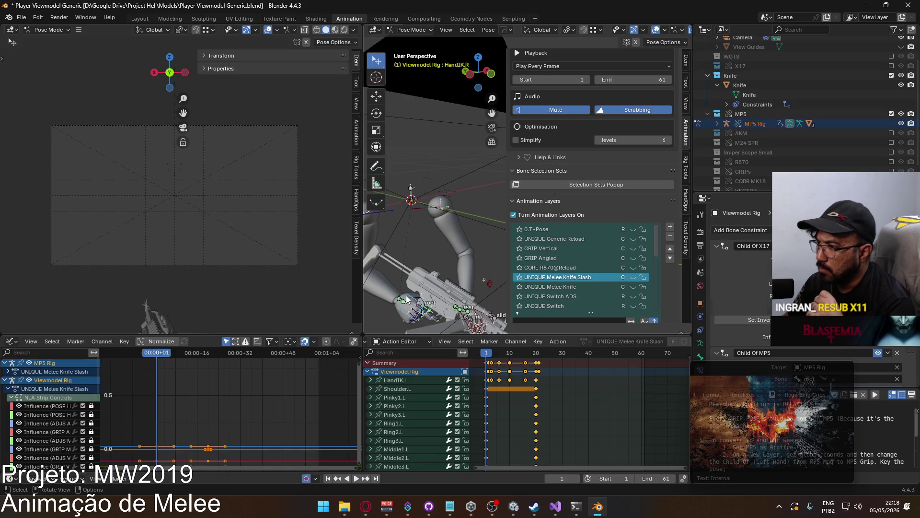
{"action": "left_click", "coordinate": [633, 277]}
{"action": "key", "text": "space"}
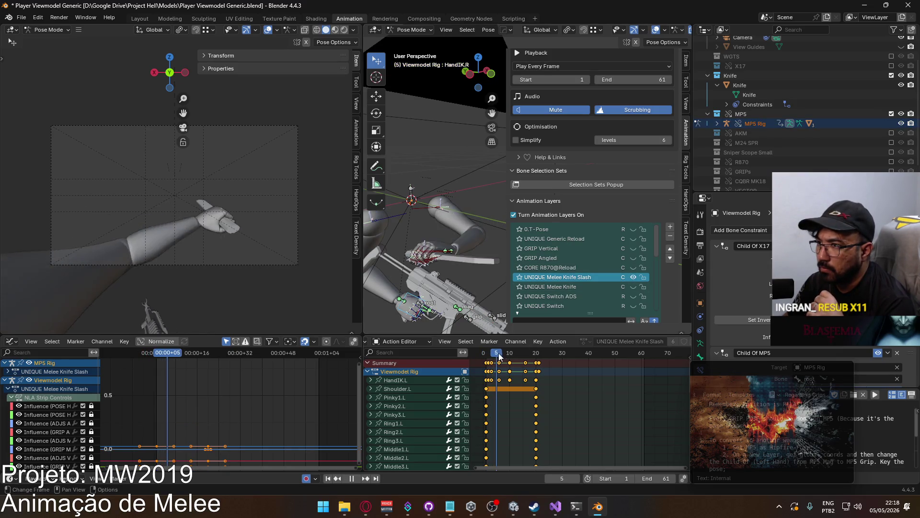
{"action": "left_click_drag", "start_coordinate": [499, 356], "coordinate": [545, 357]}
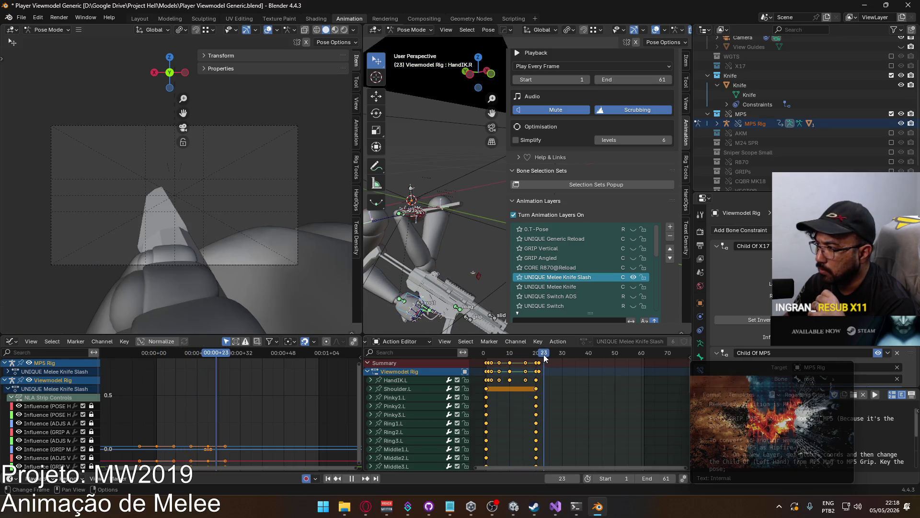
{"action": "key", "text": "Escape"}
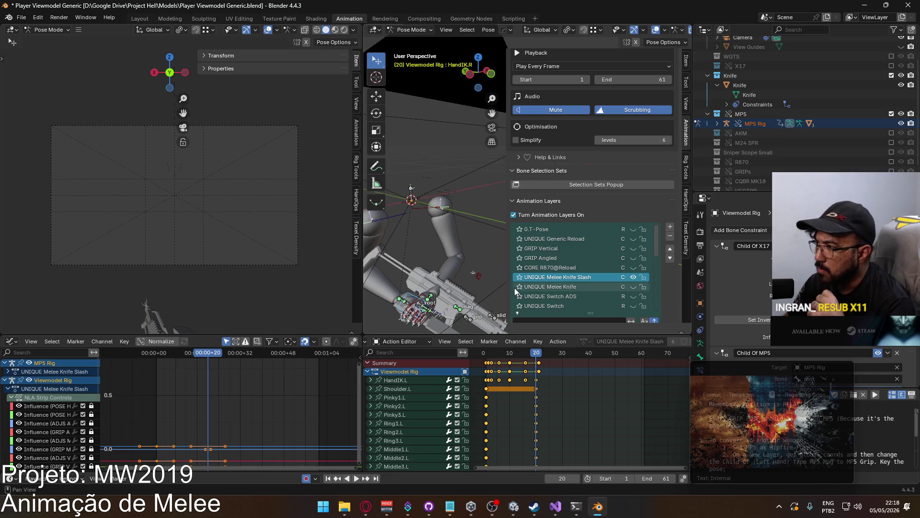
{"action": "mouse_move", "coordinate": [544, 356]}
{"action": "left_mouse_down"}
{"action": "mouse_move", "coordinate": [476, 353]}
{"action": "mouse_move", "coordinate": [487, 354]}
{"action": "left_mouse_up"}
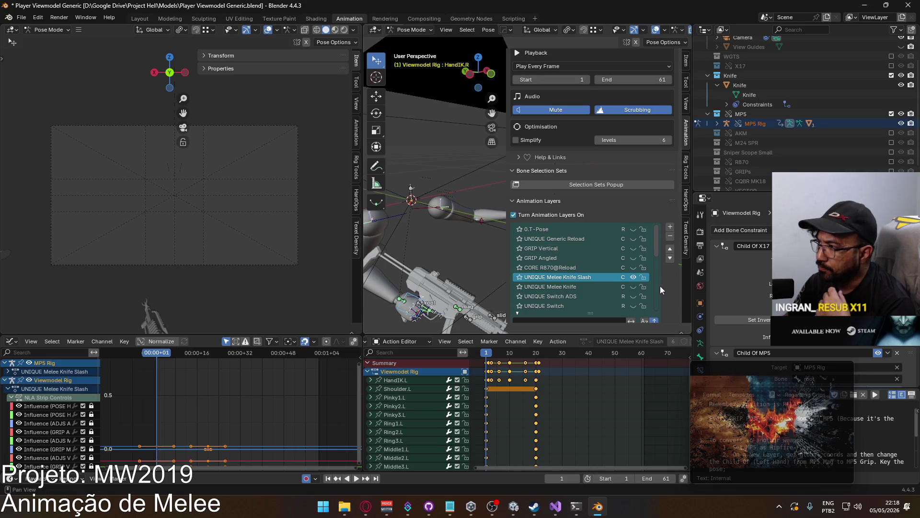
Scrub the knife slash frame by frame from frame 0 through 23.
{"action": "scroll", "coordinate": [660, 286], "scroll_direction": "down", "scroll_amount": 2}
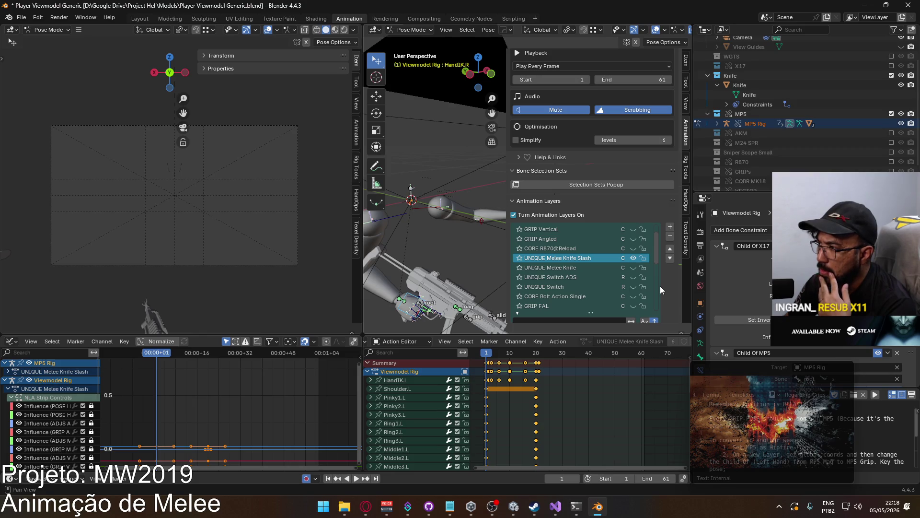
{"action": "left_click", "coordinate": [485, 356]}
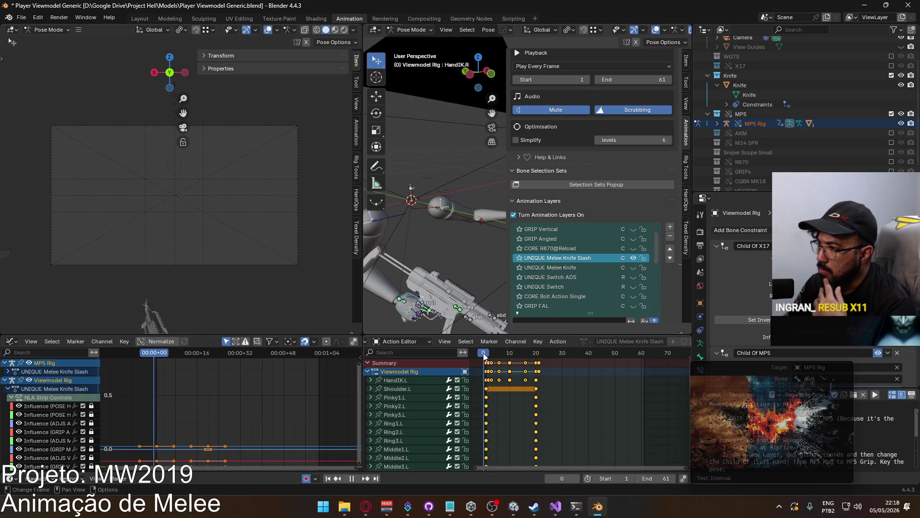
{"action": "left_click_drag", "start_coordinate": [484, 356], "coordinate": [486, 356]}
{"action": "left_click_drag", "start_coordinate": [503, 354], "coordinate": [539, 355]}
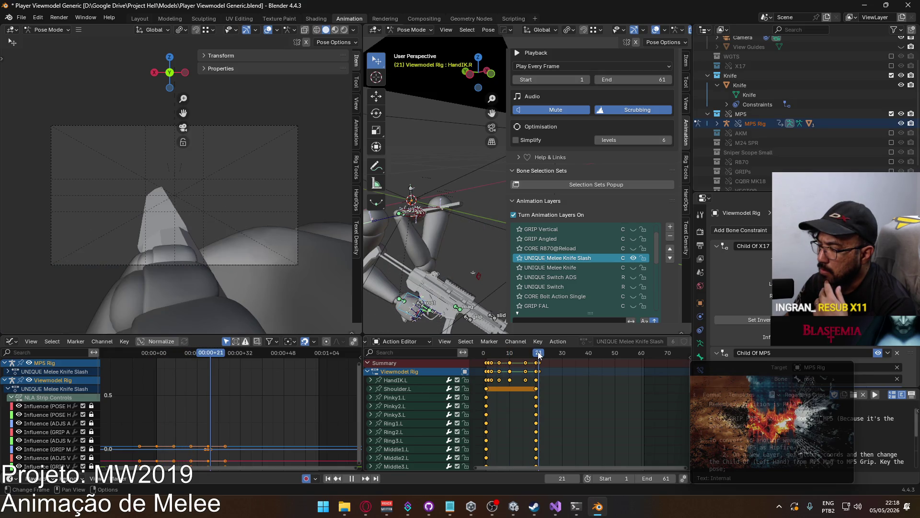
{"action": "left_click_drag", "start_coordinate": [539, 355], "coordinate": [486, 351]}
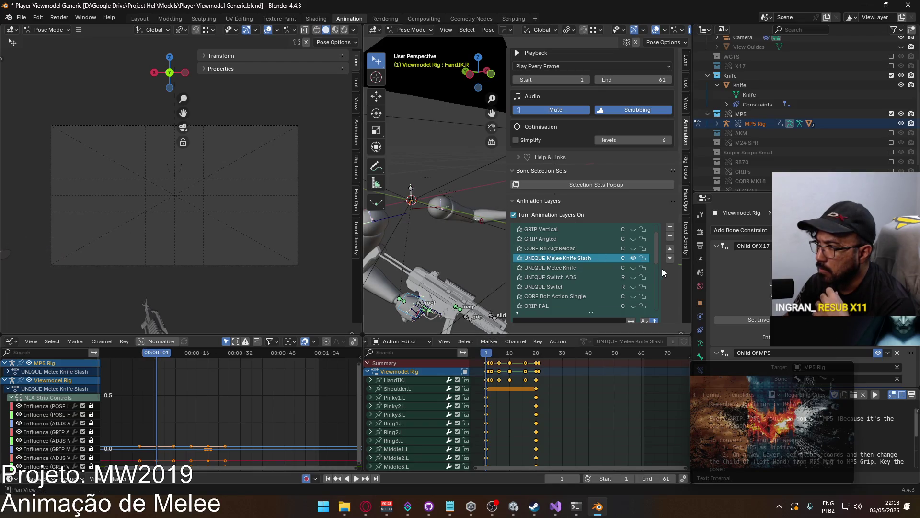
Save Player Viewmodel Generic.blend and drag the left viewport border to widen the centre view.
{"action": "scroll", "coordinate": [665, 273], "scroll_direction": "down", "scroll_amount": 2}
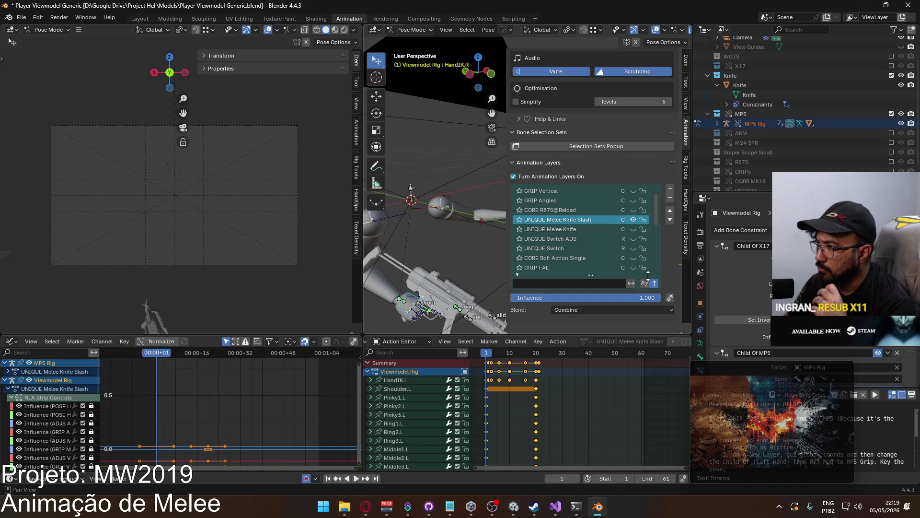
{"action": "scroll", "coordinate": [652, 275], "scroll_direction": "down", "scroll_amount": 3}
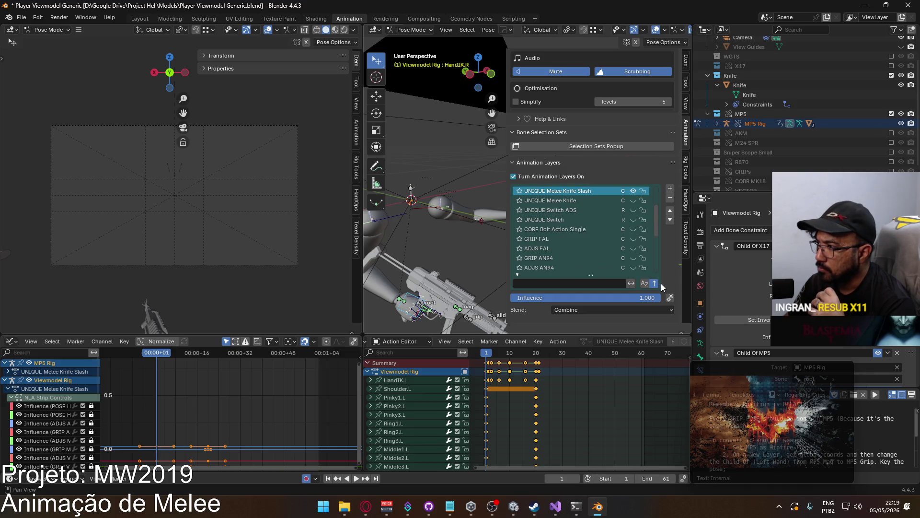
{"action": "scroll", "coordinate": [665, 252], "scroll_direction": "up", "scroll_amount": 2}
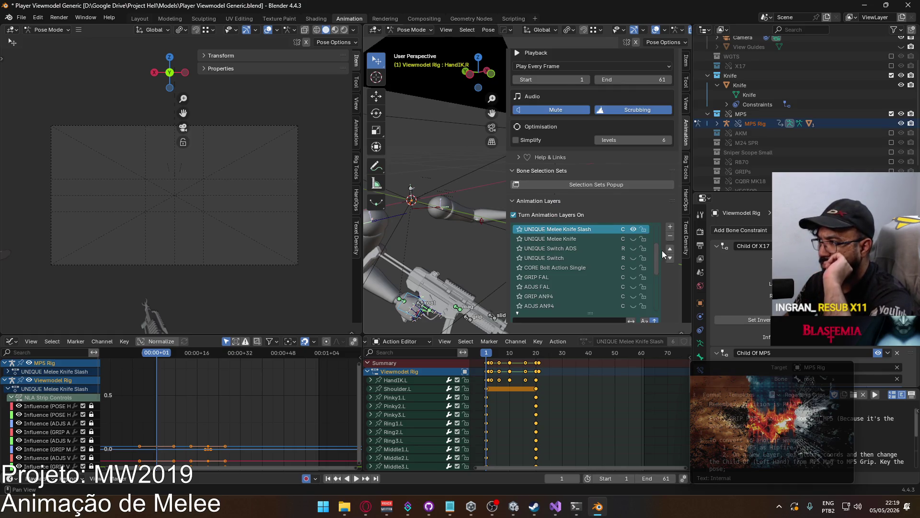
{"action": "mouse_move", "coordinate": [657, 254]}
{"action": "left_mouse_down"}
{"action": "mouse_move", "coordinate": [659, 232]}
{"action": "mouse_move", "coordinate": [655, 291]}
{"action": "left_mouse_up"}
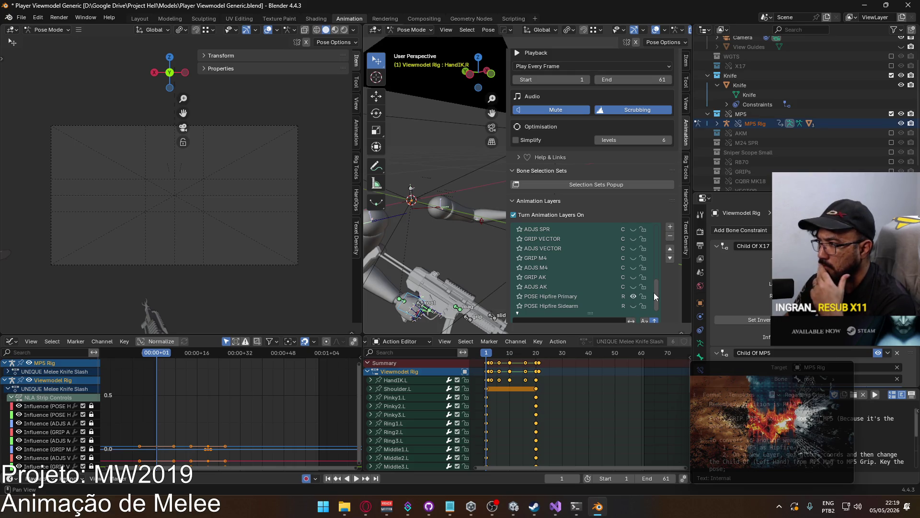
{"action": "scroll", "coordinate": [669, 286], "scroll_direction": "down", "scroll_amount": 6}
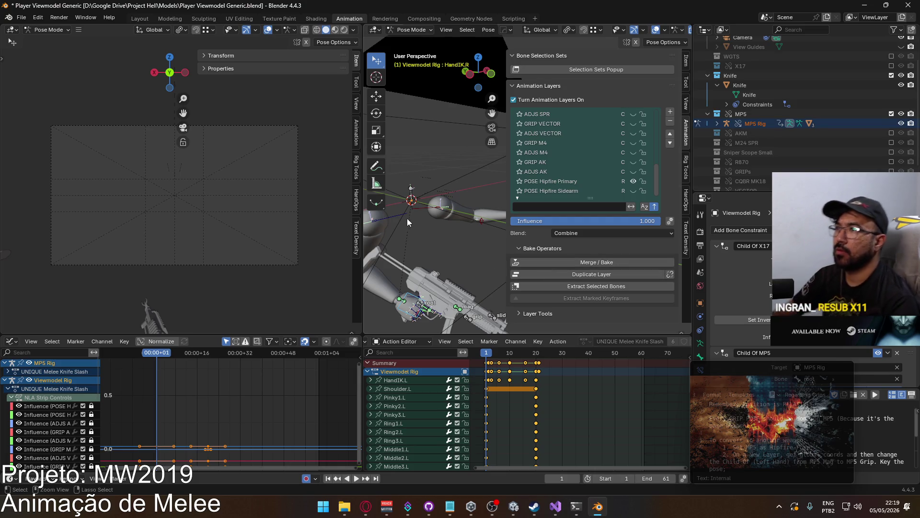
{"action": "key", "text": "ctrl+s"}
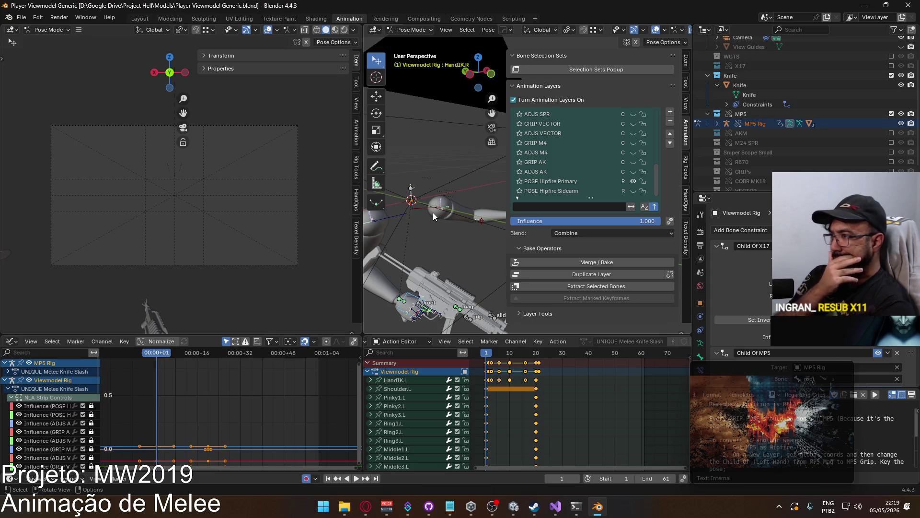
{"action": "mouse_move", "coordinate": [363, 253]}
{"action": "left_mouse_down"}
{"action": "mouse_move", "coordinate": [331, 262]}
{"action": "mouse_move", "coordinate": [236, 249]}
{"action": "left_mouse_up"}
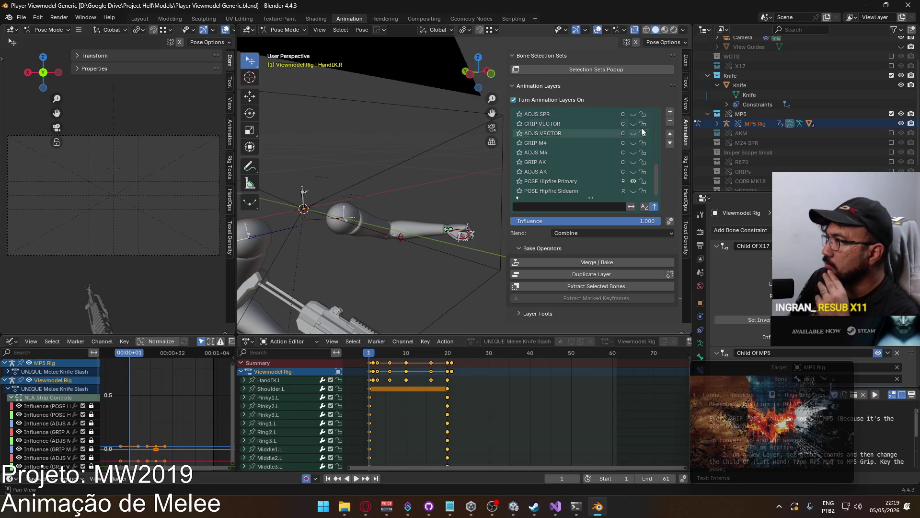
Scroll the sidebar back up to the Animation Layers list and expand the layer tools options.
{"action": "scroll", "coordinate": [645, 142], "scroll_direction": "down", "scroll_amount": 2}
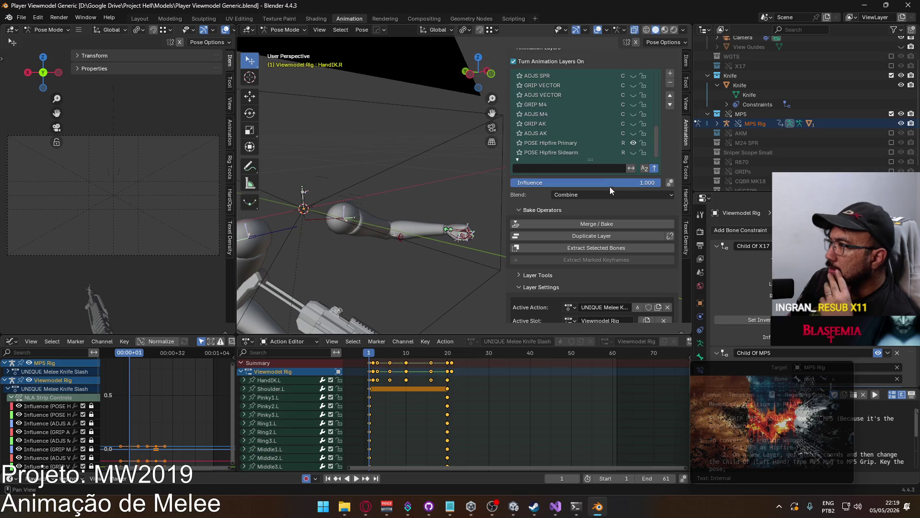
{"action": "left_click_drag", "start_coordinate": [658, 136], "coordinate": [657, 90]}
{"action": "right_click", "coordinate": [600, 108]}
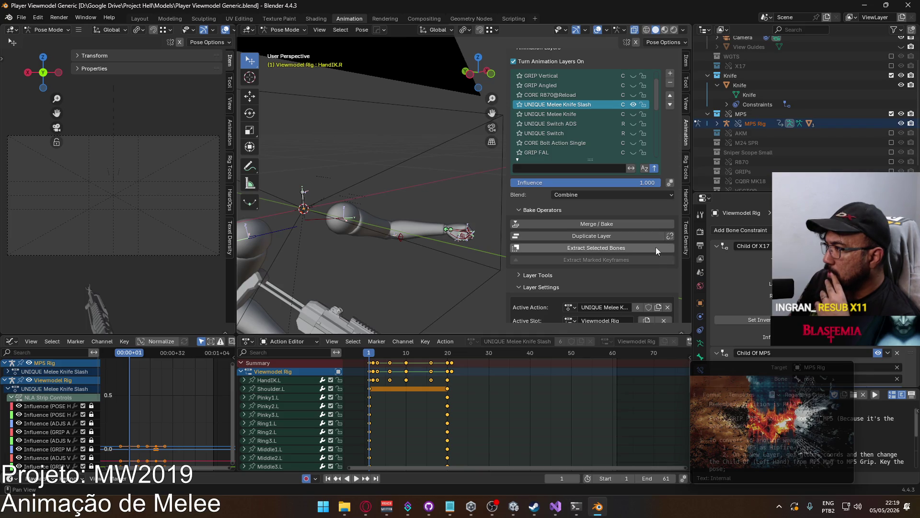
{"action": "scroll", "coordinate": [640, 272], "scroll_direction": "down", "scroll_amount": 3}
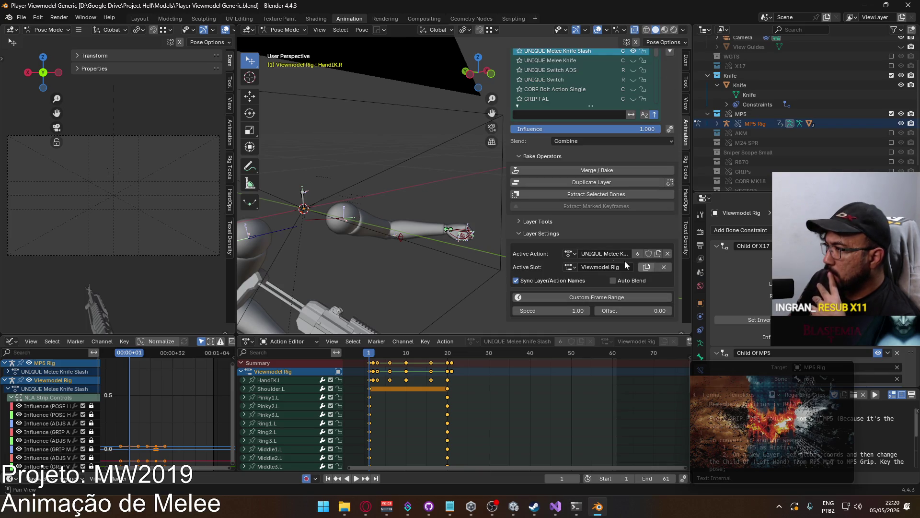
{"action": "left_click", "coordinate": [536, 222]}
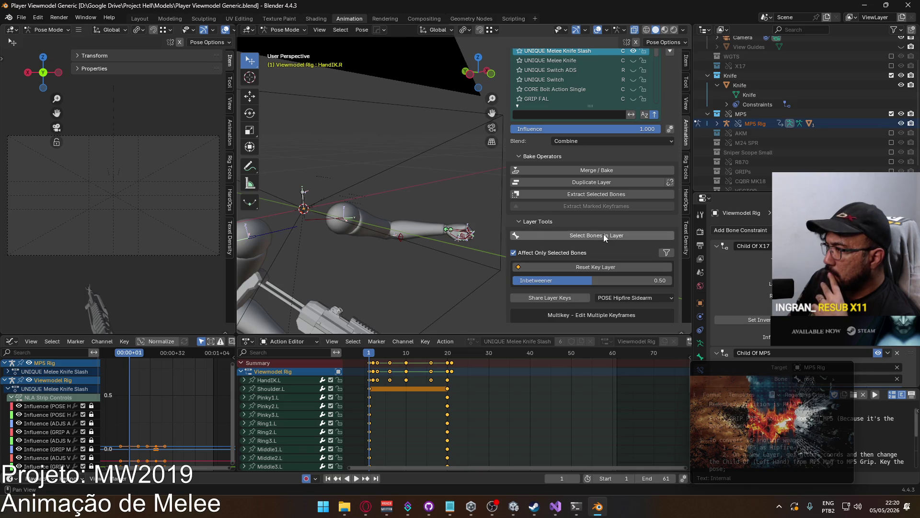
Open the Knife Slash layer's influence settings, showing Local mode at 1.000 influence.
{"action": "scroll", "coordinate": [605, 233], "scroll_direction": "down", "scroll_amount": 2}
{"action": "scroll", "coordinate": [608, 233], "scroll_direction": "down", "scroll_amount": 2}
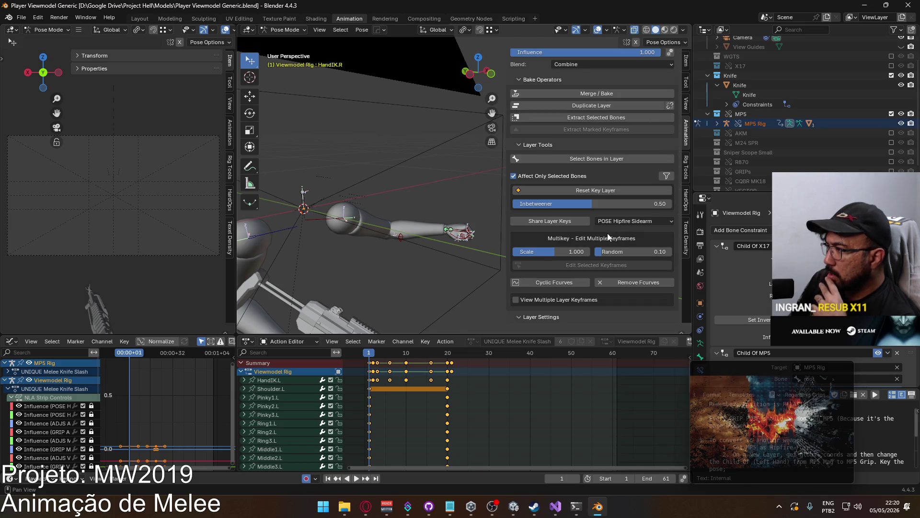
{"action": "scroll", "coordinate": [607, 233], "scroll_direction": "down", "scroll_amount": 2}
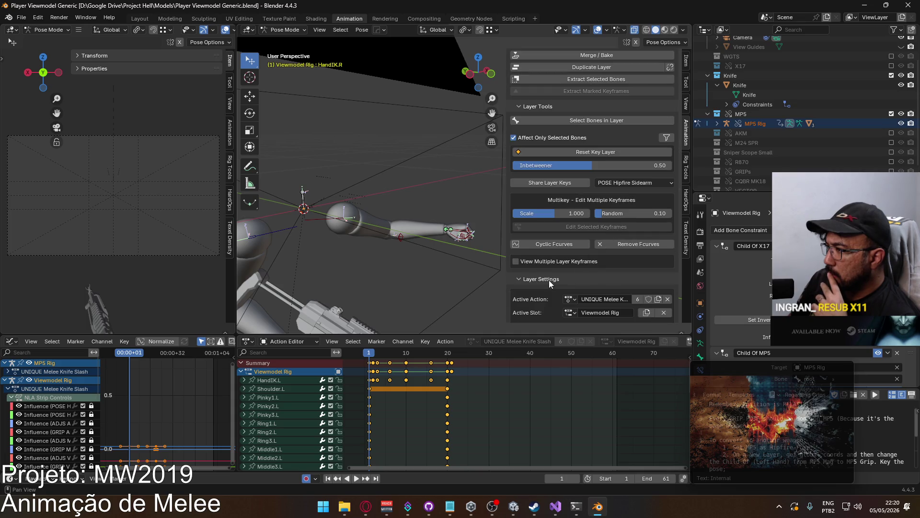
{"action": "scroll", "coordinate": [548, 280], "scroll_direction": "up", "scroll_amount": 2}
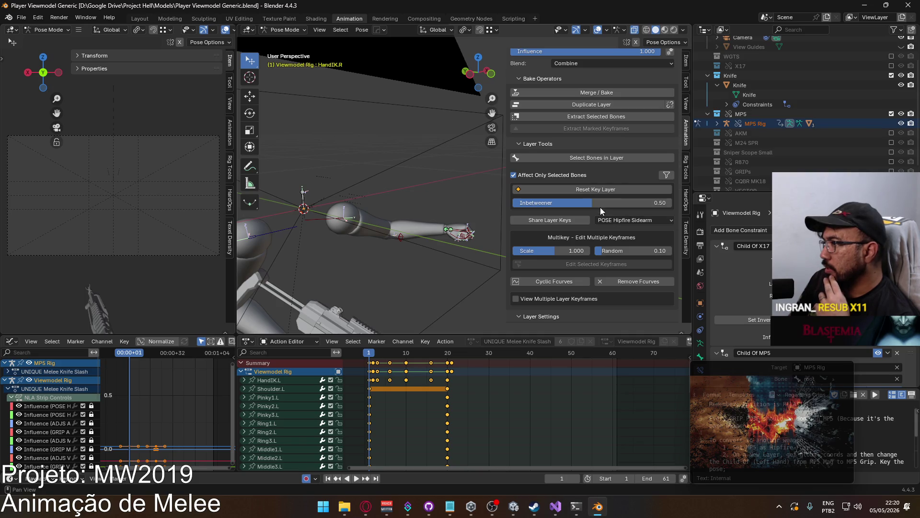
{"action": "scroll", "coordinate": [608, 203], "scroll_direction": "down", "scroll_amount": 4}
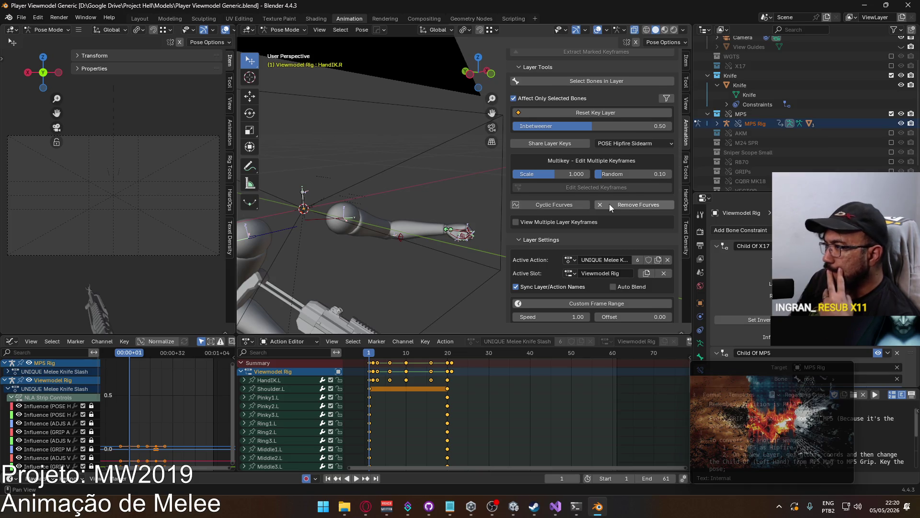
{"action": "scroll", "coordinate": [609, 203], "scroll_direction": "down", "scroll_amount": 1}
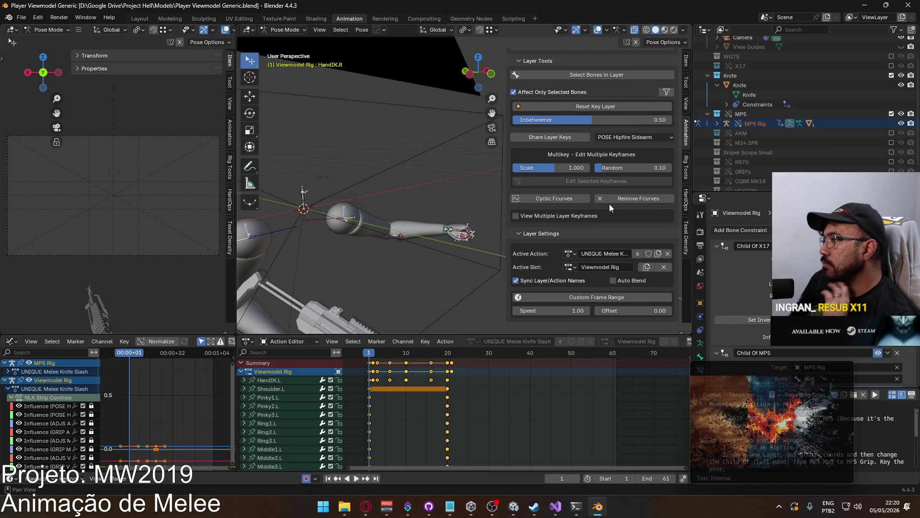
{"action": "scroll", "coordinate": [610, 205], "scroll_direction": "up", "scroll_amount": 10}
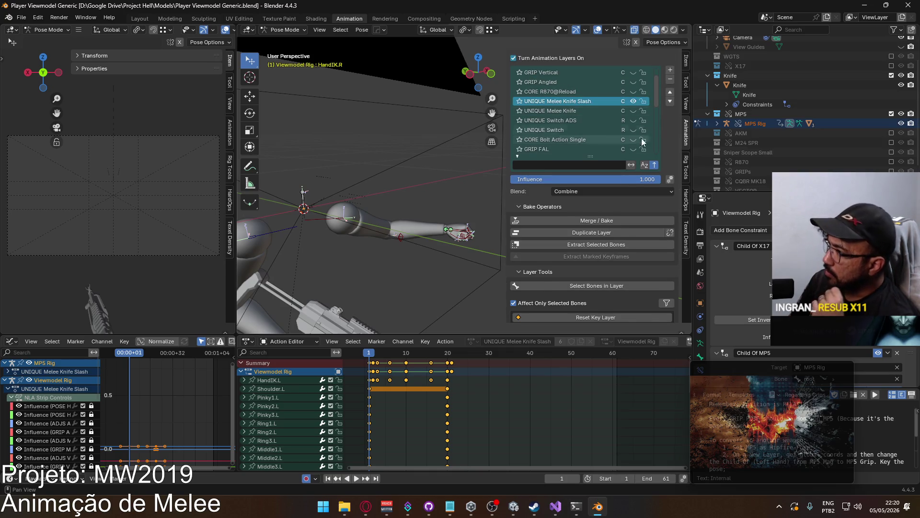
{"action": "left_click", "coordinate": [670, 179]}
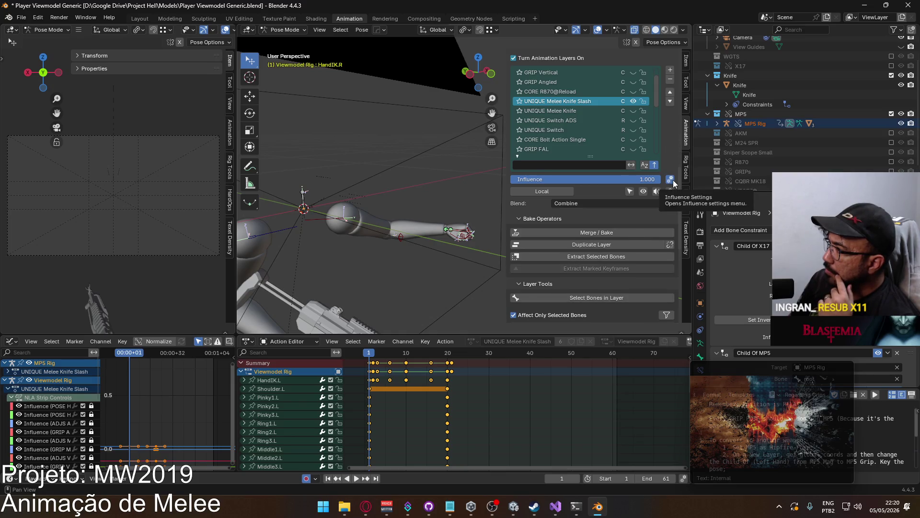
Keep Combine blending and set the Merge / Bake operator to New Bake.
{"action": "left_click", "coordinate": [626, 203]}
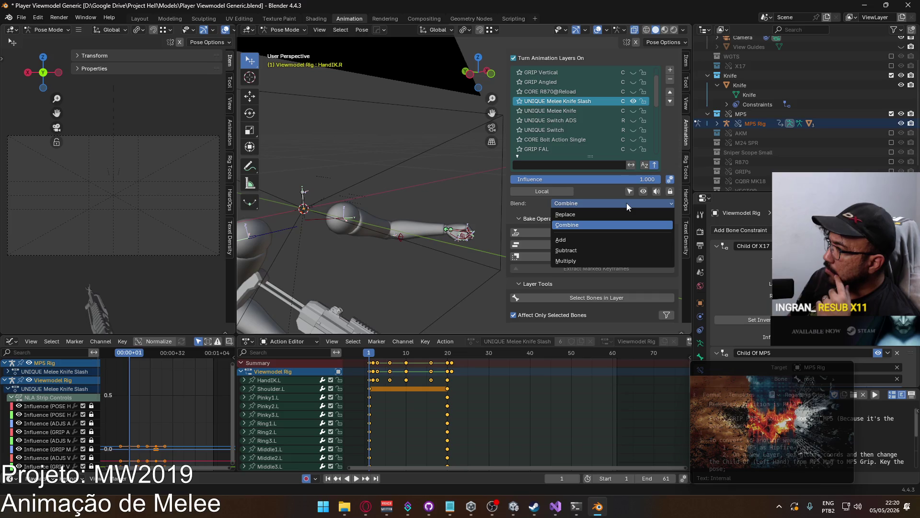
{"action": "left_click", "coordinate": [669, 179]}
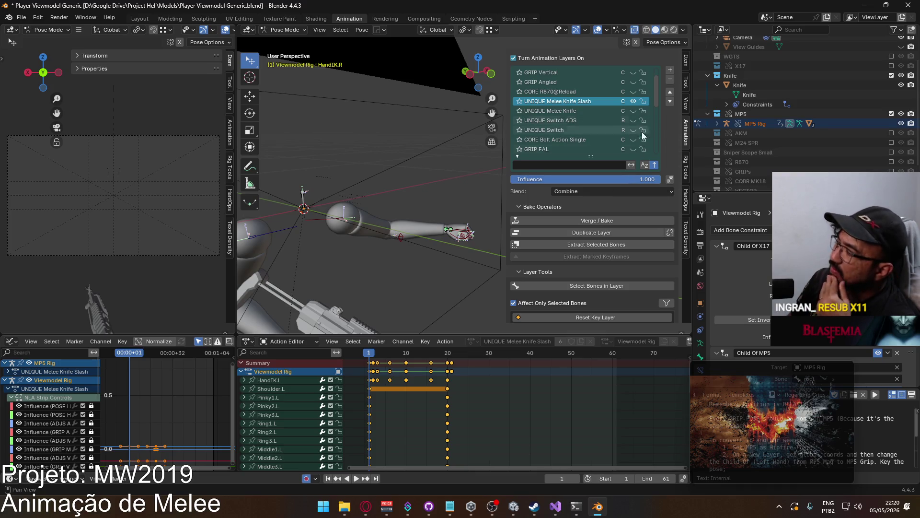
{"action": "left_click", "coordinate": [603, 220]}
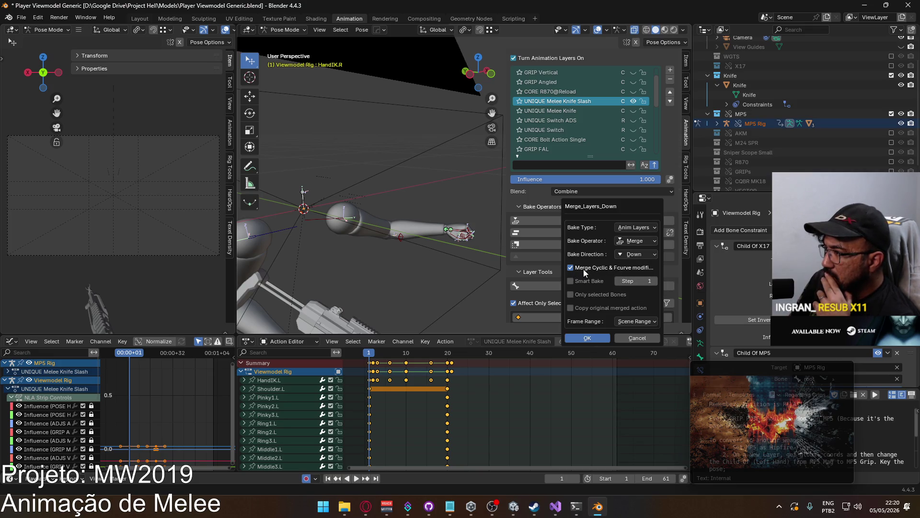
{"action": "left_click", "coordinate": [635, 240]}
{"action": "left_click", "coordinate": [645, 251]}
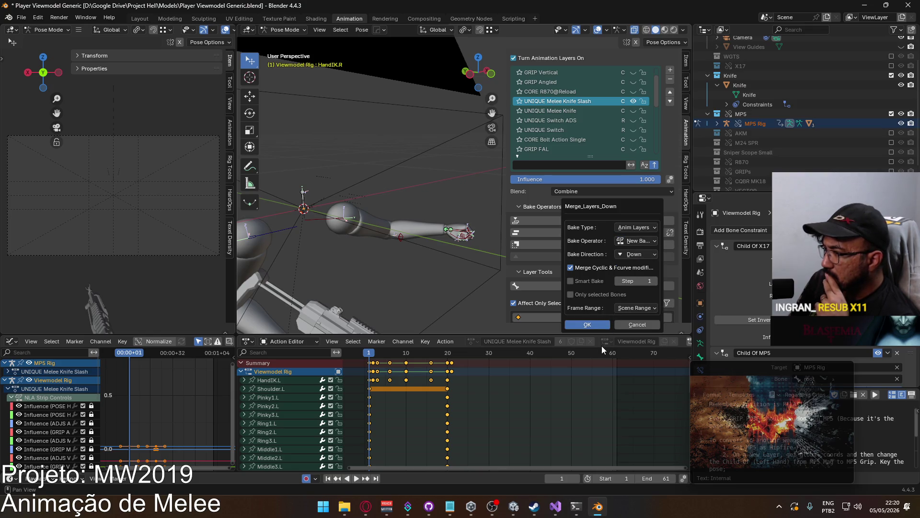
Set the scene end frame to 41 and Smart Bake into a new Baked_Layer.
{"action": "left_click", "coordinate": [655, 478]}
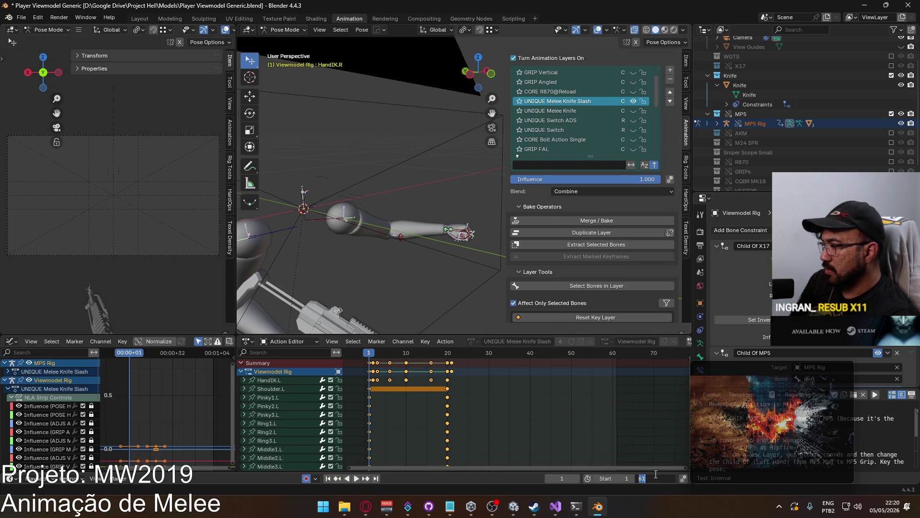
{"action": "type", "text": "41"}
{"action": "key", "text": "Return"}
{"action": "left_click", "coordinate": [608, 221]}
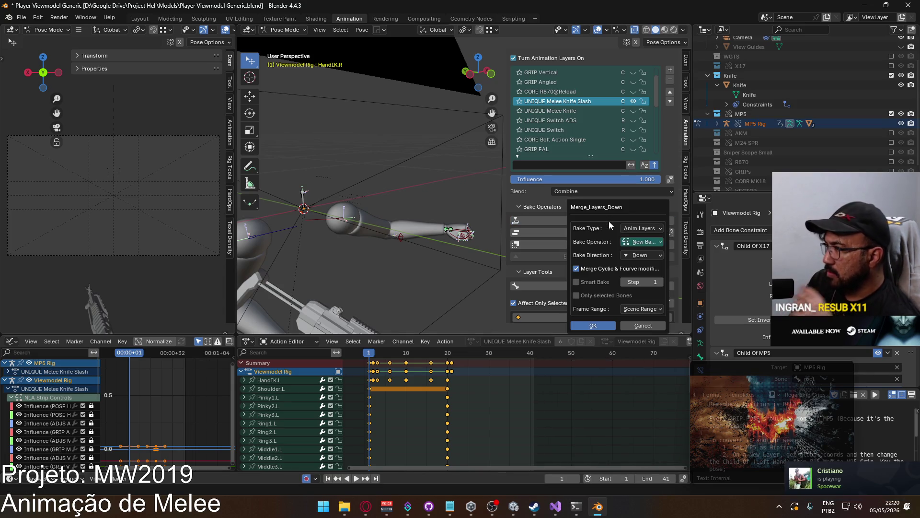
{"action": "left_click", "coordinate": [588, 284]}
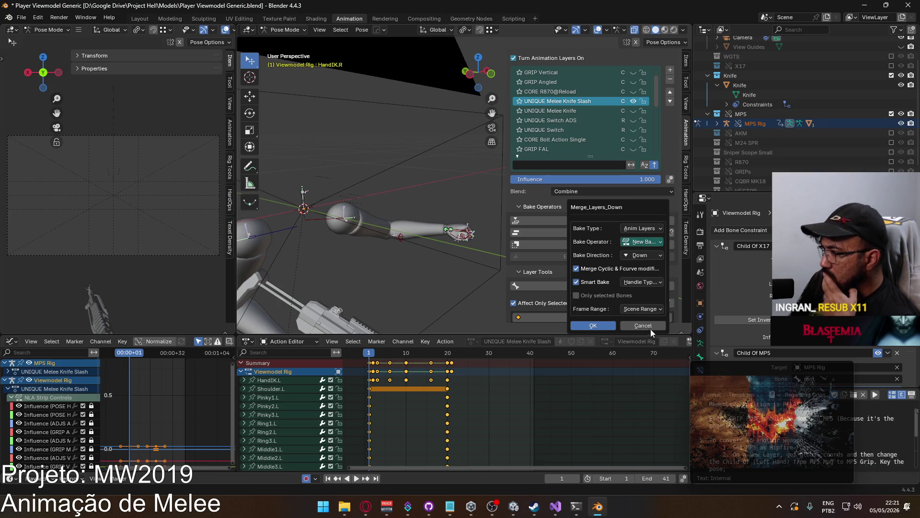
{"action": "left_click", "coordinate": [586, 328]}
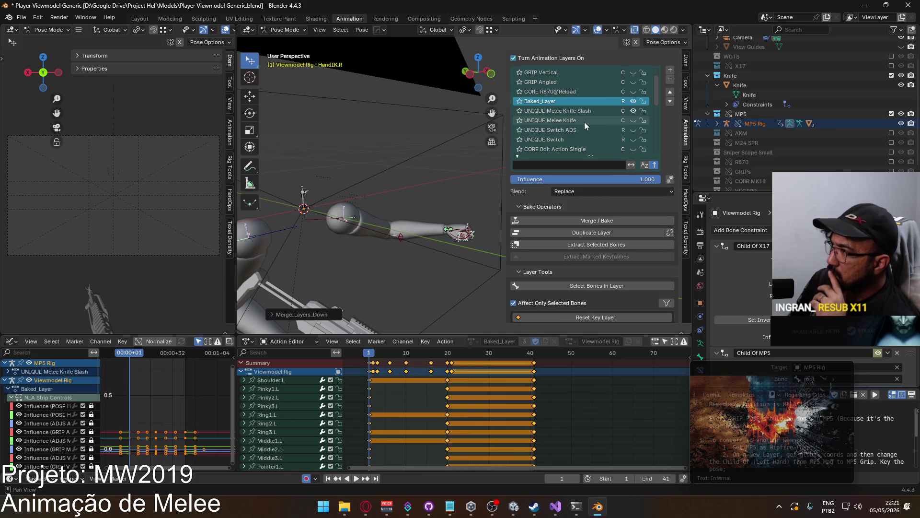
Set the Baked_Layer keys to Automatic handles and play back to review the bake.
{"action": "left_click", "coordinate": [615, 112]}
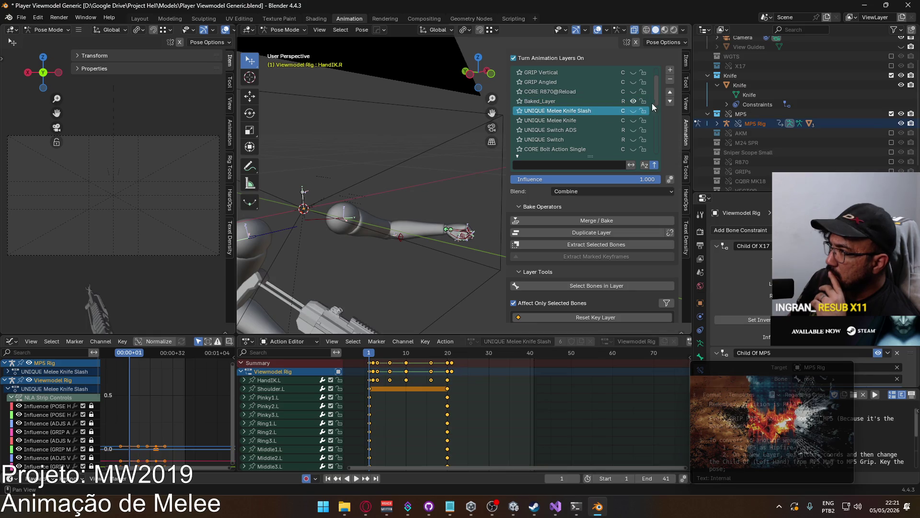
{"action": "mouse_move", "coordinate": [654, 105]}
{"action": "left_mouse_down"}
{"action": "mouse_move", "coordinate": [649, 150]}
{"action": "mouse_move", "coordinate": [649, 88]}
{"action": "left_mouse_up"}
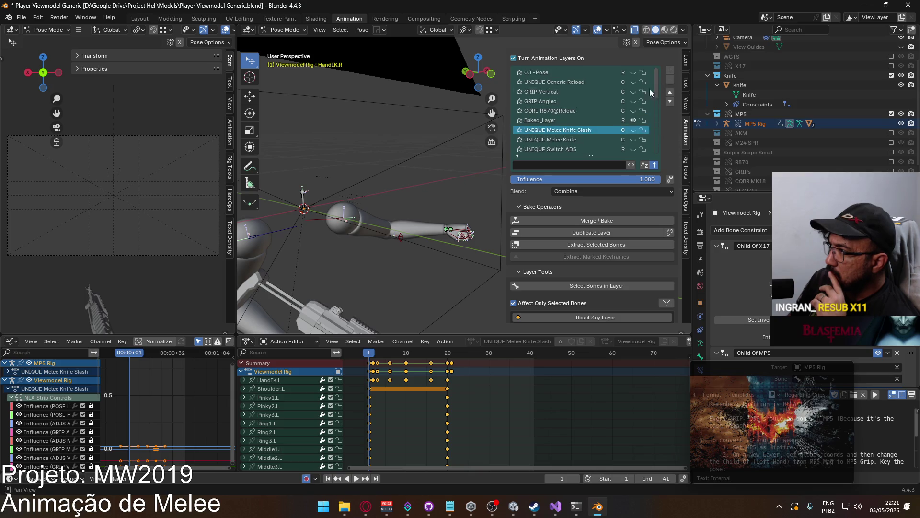
{"action": "left_click", "coordinate": [578, 120]}
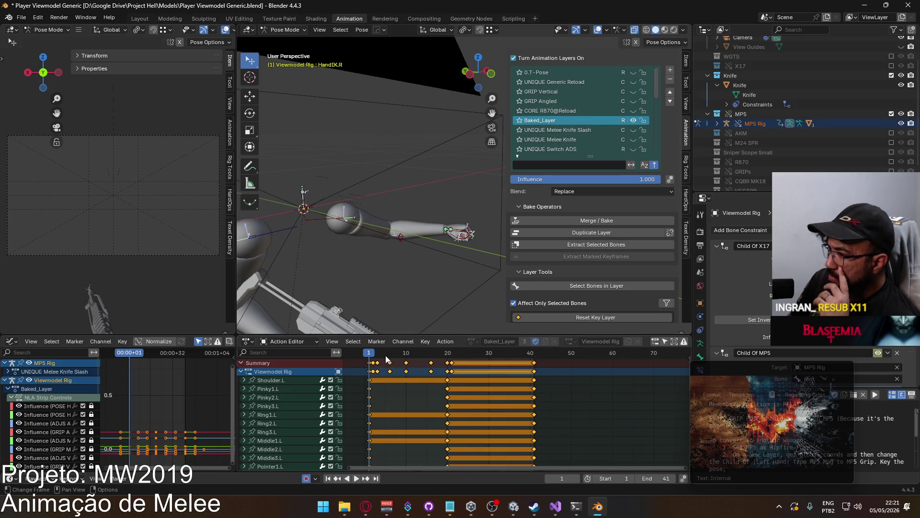
{"action": "key", "text": "v"}
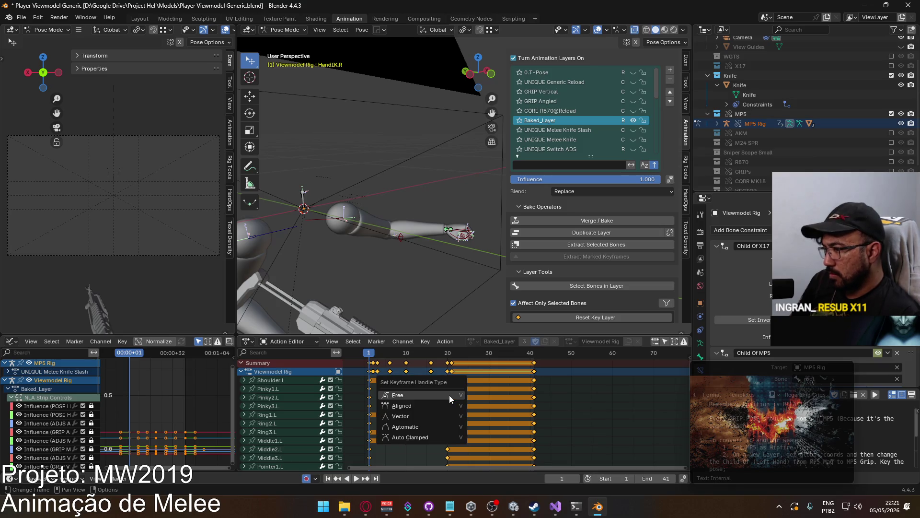
{"action": "left_click", "coordinate": [441, 426]}
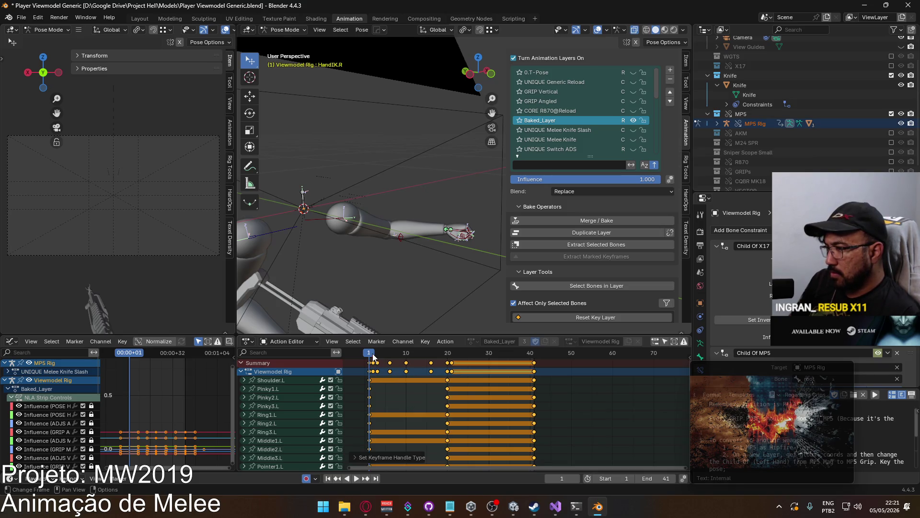
{"action": "key", "text": "space"}
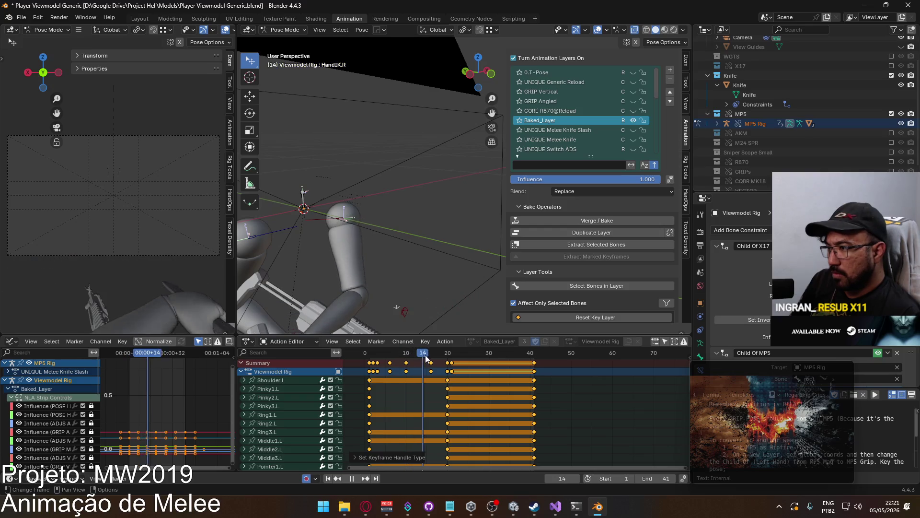
{"action": "left_click_drag", "start_coordinate": [532, 359], "coordinate": [369, 359]}
{"action": "key", "text": "space"}
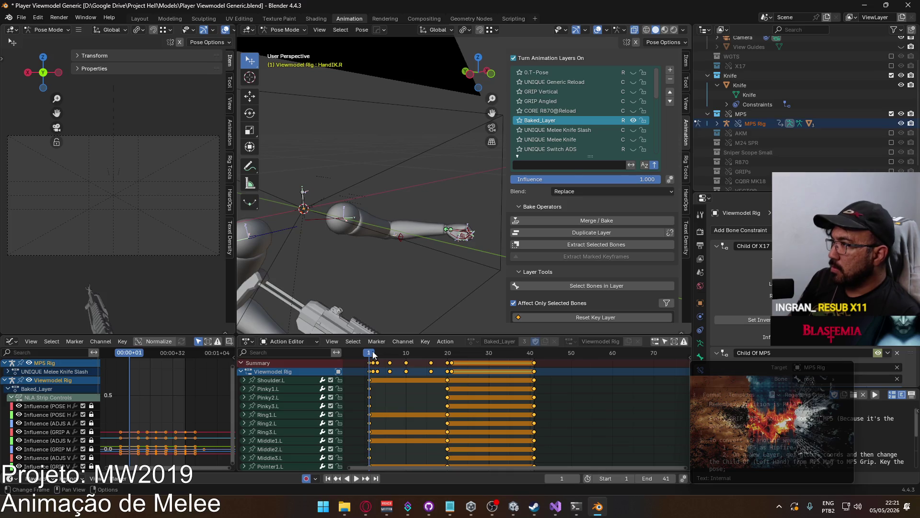
Delete the original UNIQUE Melee Knife Slash layer, save the file, and choose File > Revert.
{"action": "left_click", "coordinate": [585, 131]}
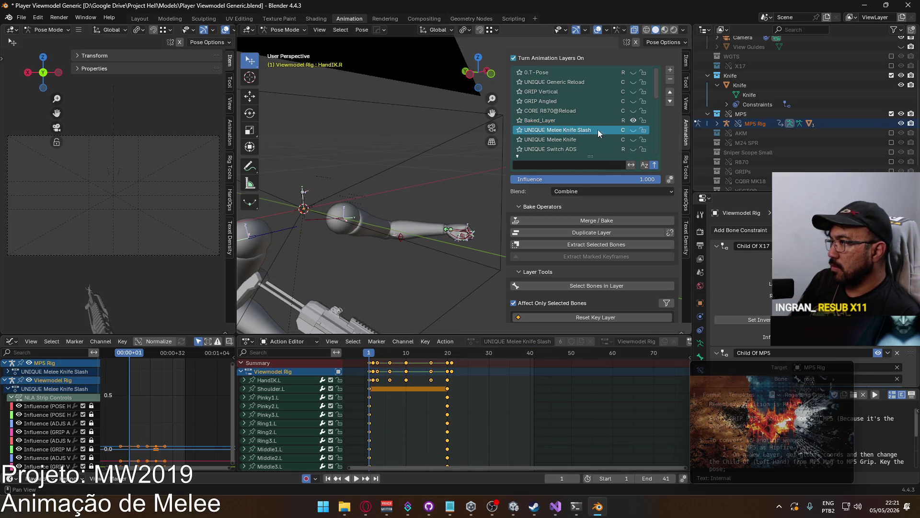
{"action": "left_click", "coordinate": [669, 81]}
{"action": "key", "text": "ctrl+s"}
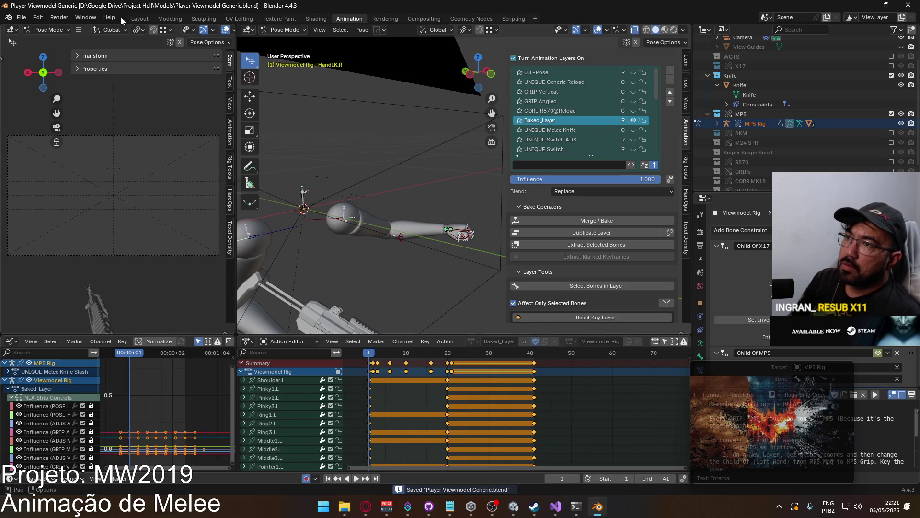
{"action": "left_click", "coordinate": [21, 17]}
{"action": "left_click", "coordinate": [70, 57]}
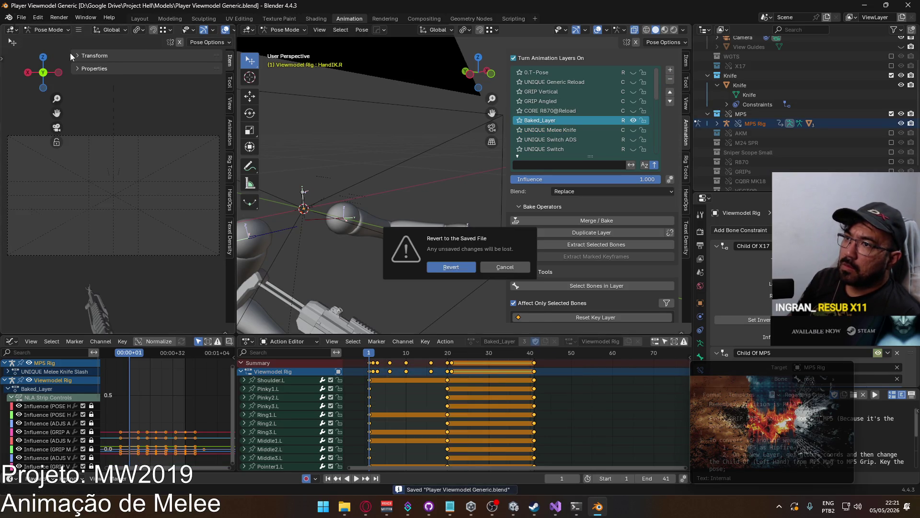
Confirm the revert, select Baked_Layer and the Thumb0.L bone, and play the slash to frame 20.
{"action": "left_click", "coordinate": [448, 257]}
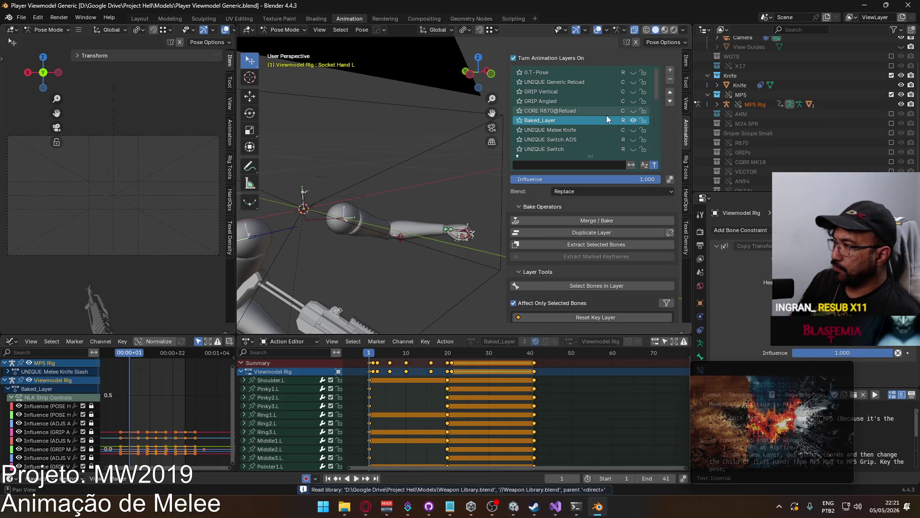
{"action": "left_click", "coordinate": [589, 116]}
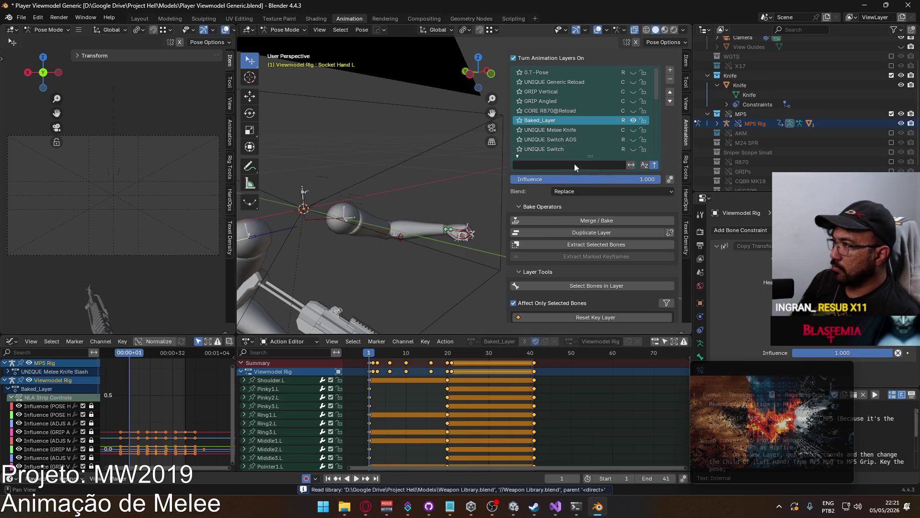
{"action": "left_click", "coordinate": [441, 246]}
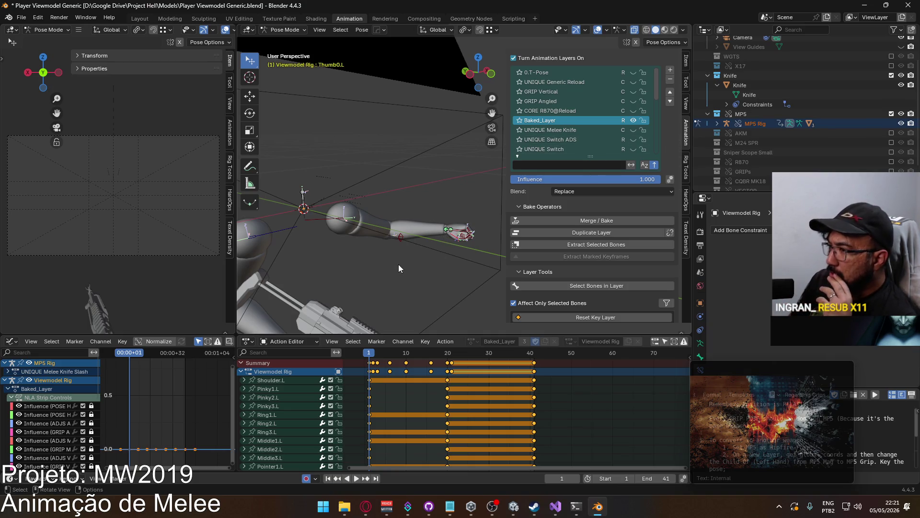
{"action": "key", "text": "space"}
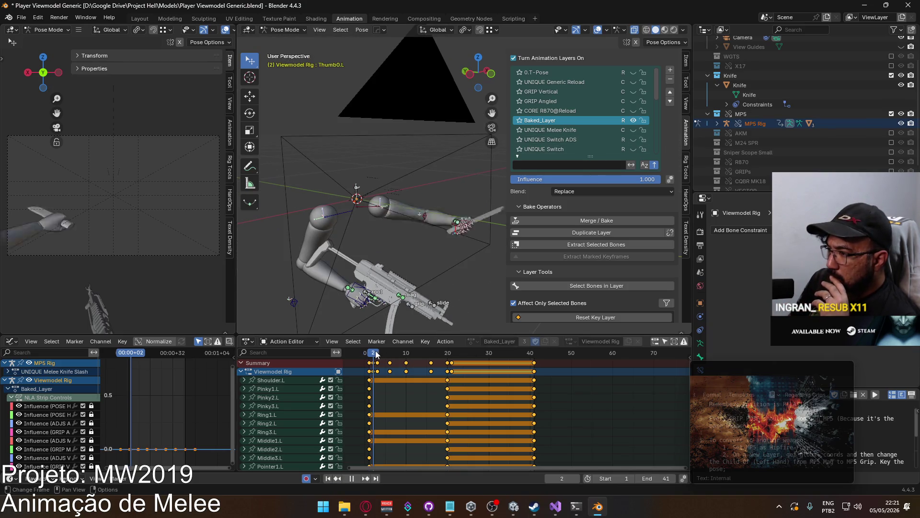
{"action": "left_click_drag", "start_coordinate": [376, 354], "coordinate": [450, 351]}
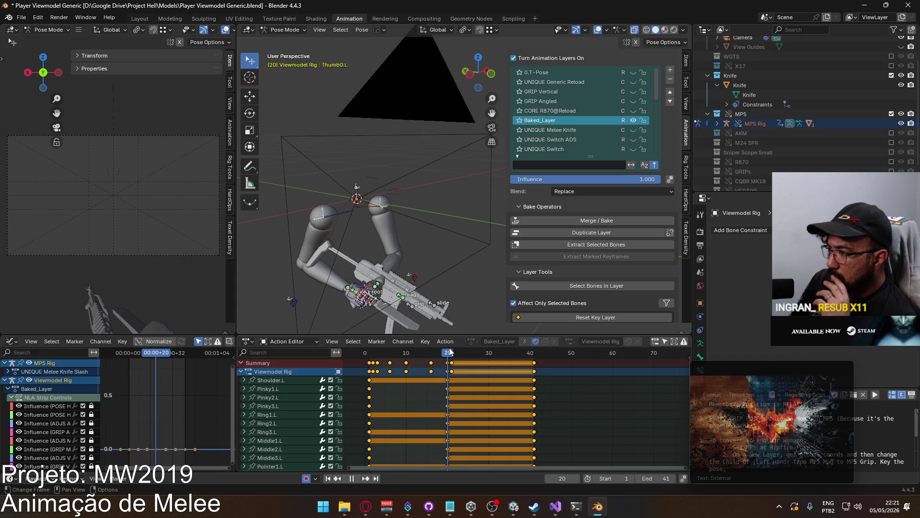
{"action": "key", "text": "Escape"}
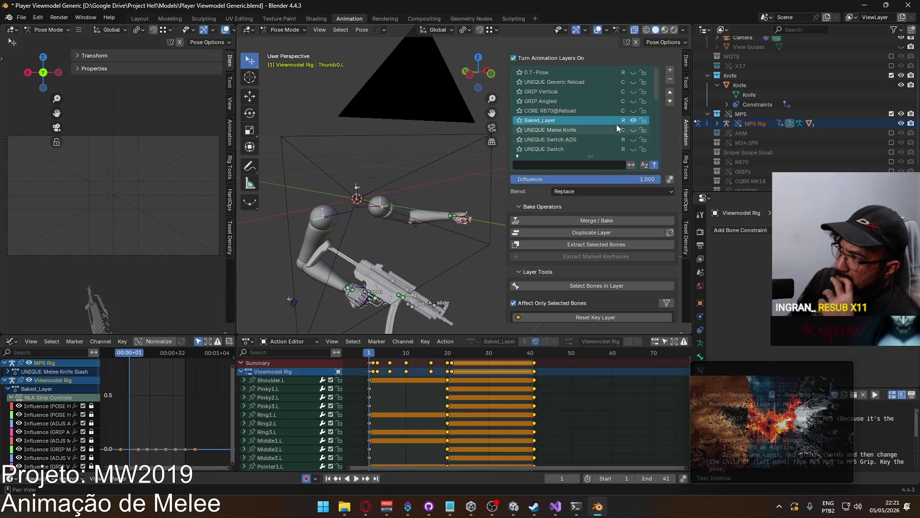
Rename Baked_Layer to 'UNIQUE Melee Primary' and replay the start of the slash.
{"action": "double_click", "coordinate": [617, 120]}
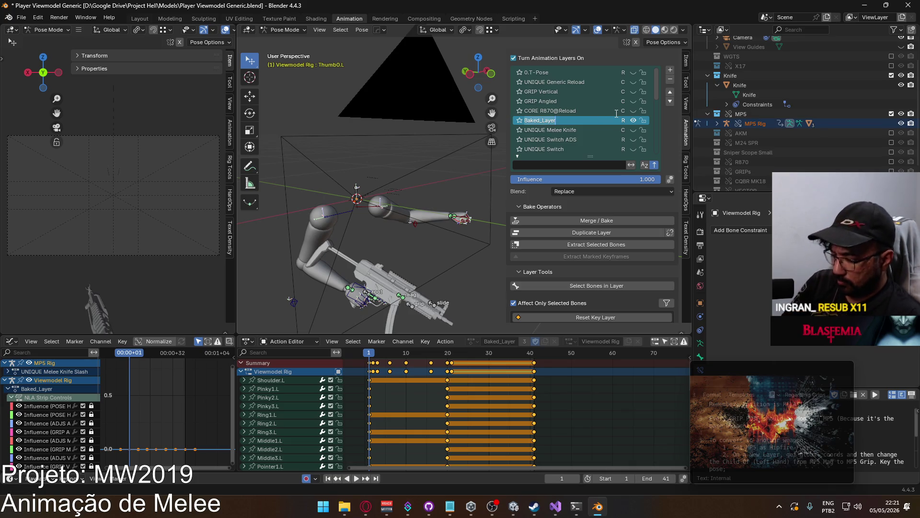
{"action": "type", "text": "UnIQU"}
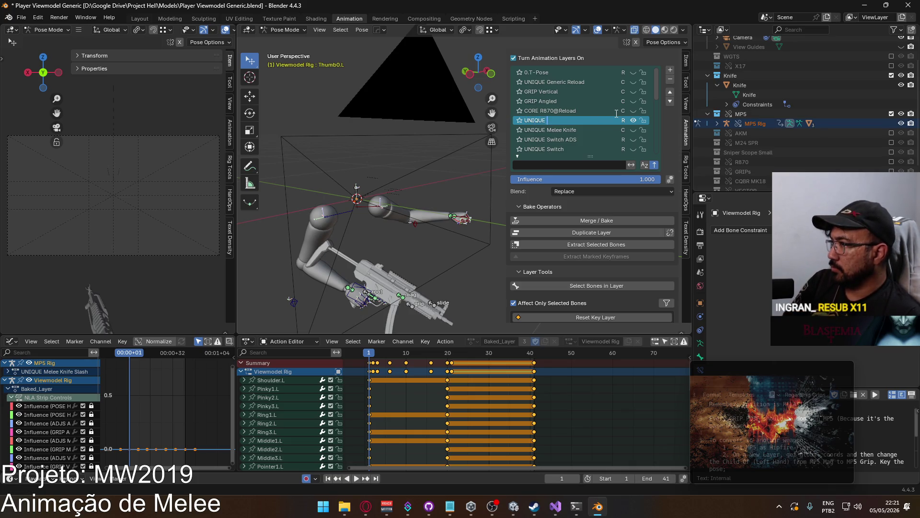
{"action": "type", "text": "elee Primary"}
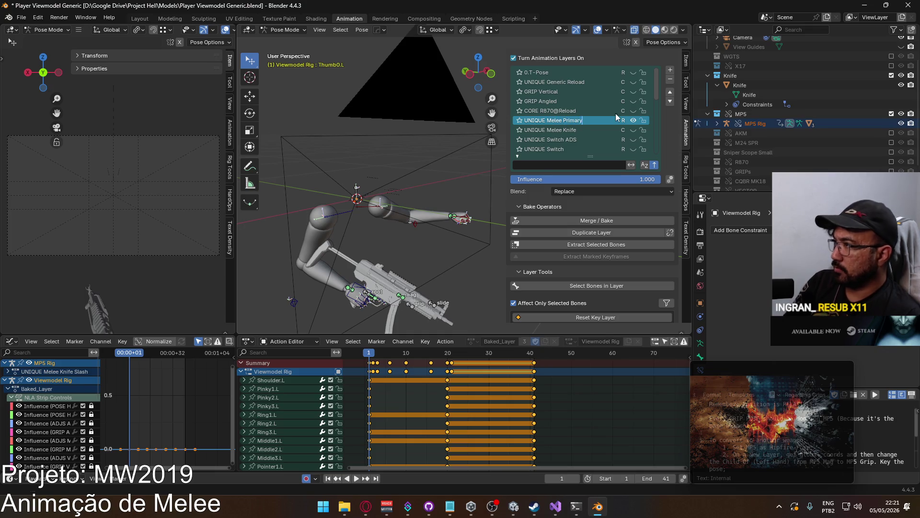
{"action": "key", "text": "Return"}
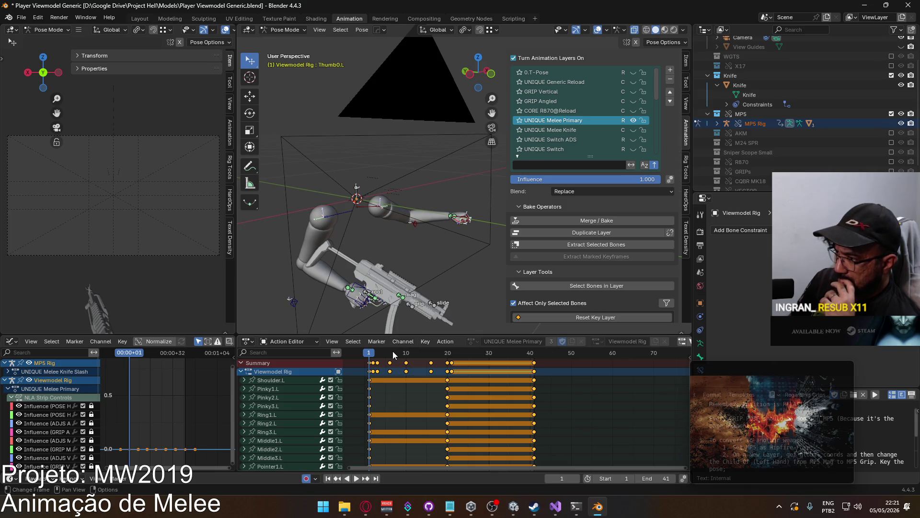
{"action": "left_click", "coordinate": [376, 356]}
{"action": "key", "text": "space"}
{"action": "left_click", "coordinate": [369, 357]}
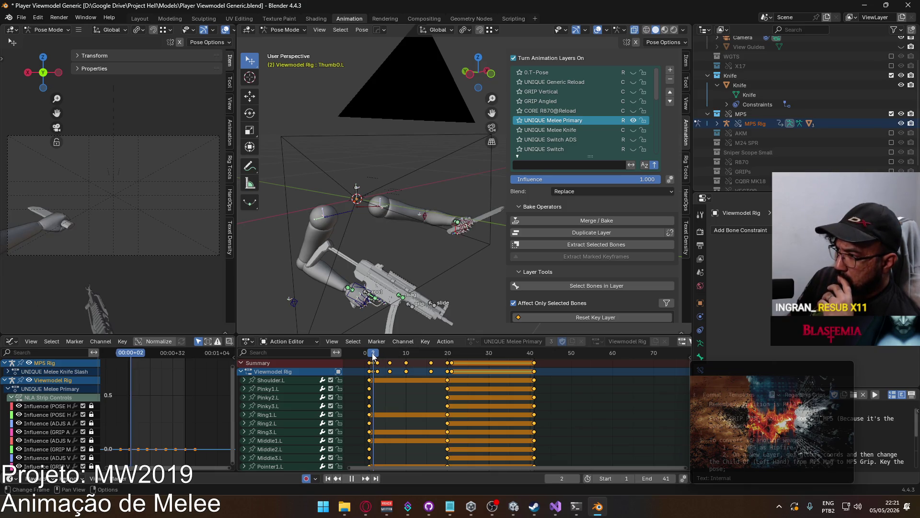
Replay the slash, clear the bone selection and delete the keyframes at frame 41.
{"action": "key", "text": "space"}
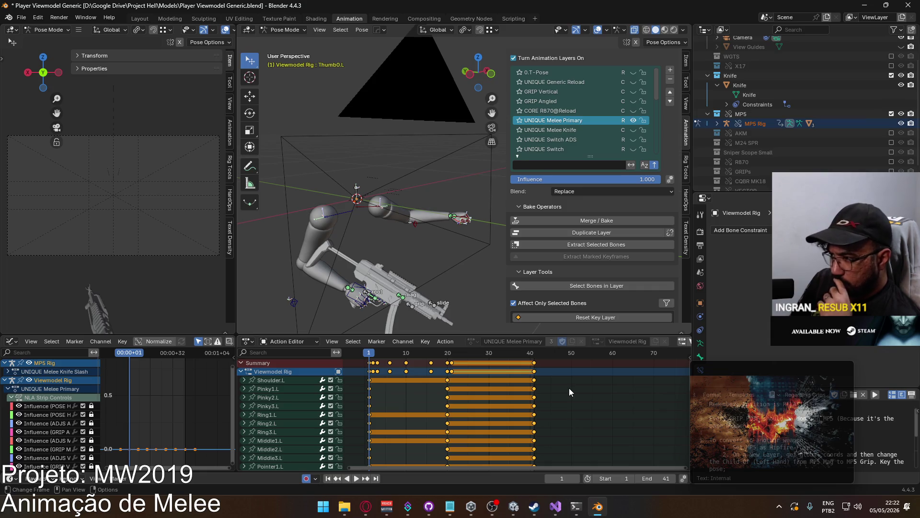
{"action": "key", "text": "space"}
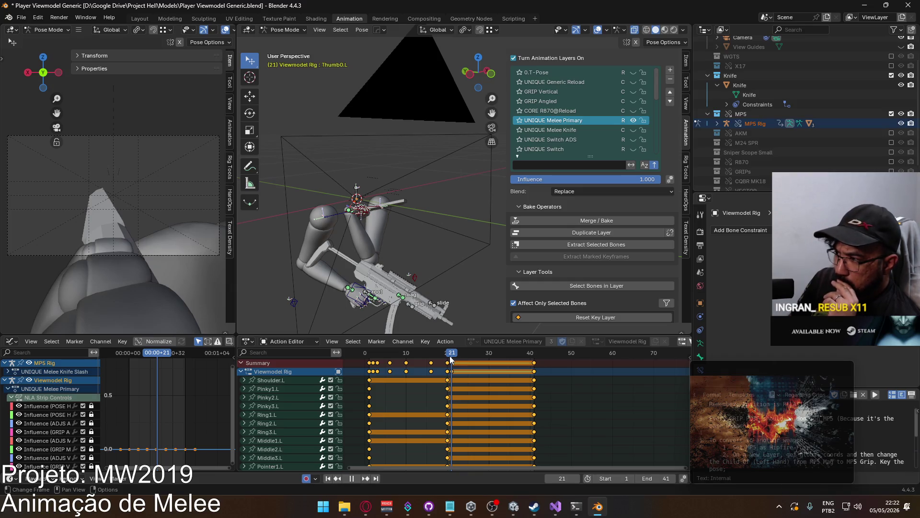
{"action": "left_click", "coordinate": [475, 364]}
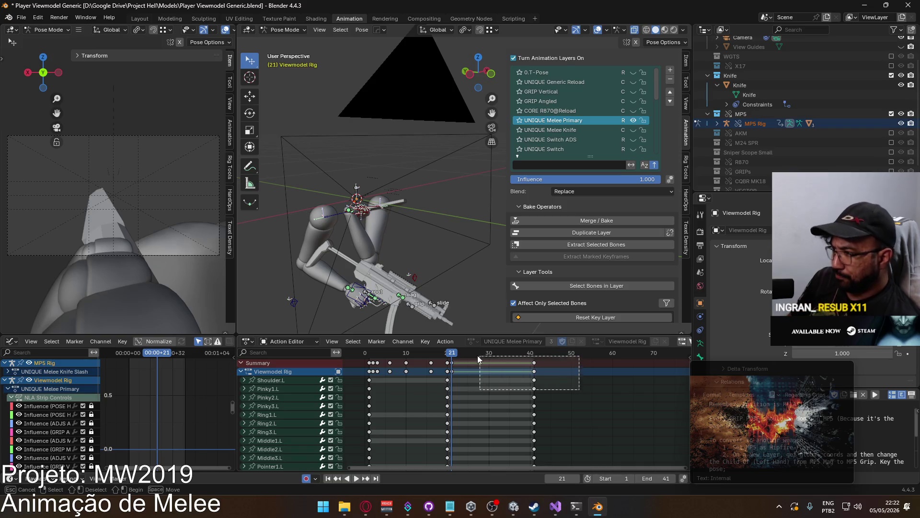
{"action": "key", "text": "Delete"}
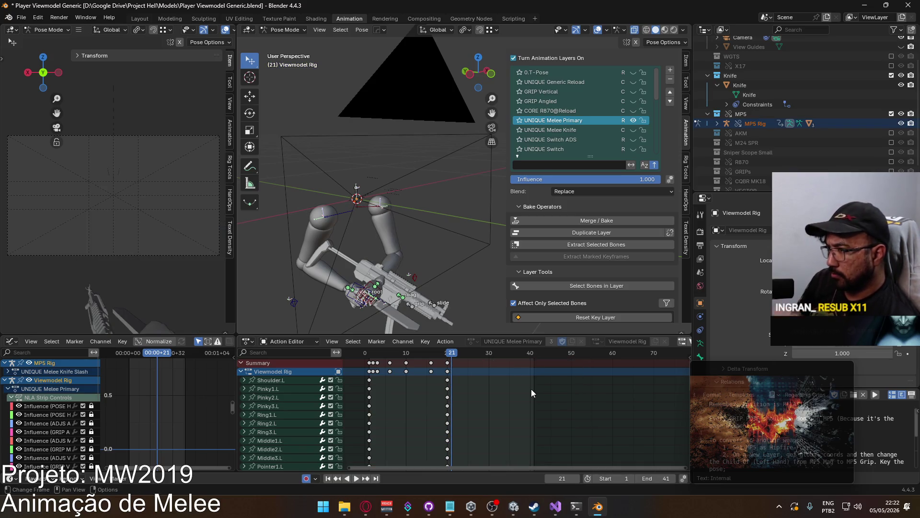
Select HandIK.L and play the slash from mid-swing to check it now ends earlier.
{"action": "left_click", "coordinate": [377, 286]}
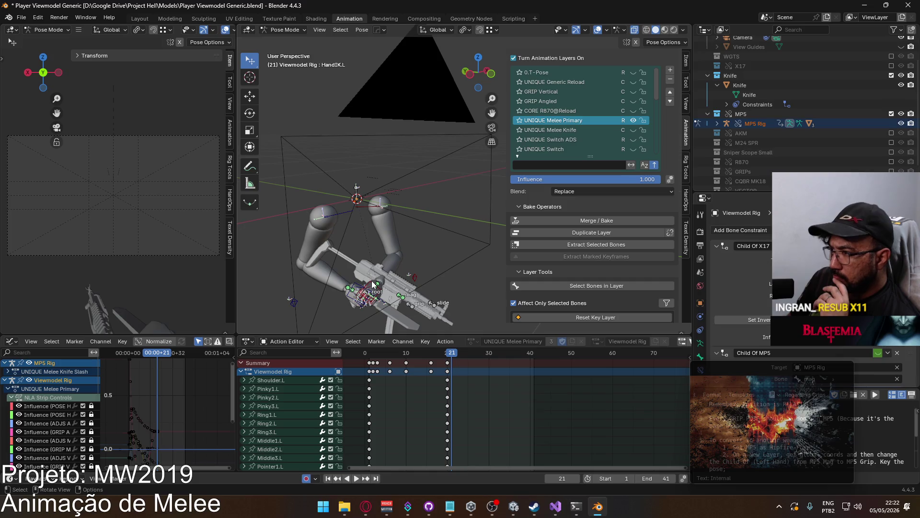
{"action": "mouse_move", "coordinate": [771, 422]}
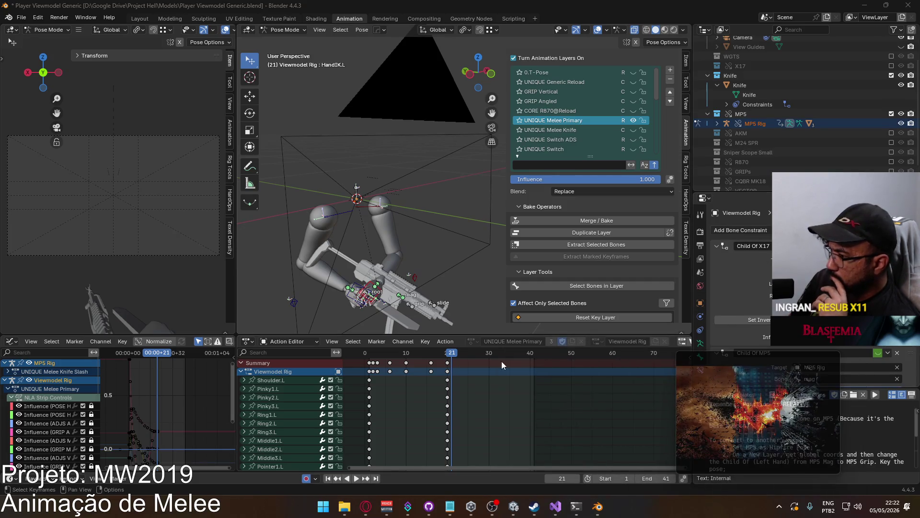
{"action": "left_click", "coordinate": [420, 355]}
{"action": "key", "text": "space"}
{"action": "key", "text": "Escape"}
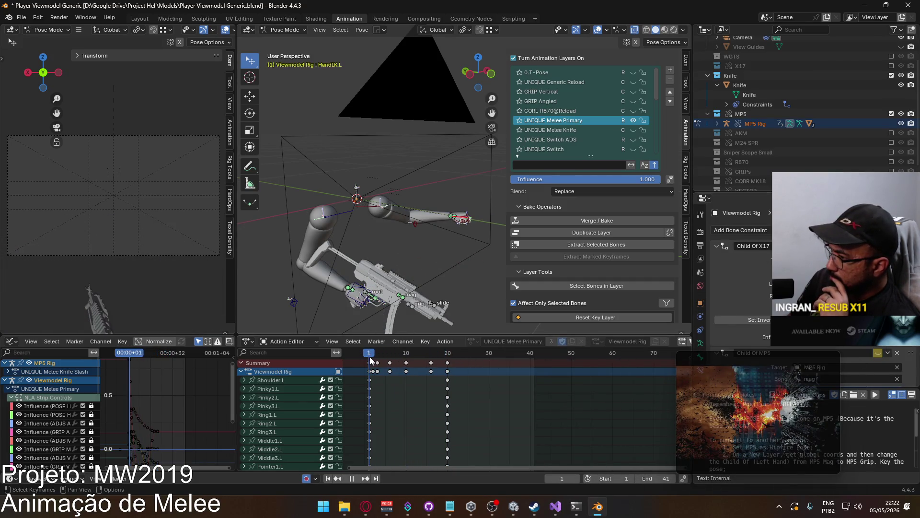
At frame 21, keyframe the Child Of MP5 enabled state, toggle it, and key it again.
{"action": "right_click", "coordinate": [810, 353]}
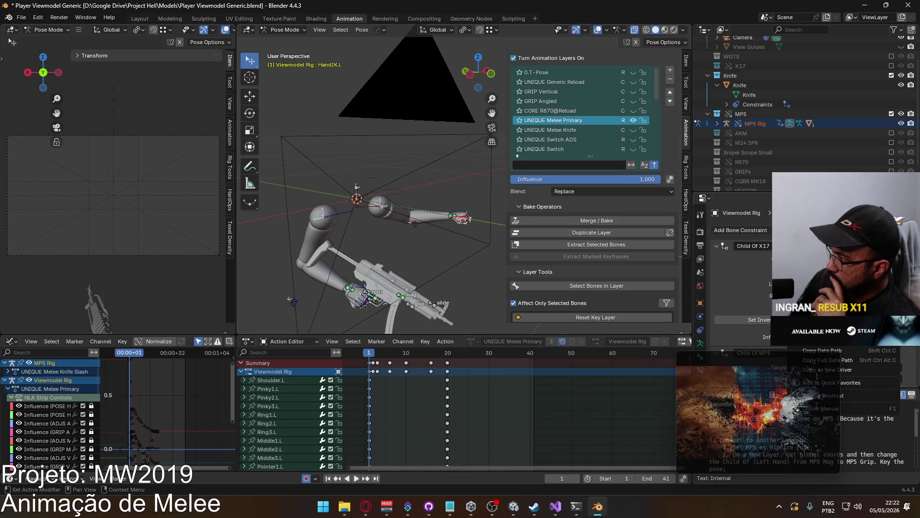
{"action": "left_click", "coordinate": [450, 355]}
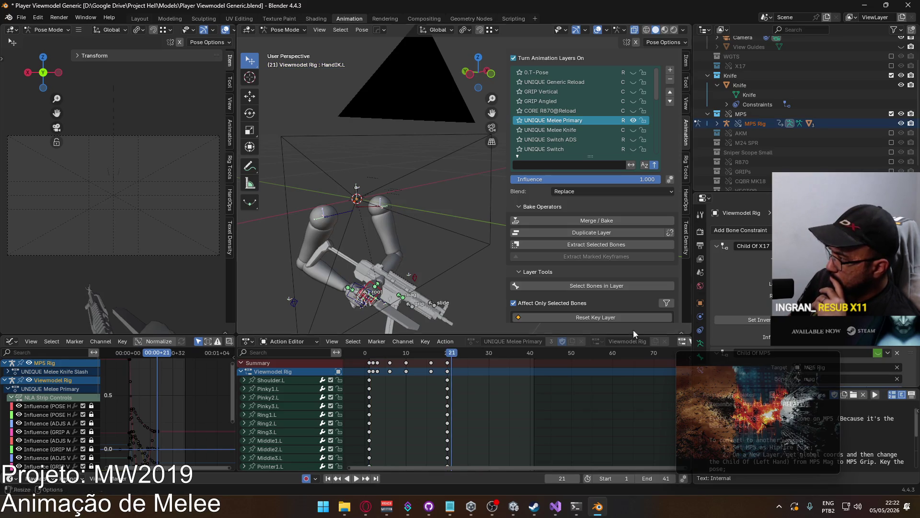
{"action": "right_click", "coordinate": [877, 354]}
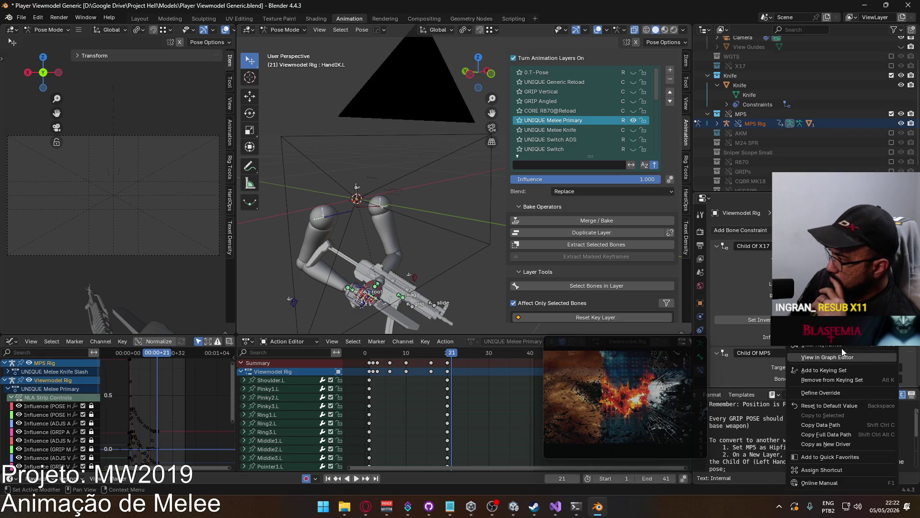
{"action": "left_click", "coordinate": [872, 356]}
{"action": "left_click", "coordinate": [879, 353]}
{"action": "right_click", "coordinate": [879, 352]}
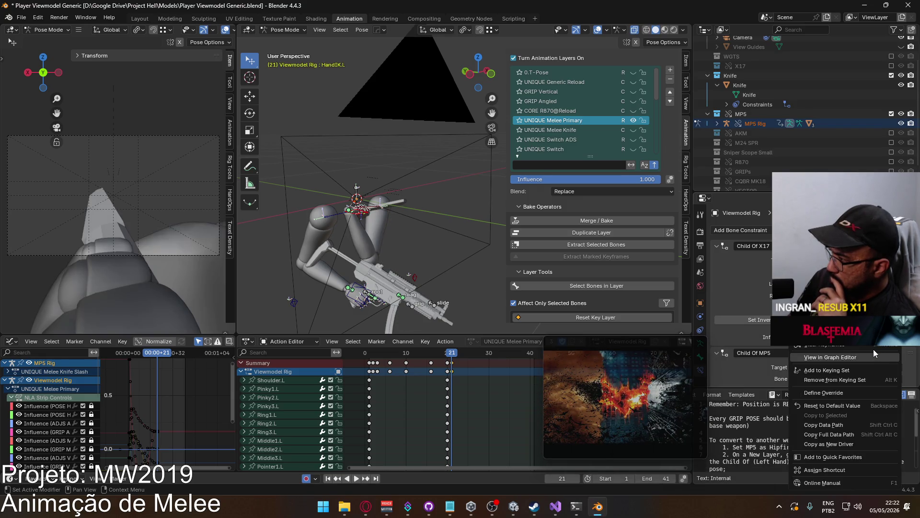
{"action": "left_click", "coordinate": [814, 364]}
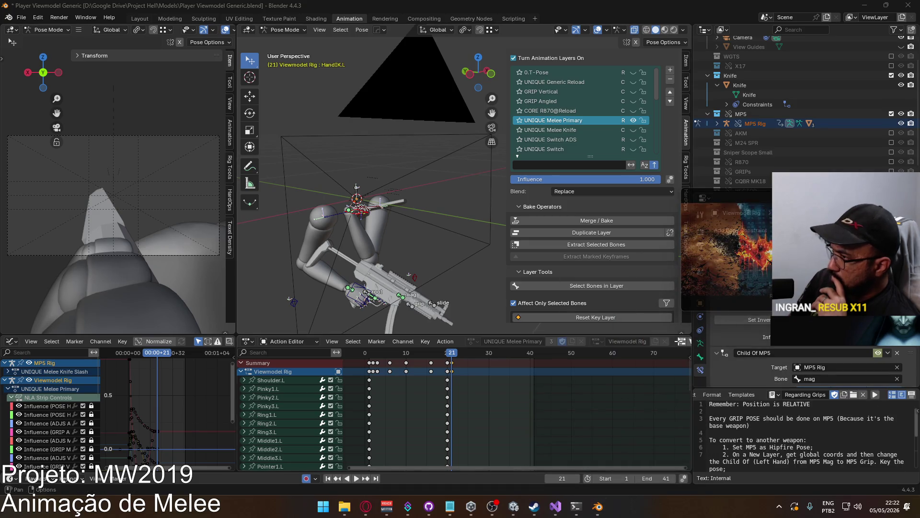
Hide the UNIQUE Melee Primary layer, make POSE Hipfire Primary active, and switch to Object Mode.
{"action": "scroll", "coordinate": [620, 125], "scroll_direction": "down", "scroll_amount": 4}
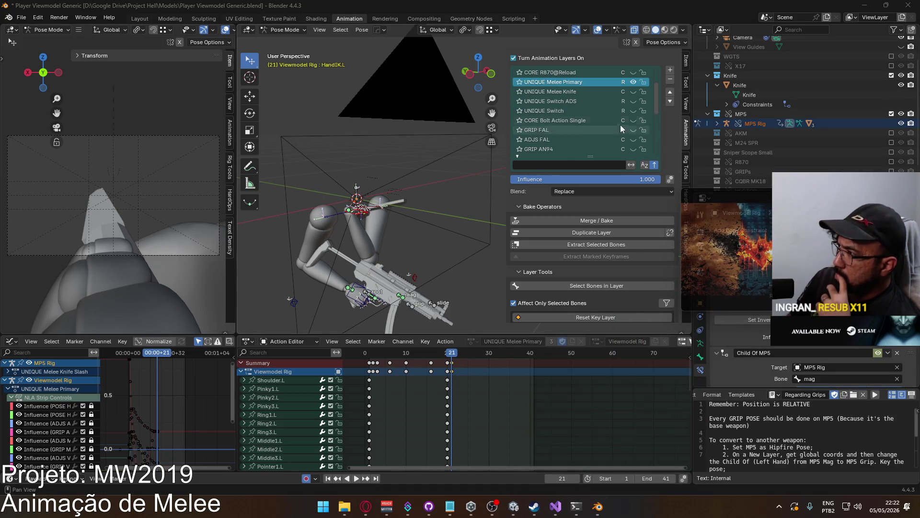
{"action": "left_click", "coordinate": [634, 82]}
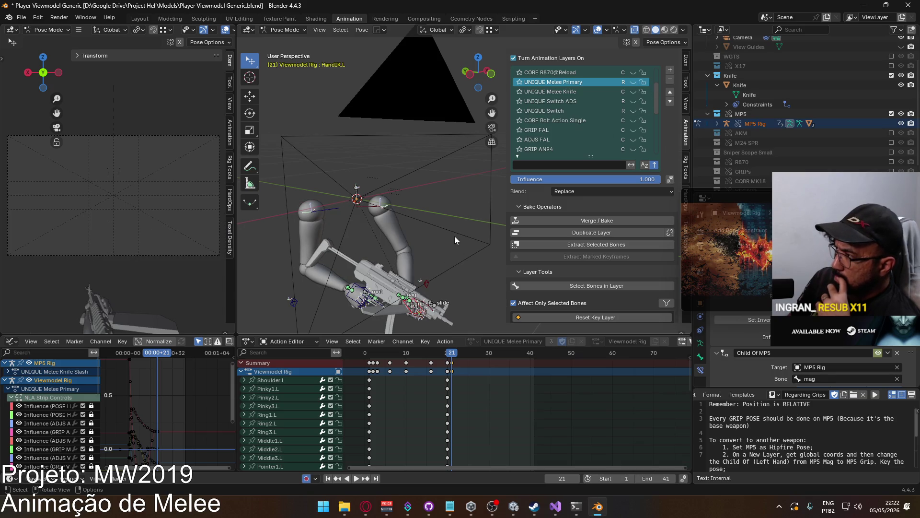
{"action": "scroll", "coordinate": [657, 111], "scroll_direction": "down", "scroll_amount": 5}
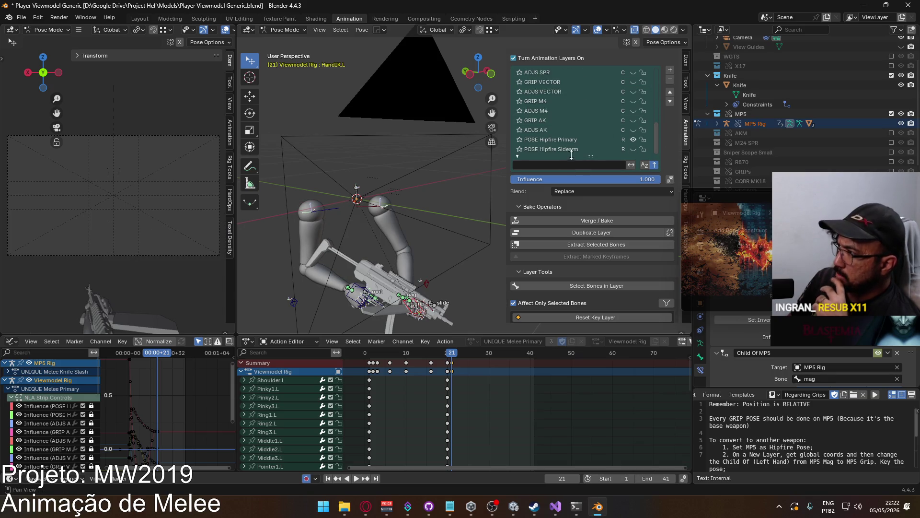
{"action": "left_click", "coordinate": [568, 139]}
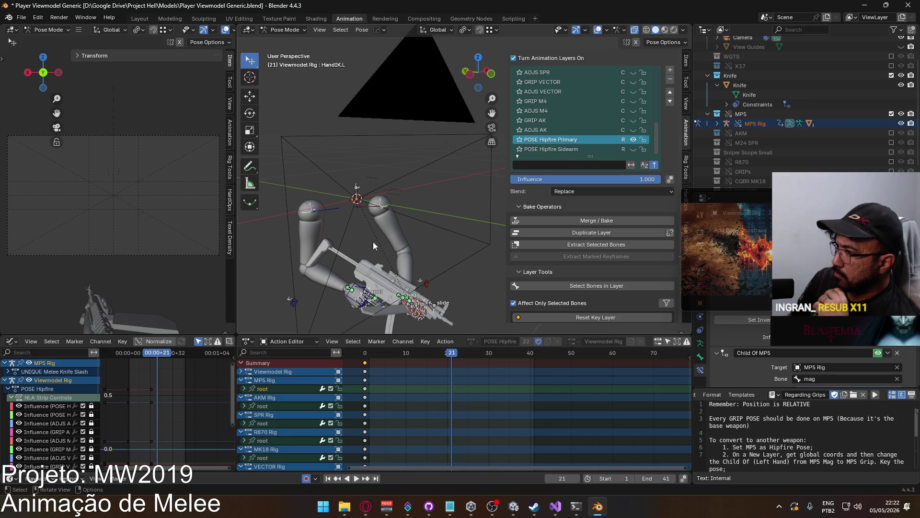
{"action": "left_click", "coordinate": [283, 30]}
{"action": "left_click", "coordinate": [283, 43]}
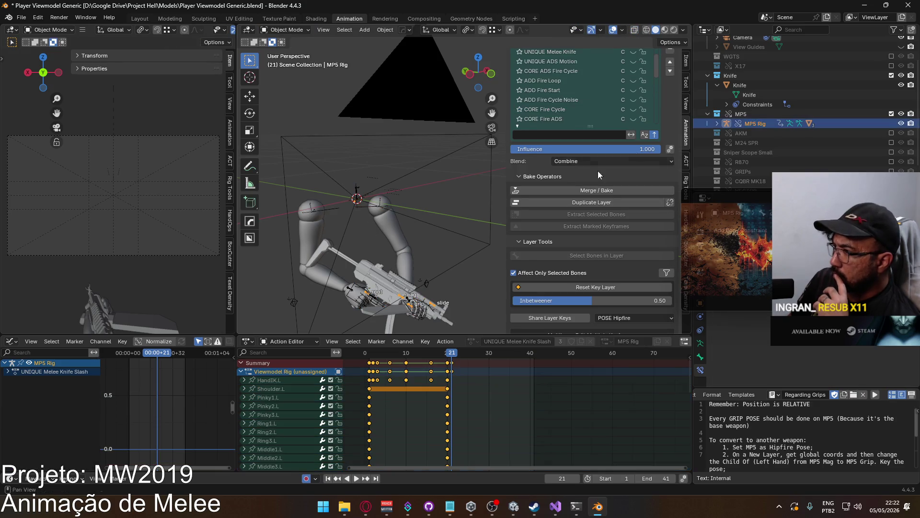
Remove the UNIQUE Melee Knife Slash layer, save, then revert to the saved file.
{"action": "left_click_drag", "start_coordinate": [657, 65], "coordinate": [656, 43]}
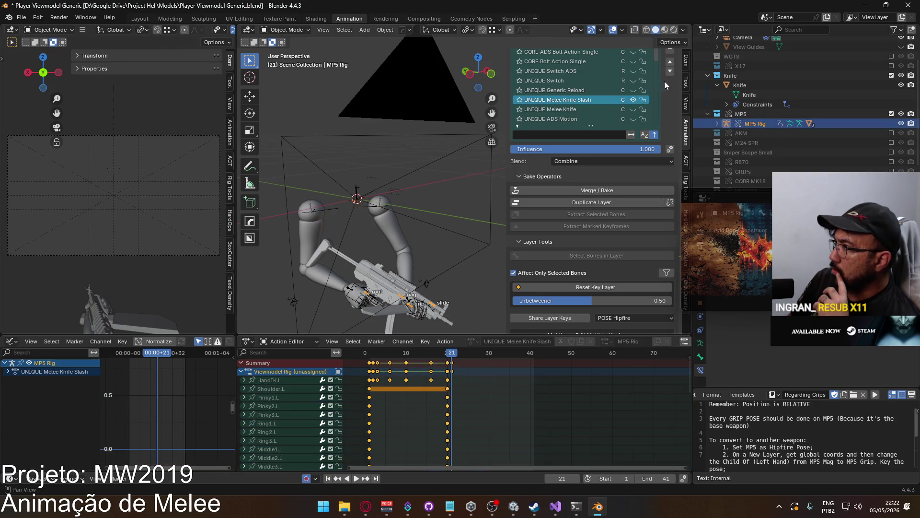
{"action": "left_click", "coordinate": [671, 52]}
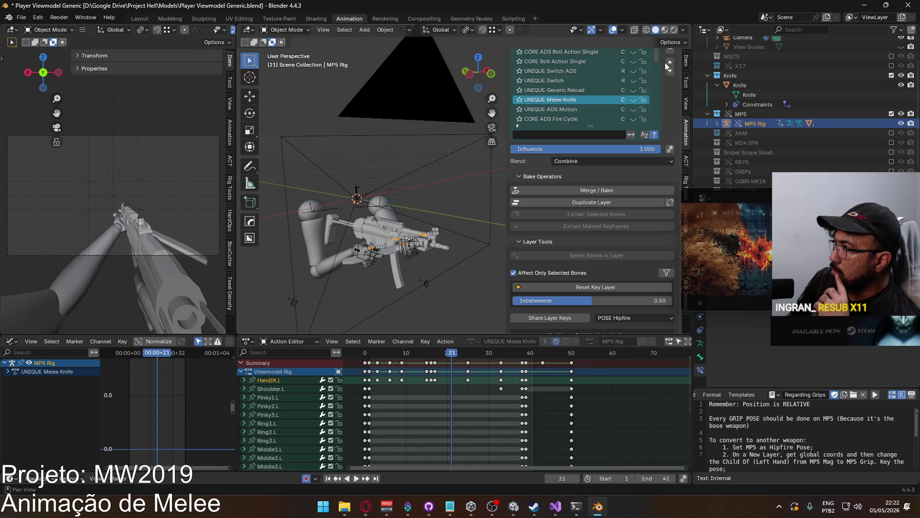
{"action": "scroll", "coordinate": [660, 74], "scroll_direction": "down", "scroll_amount": 5}
{"action": "key", "text": "ctrl+s"}
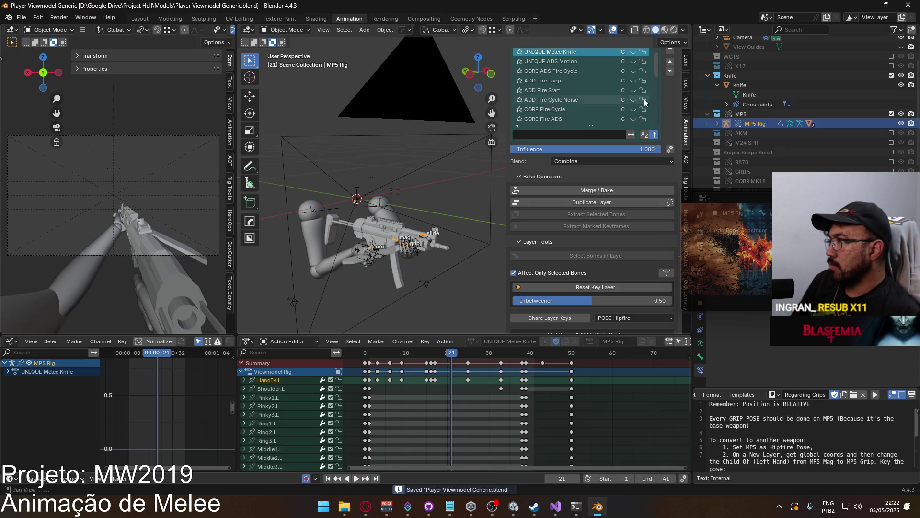
{"action": "scroll", "coordinate": [643, 99], "scroll_direction": "up", "scroll_amount": 1}
{"action": "left_click", "coordinate": [21, 17]}
{"action": "left_click", "coordinate": [29, 67]}
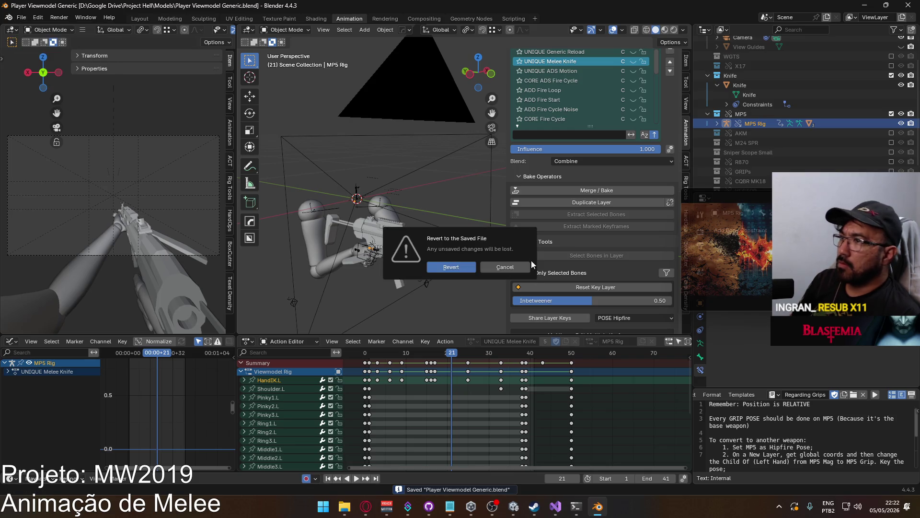
{"action": "left_click", "coordinate": [434, 266]}
Preview the UNIQUE Melee Knife layer, make POSE Hipfire active, and enter Pose Mode.
{"action": "scroll", "coordinate": [633, 91], "scroll_direction": "up", "scroll_amount": 3}
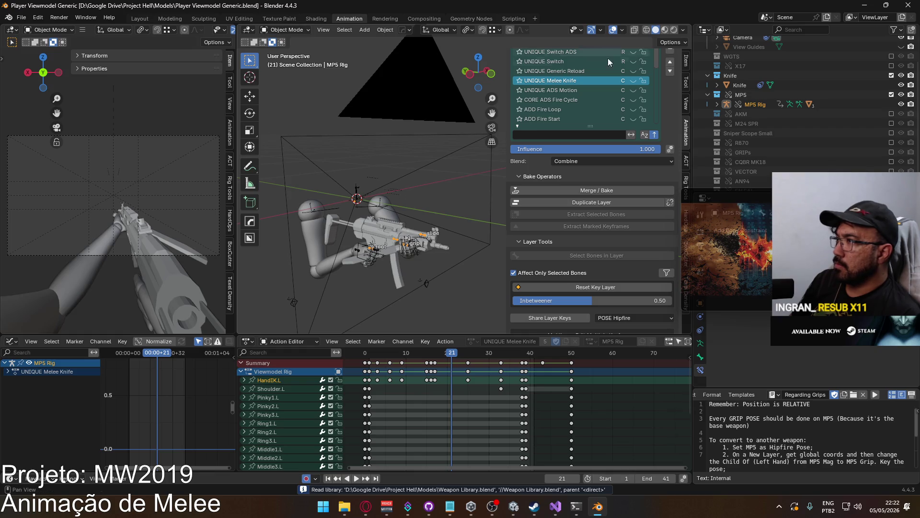
{"action": "left_click", "coordinate": [634, 80]}
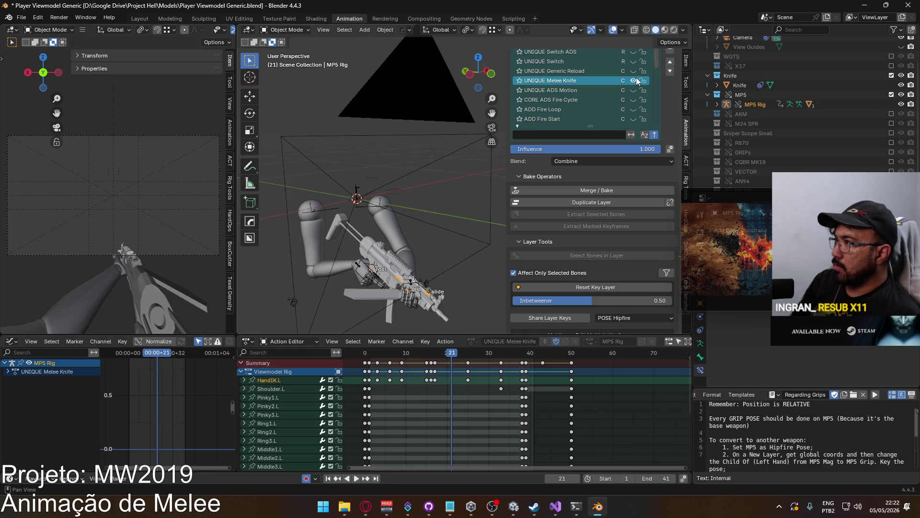
{"action": "left_click", "coordinate": [633, 81]}
{"action": "scroll", "coordinate": [599, 96], "scroll_direction": "down", "scroll_amount": 5}
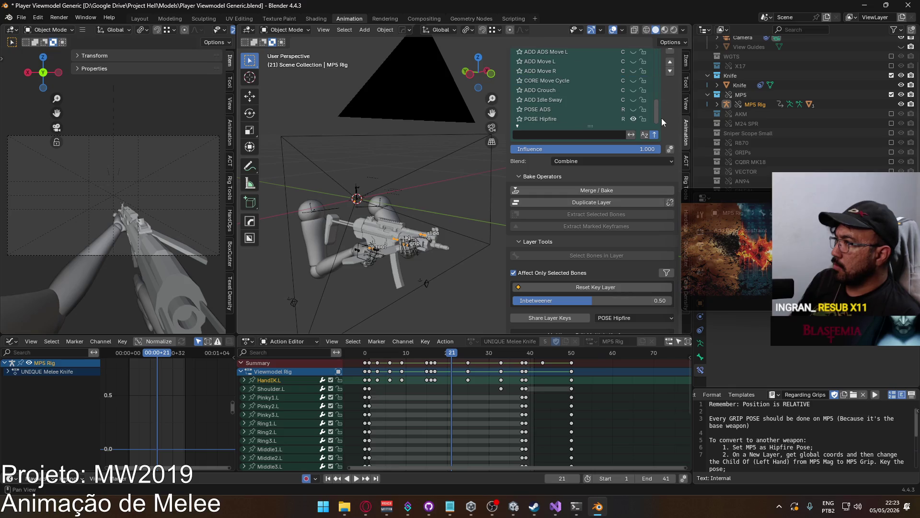
{"action": "left_click", "coordinate": [541, 119]}
{"action": "left_click", "coordinate": [287, 30]}
{"action": "left_click", "coordinate": [290, 62]}
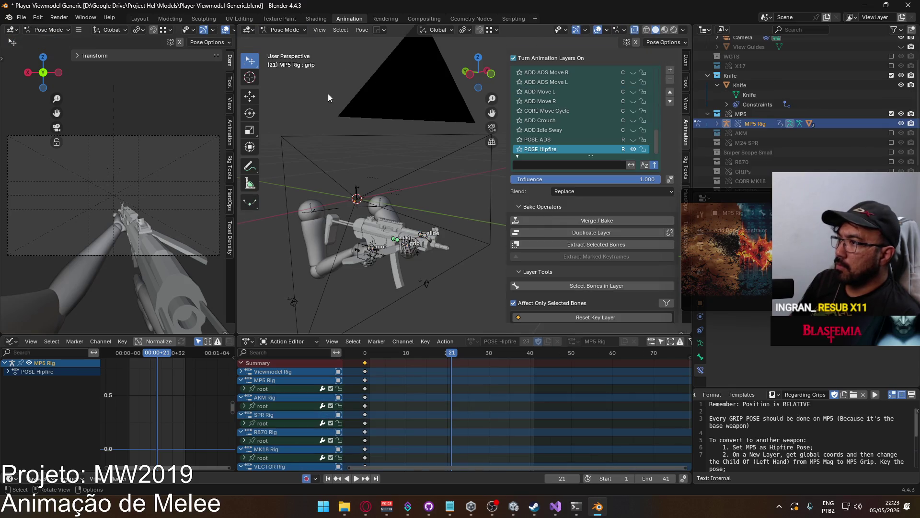
Return to Object Mode and make the MP5 Rig the active object.
{"action": "mouse_move", "coordinate": [335, 192]}
{"action": "middle_mouse_down"}
{"action": "mouse_move", "coordinate": [410, 241]}
{"action": "mouse_move", "coordinate": [401, 257]}
{"action": "mouse_move", "coordinate": [381, 215]}
{"action": "middle_mouse_up"}
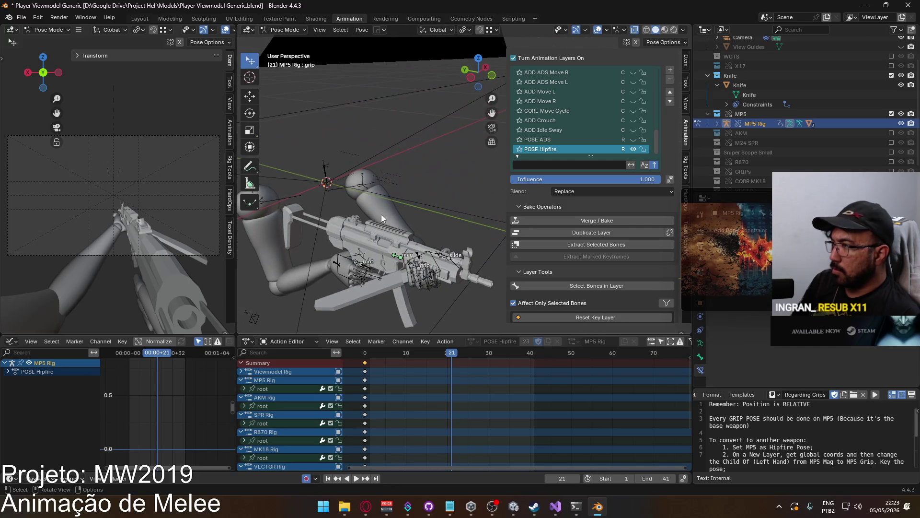
{"action": "left_click", "coordinate": [286, 30]}
{"action": "left_click", "coordinate": [288, 40]}
{"action": "left_click", "coordinate": [427, 257]}
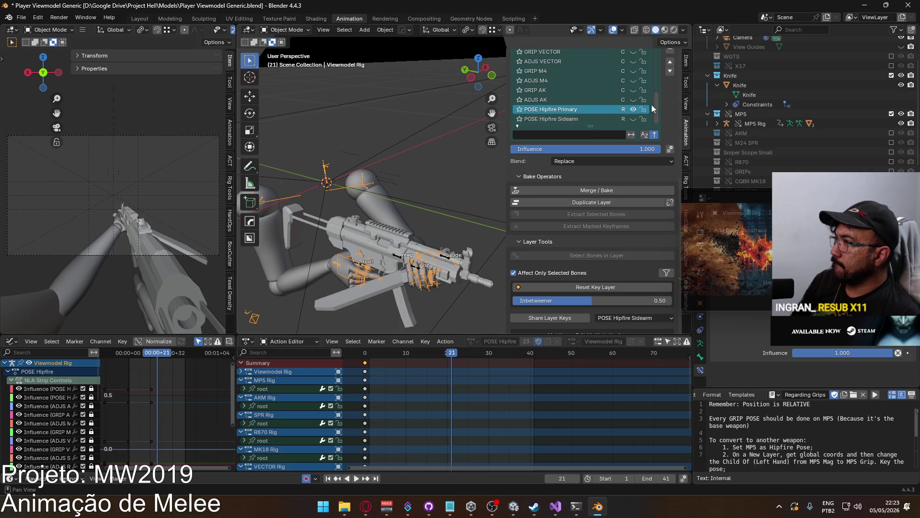
{"action": "left_click", "coordinate": [755, 124]}
{"action": "scroll", "coordinate": [671, 142], "scroll_direction": "up", "scroll_amount": 4}
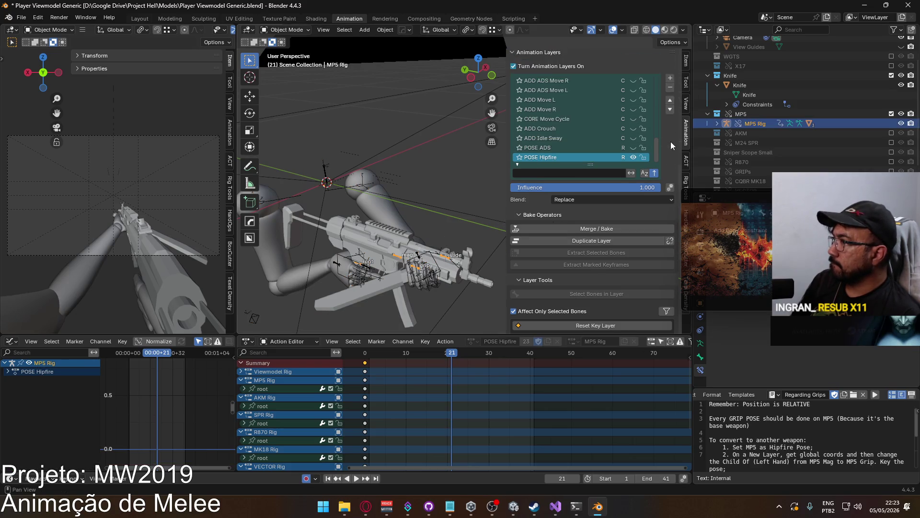
{"action": "scroll", "coordinate": [575, 254], "scroll_direction": "down", "scroll_amount": 10}
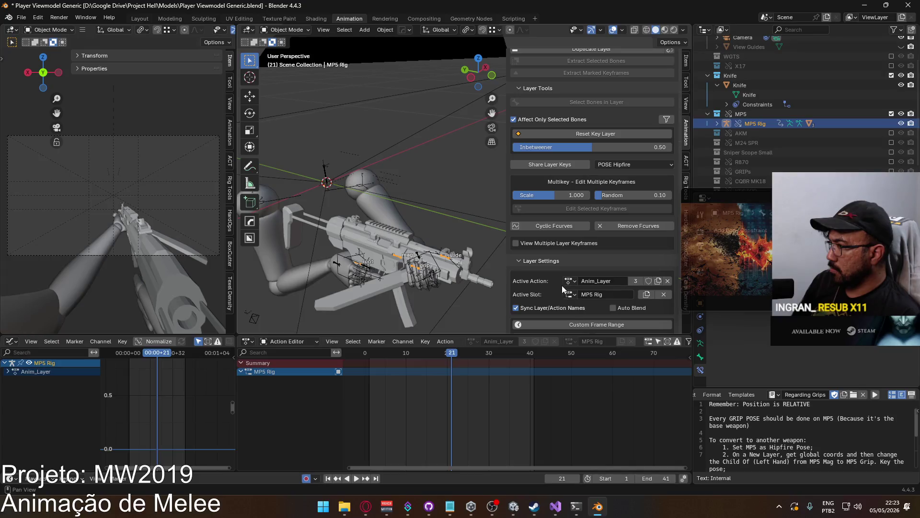
Search 'melee' to assign F UNIQUE Melee Primary to the MP5 Rig, then pose the Viewmodel Rig.
{"action": "left_click", "coordinate": [568, 281]}
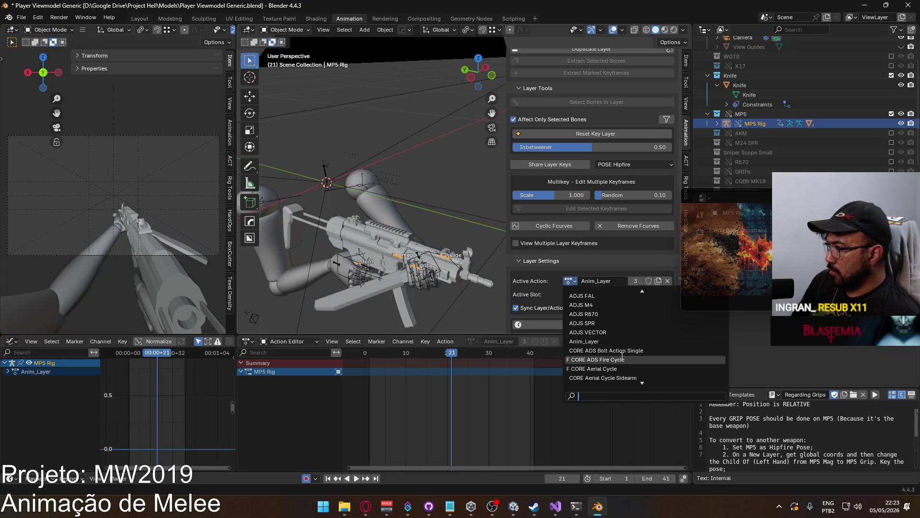
{"action": "scroll", "coordinate": [623, 359], "scroll_direction": "down", "scroll_amount": 5}
{"action": "scroll", "coordinate": [624, 359], "scroll_direction": "down", "scroll_amount": 4}
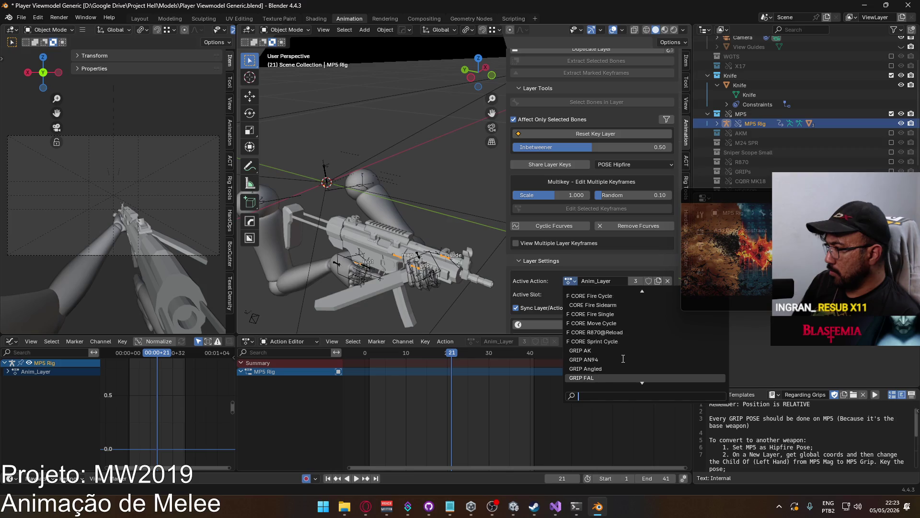
{"action": "type", "text": "melee"}
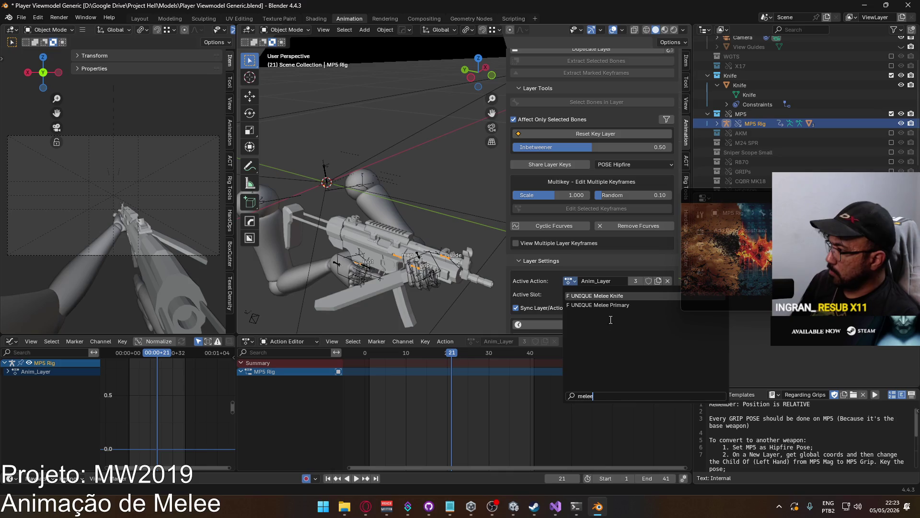
{"action": "left_click", "coordinate": [619, 305]}
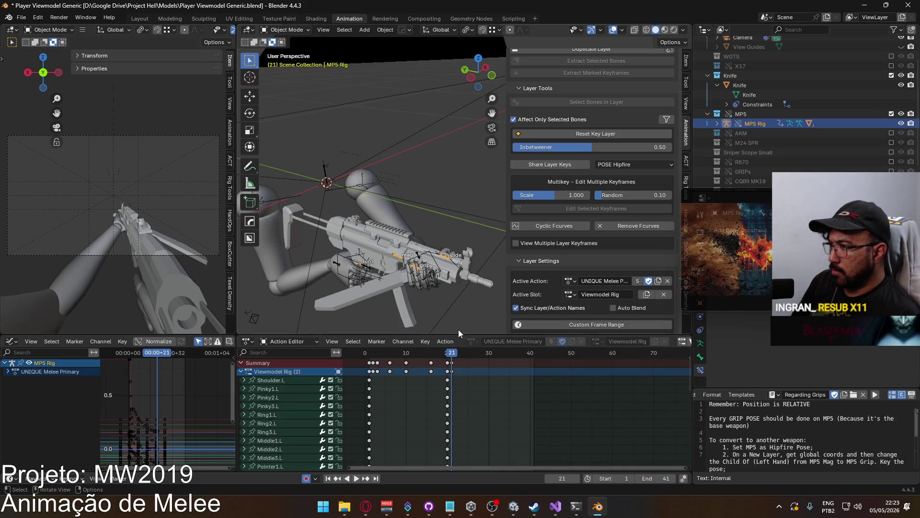
{"action": "left_click", "coordinate": [440, 273]}
{"action": "key", "text": "ctrl+Tab"}
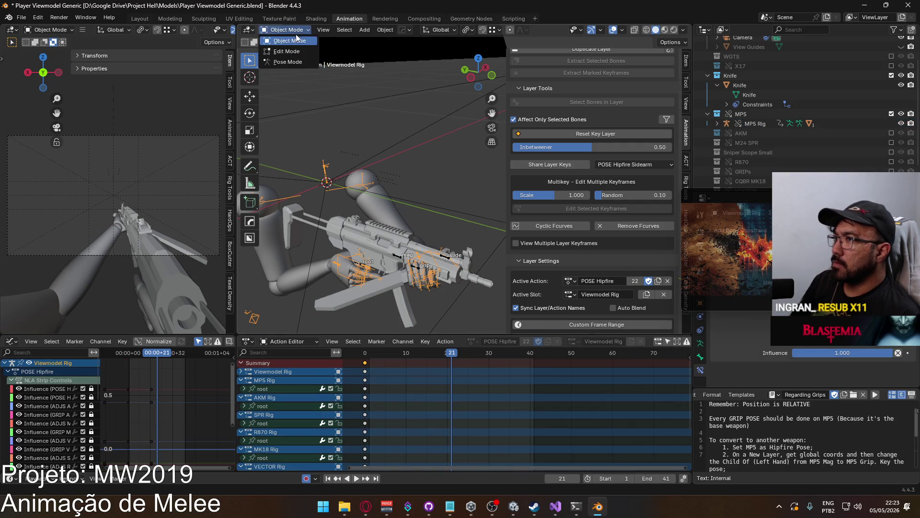
Key HandIK.L location and rotation at frames 21 and 0, then preview playback.
{"action": "left_click", "coordinate": [445, 283]}
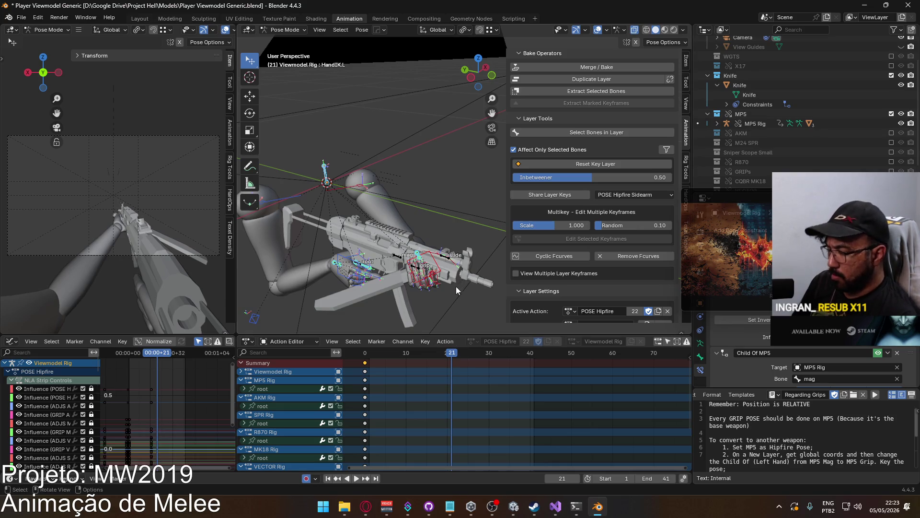
{"action": "key", "text": "i"}
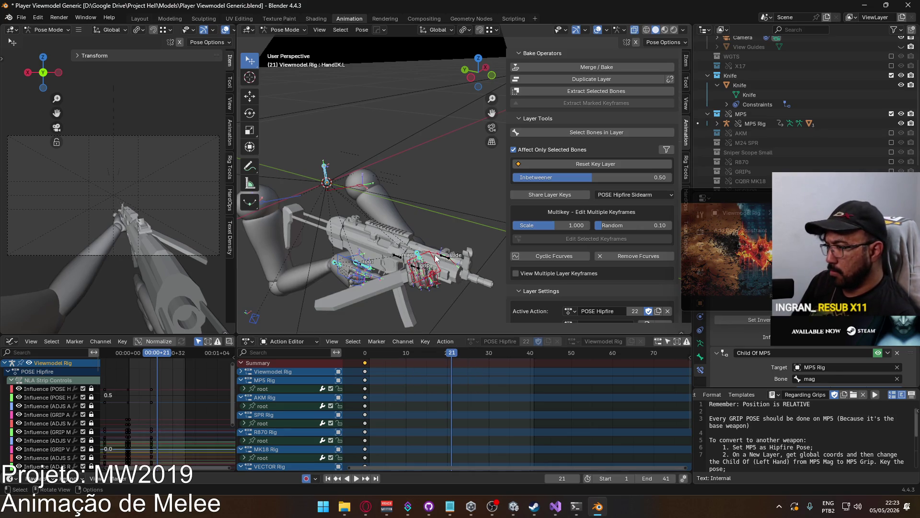
{"action": "key", "text": "i"}
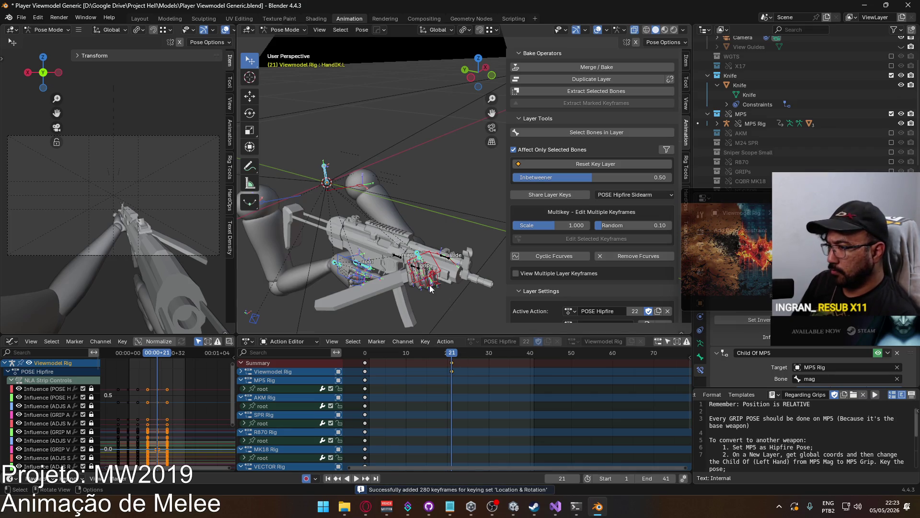
{"action": "left_click_drag", "start_coordinate": [451, 353], "coordinate": [361, 353]}
{"action": "key", "text": "i"}
{"action": "key", "text": "space"}
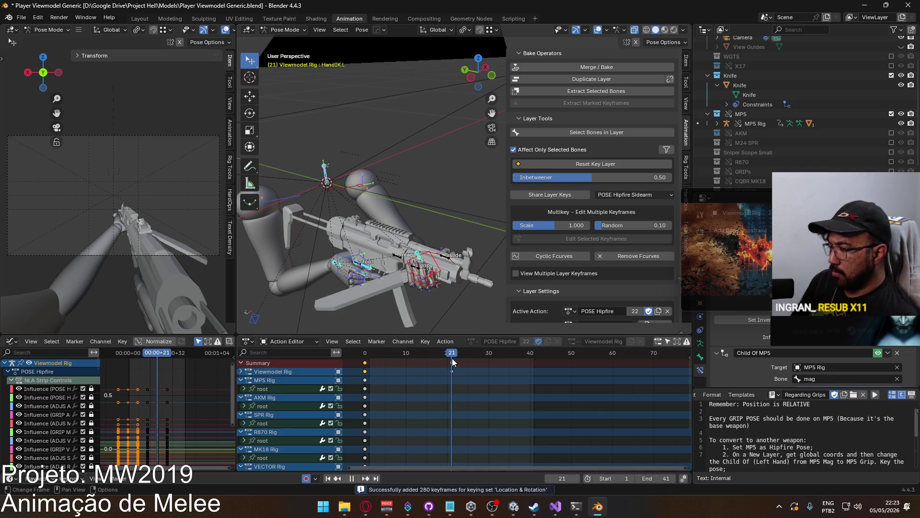
{"action": "key", "text": "space"}
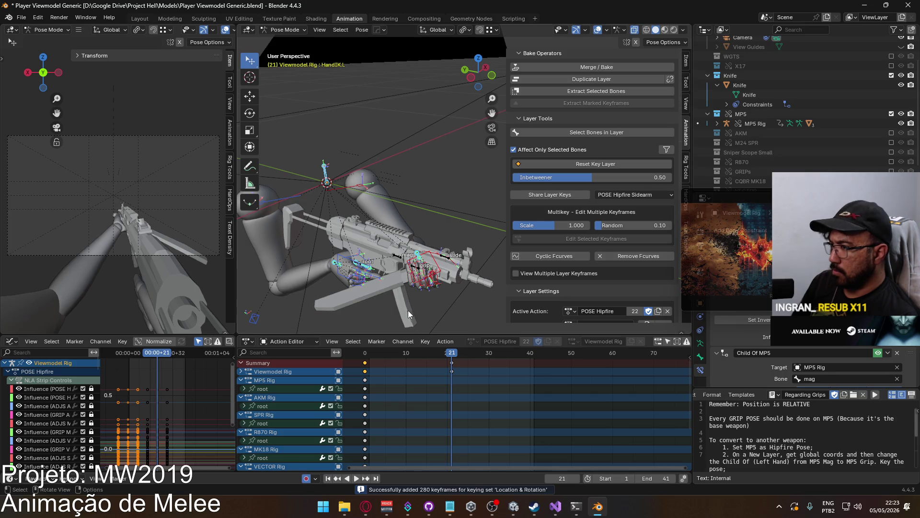
Select the MP5 root bone, make UNIQUE Melee Primary active and visible, and return to frame 1.
{"action": "left_click", "coordinate": [264, 388]}
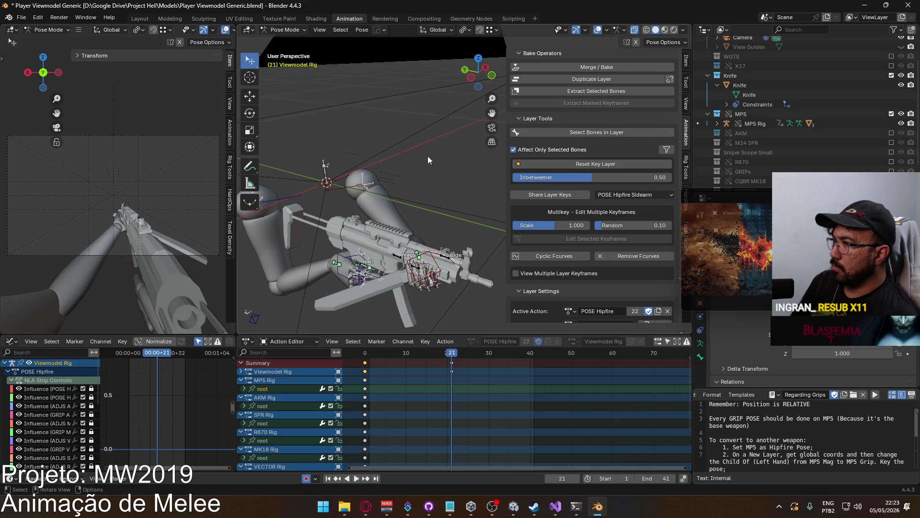
{"action": "scroll", "coordinate": [652, 187], "scroll_direction": "down", "scroll_amount": 3}
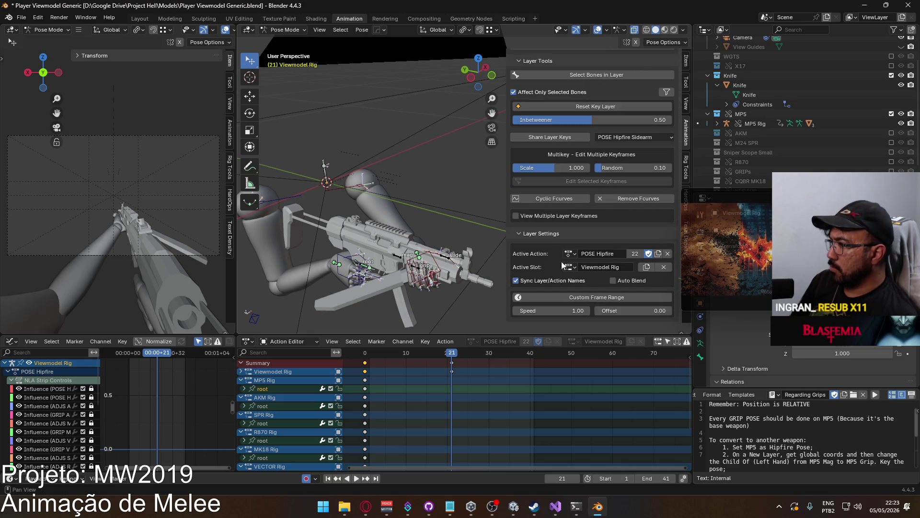
{"action": "scroll", "coordinate": [551, 246], "scroll_direction": "up", "scroll_amount": 10}
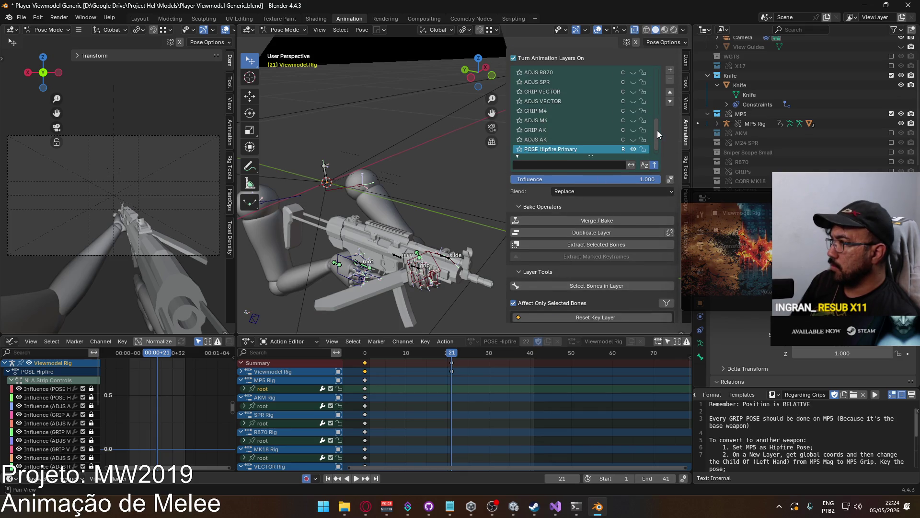
{"action": "left_click_drag", "start_coordinate": [657, 130], "coordinate": [654, 78]}
{"action": "left_click", "coordinate": [576, 121]}
{"action": "left_click", "coordinate": [633, 121]}
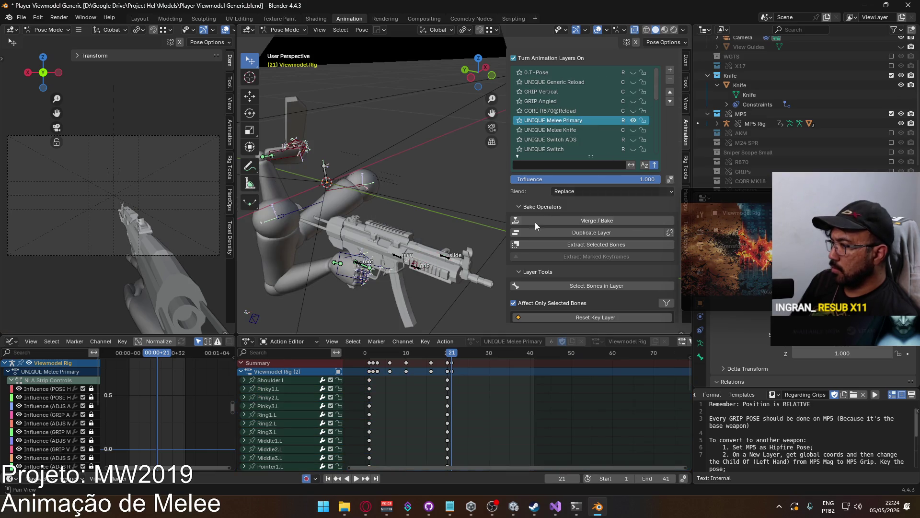
{"action": "left_click", "coordinate": [405, 353]}
{"action": "key", "text": "space"}
{"action": "left_click_drag", "start_coordinate": [405, 354], "coordinate": [371, 354]}
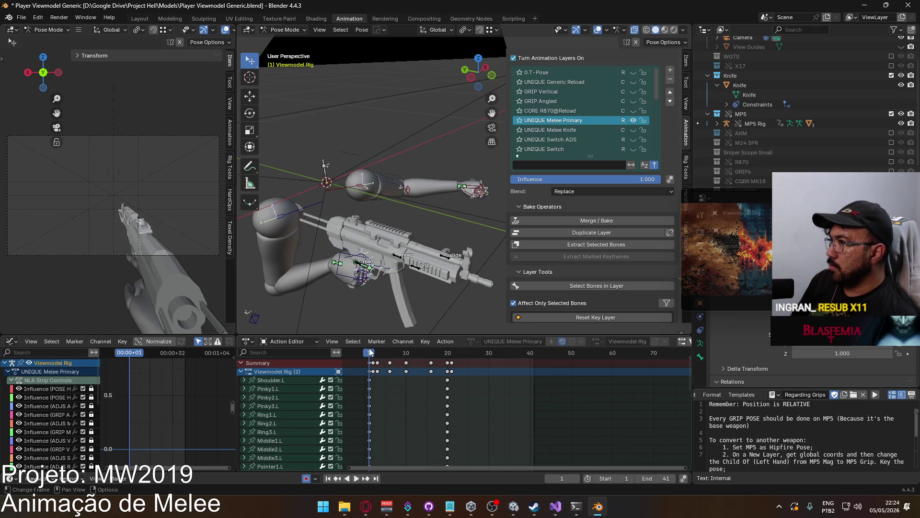
Switch to the MP5 Rig in Pose Mode and view the gun and hand from the left.
{"action": "left_click", "coordinate": [285, 29]}
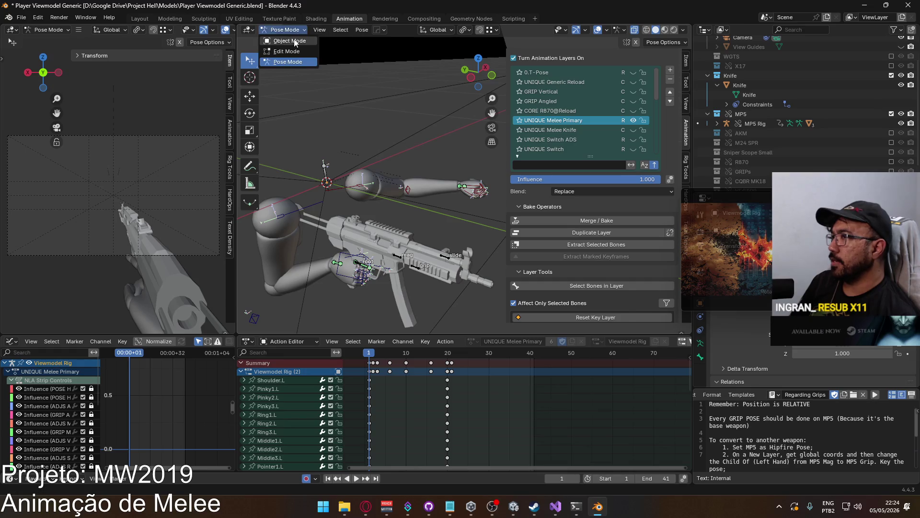
{"action": "left_click", "coordinate": [288, 40]}
{"action": "left_click", "coordinate": [359, 265]}
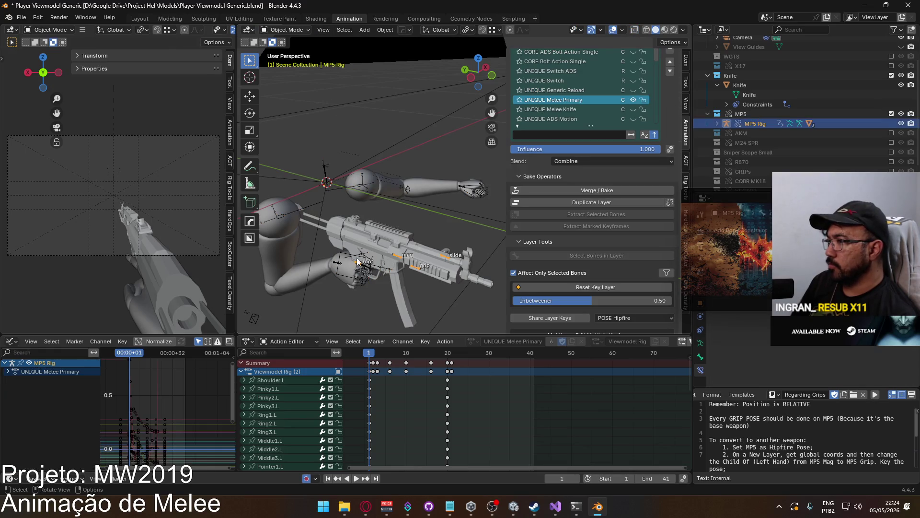
{"action": "left_click", "coordinate": [285, 30]}
{"action": "left_click", "coordinate": [287, 62]}
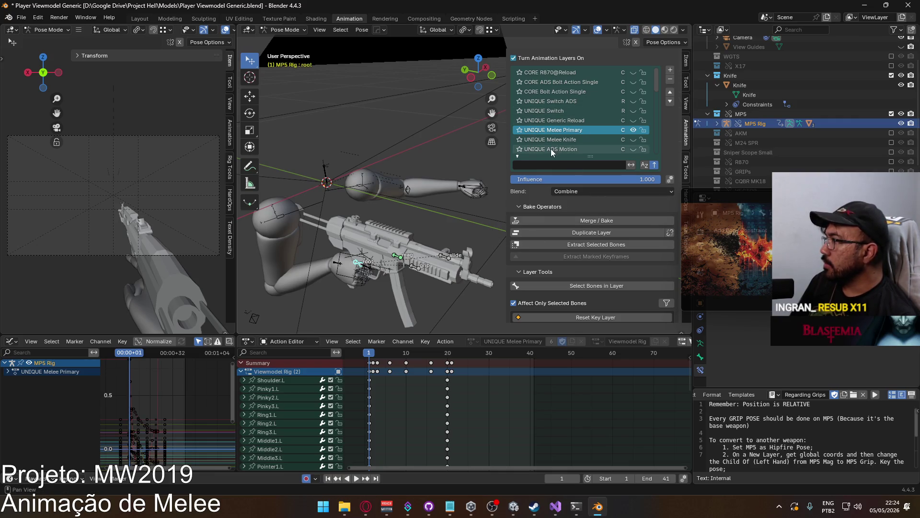
{"action": "mouse_move", "coordinate": [372, 274]}
{"action": "middle_mouse_down"}
{"action": "mouse_move", "coordinate": [381, 240]}
{"action": "mouse_move", "coordinate": [345, 235]}
{"action": "mouse_move", "coordinate": [405, 228]}
{"action": "mouse_move", "coordinate": [414, 213]}
{"action": "middle_mouse_up"}
{"action": "scroll", "coordinate": [387, 254], "scroll_direction": "up", "scroll_amount": 2}
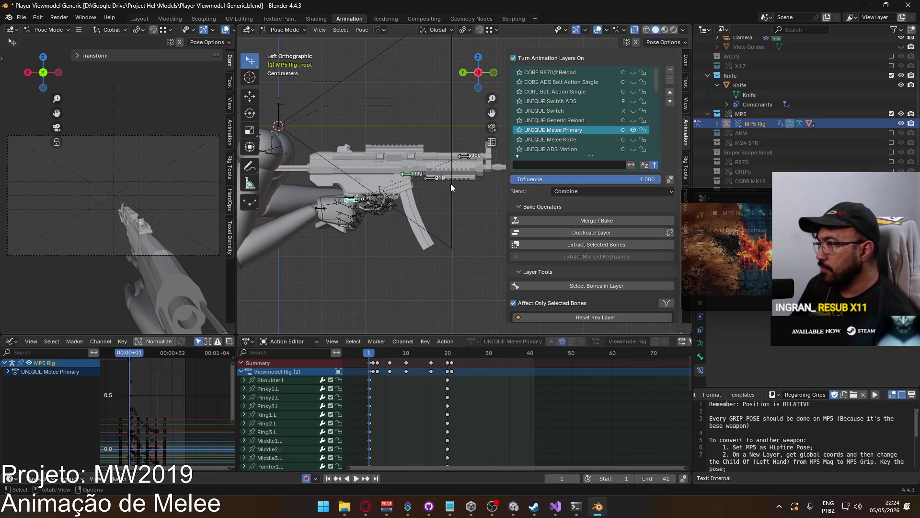
Lower the MP5 root and tilt it around the global X axis.
{"action": "key", "text": "r"}
{"action": "key", "text": "y"}
{"action": "key", "text": "y"}
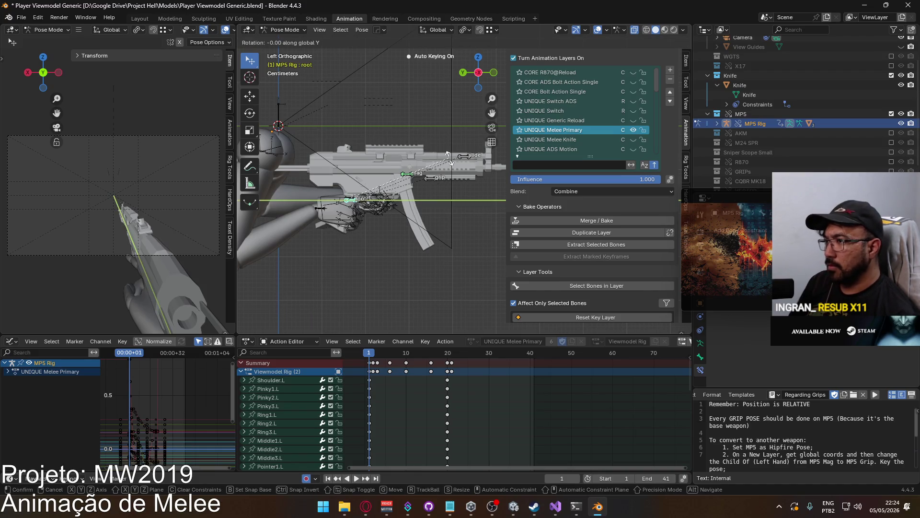
{"action": "key", "text": "z"}
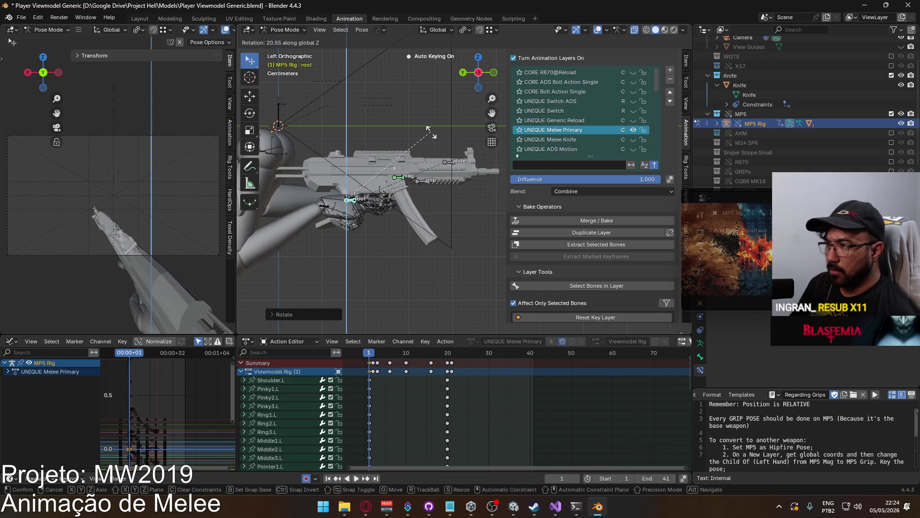
{"action": "key", "text": "x"}
{"action": "key", "text": "g"}
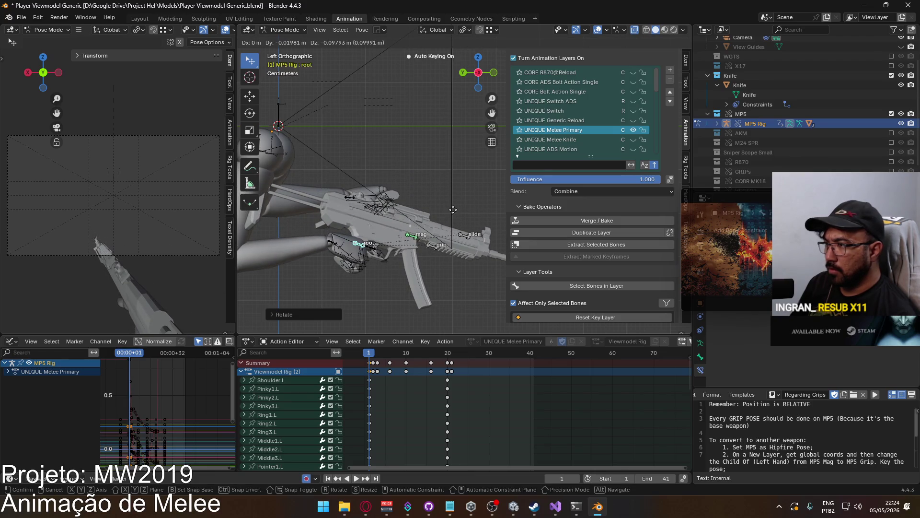
{"action": "left_click", "coordinate": [453, 201]}
{"action": "key", "text": "r"}
{"action": "key", "text": "x"}
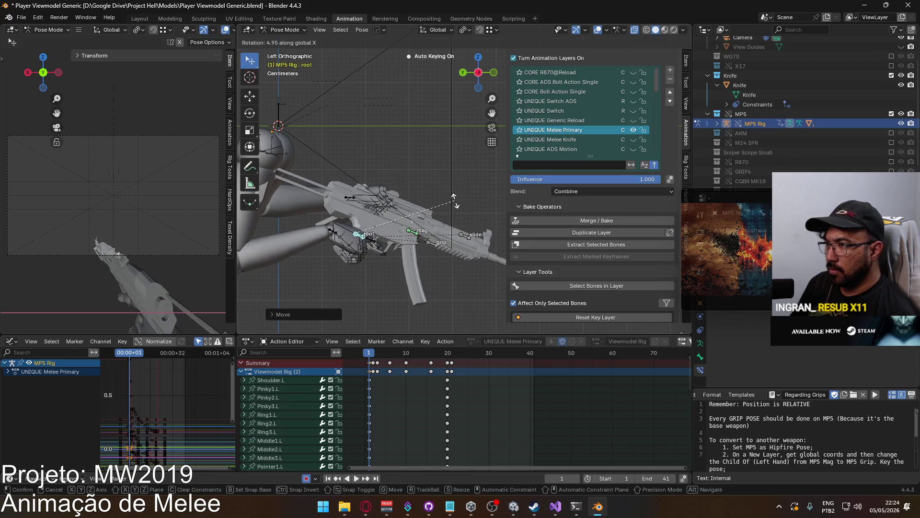
{"action": "left_click", "coordinate": [455, 201]}
Refine the gun's position and rotation with further move and rotate adjustments.
{"action": "key", "text": "g"}
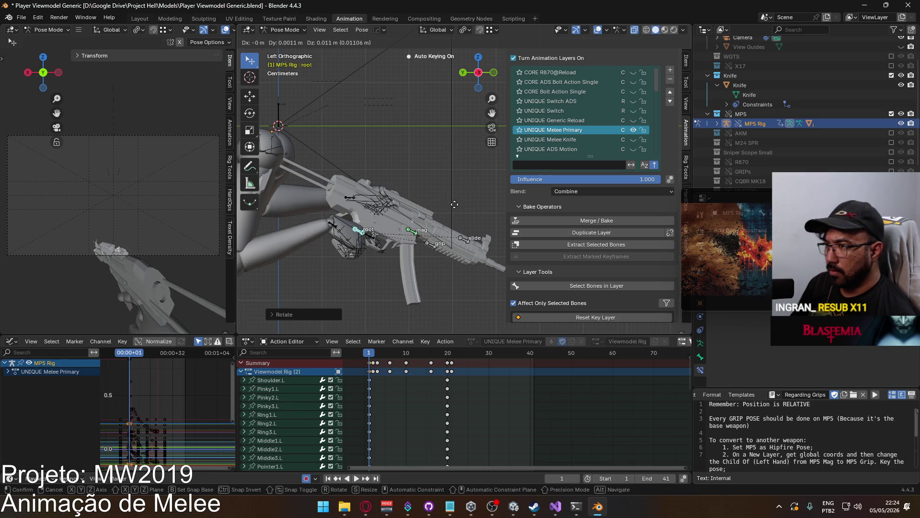
{"action": "left_click", "coordinate": [455, 215]}
{"action": "key", "text": "g"}
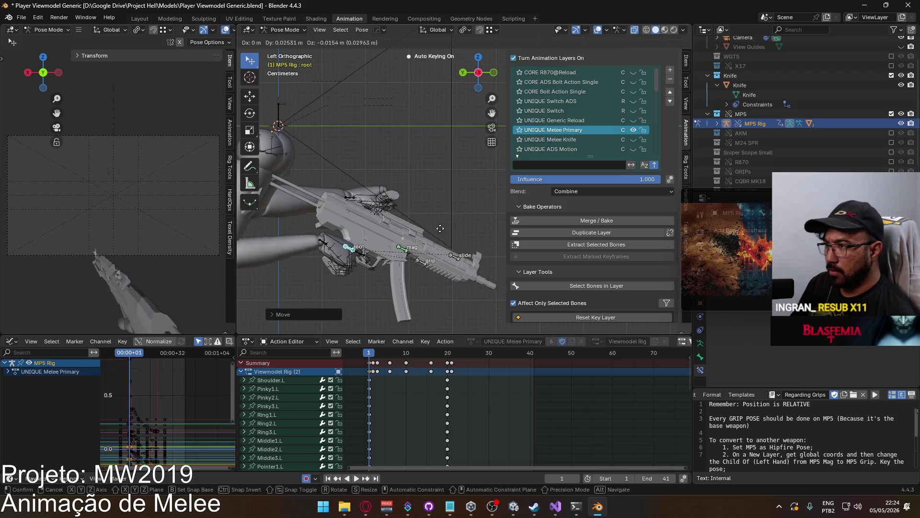
{"action": "key", "text": "r"}
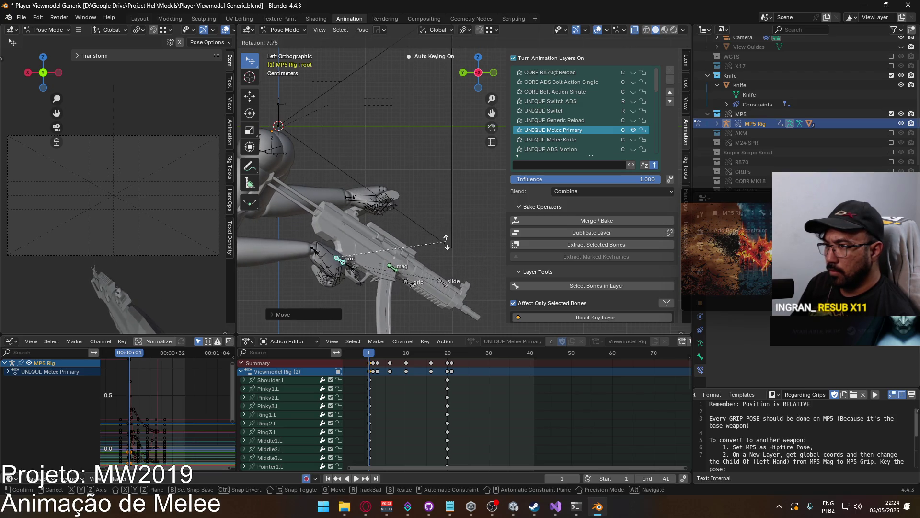
{"action": "left_click", "coordinate": [447, 254]}
{"action": "key", "text": "g"}
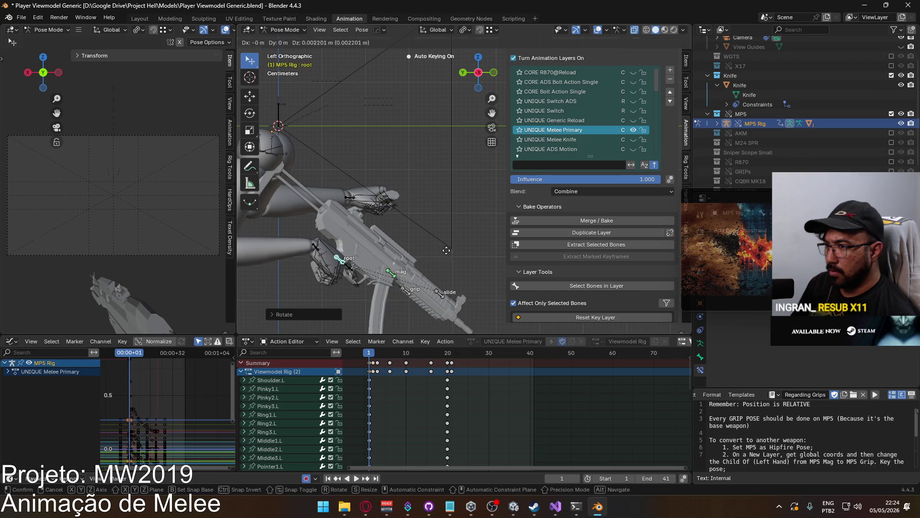
{"action": "left_click", "coordinate": [447, 246]}
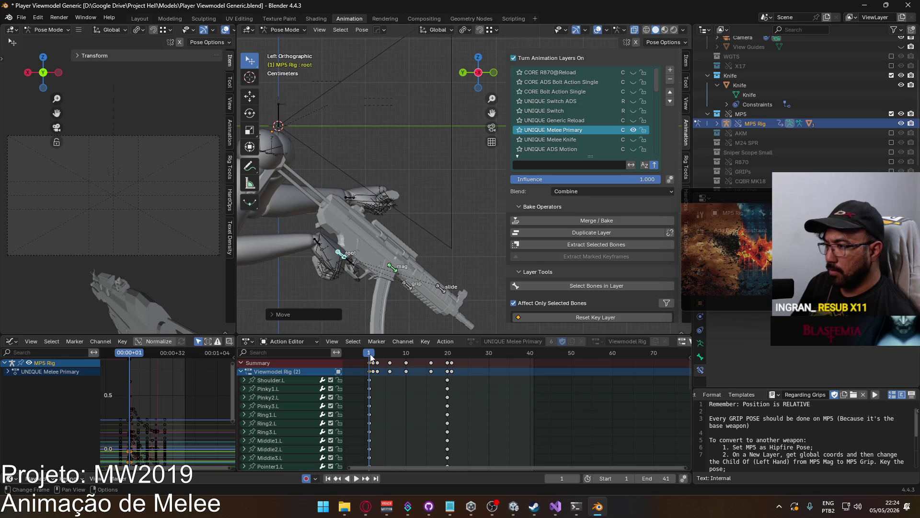
Play back the swing, scrub to frame 8, stop, and return to Object Mode.
{"action": "key", "text": "space"}
{"action": "left_click_drag", "start_coordinate": [369, 358], "coordinate": [397, 359]}
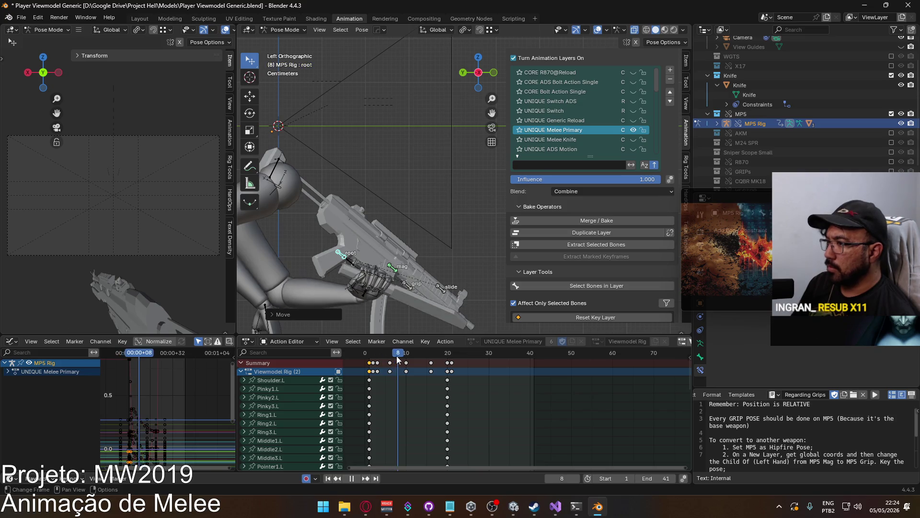
{"action": "key", "text": "Escape"}
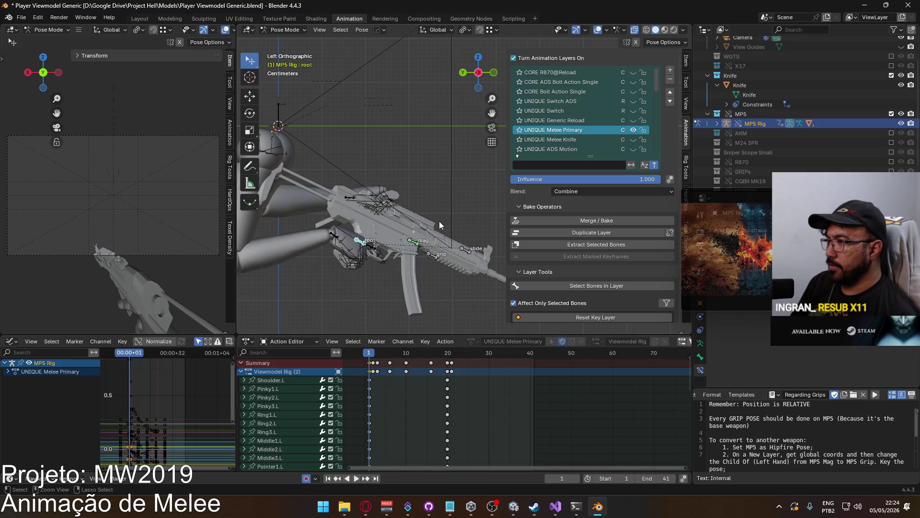
{"action": "key", "text": "ctrl+Tab"}
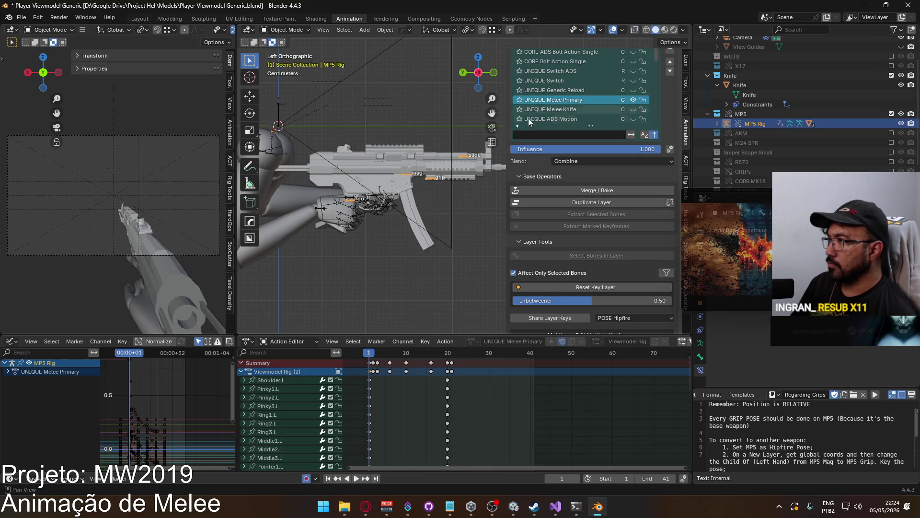
Select the Viewmodel Rig, then the MP5 Rig, and put the MP5 rig into Pose Mode.
{"action": "left_click", "coordinate": [349, 201]}
{"action": "left_click", "coordinate": [351, 201]}
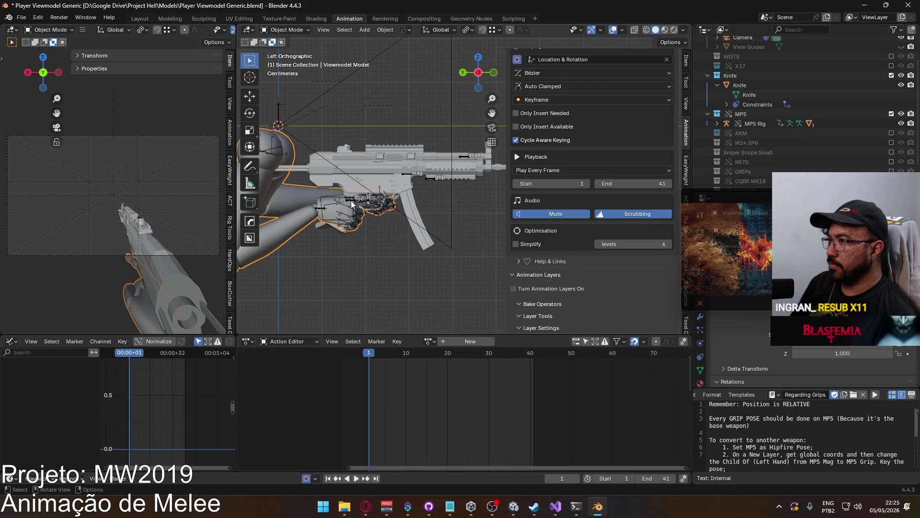
{"action": "left_click", "coordinate": [268, 30]}
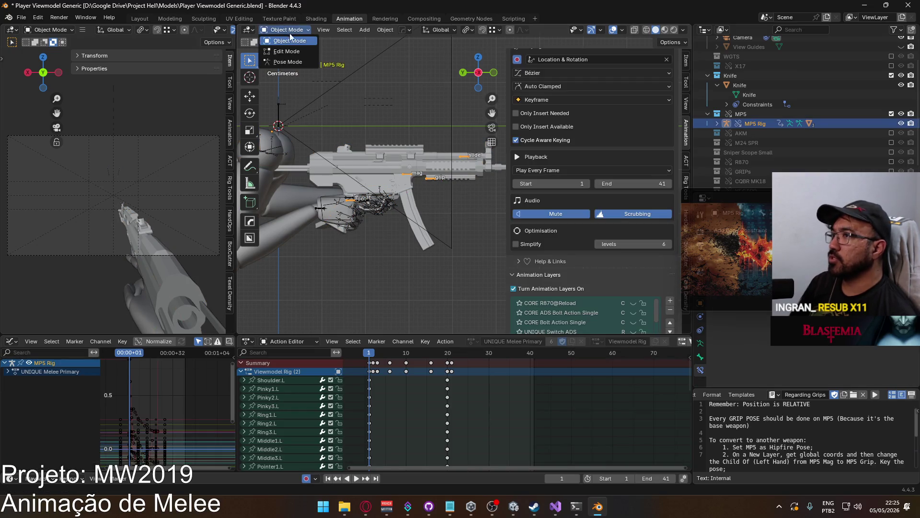
{"action": "left_click", "coordinate": [278, 62]}
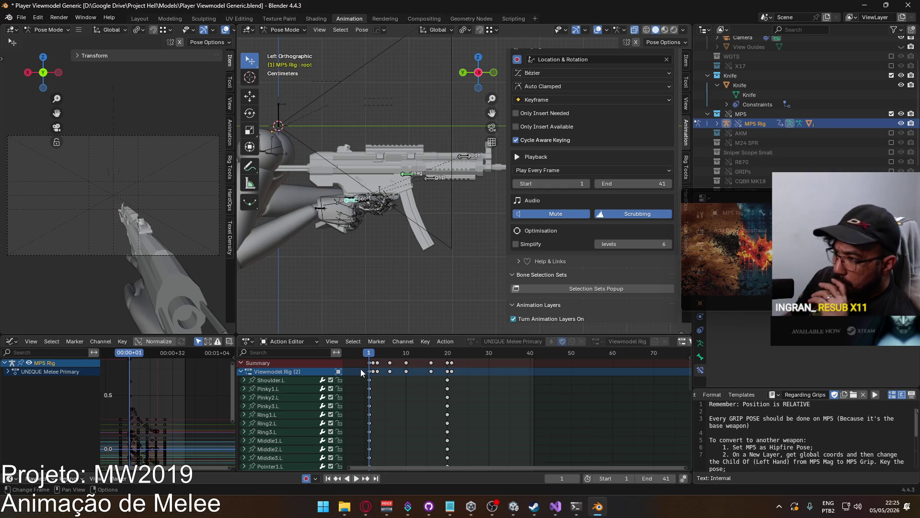
Play the swing, orbit to a perspective view, and return to Object Mode.
{"action": "scroll", "coordinate": [384, 411], "scroll_direction": "down", "scroll_amount": 15}
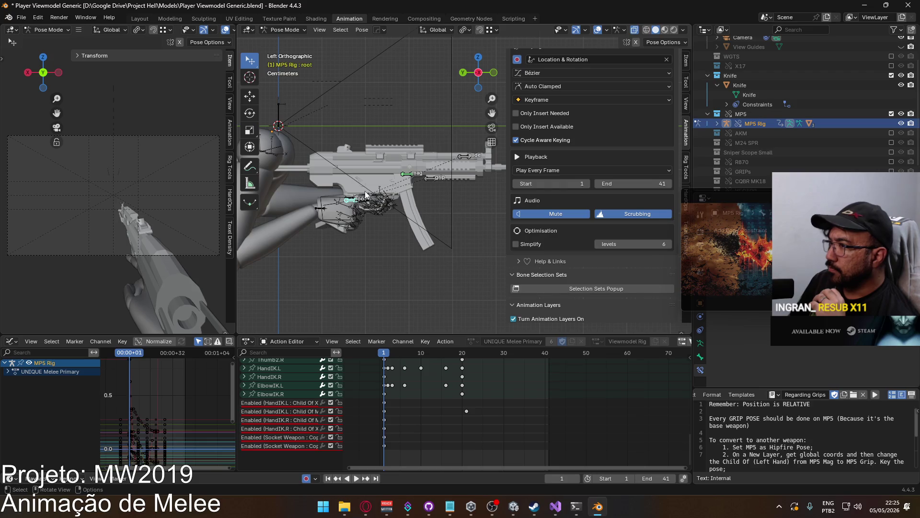
{"action": "key", "text": "space"}
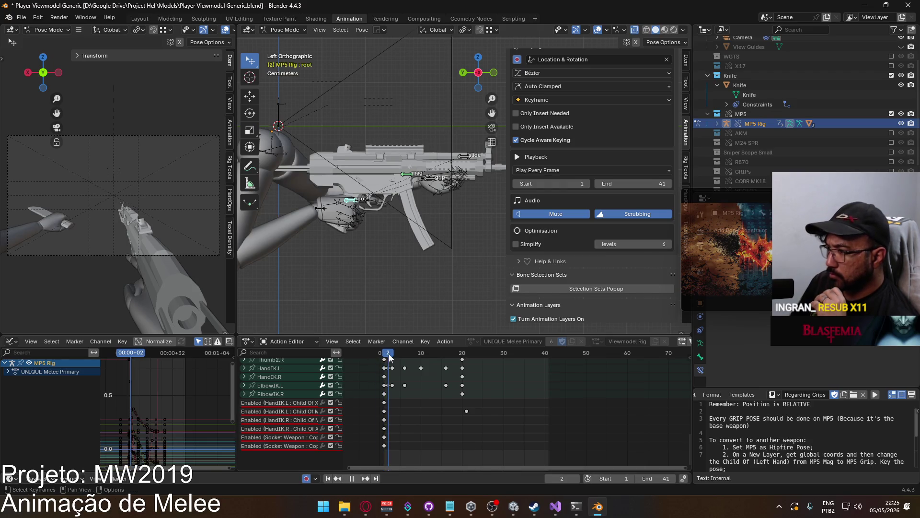
{"action": "key", "text": "Escape"}
{"action": "mouse_move", "coordinate": [400, 237]}
{"action": "middle_mouse_down"}
{"action": "mouse_move", "coordinate": [352, 203]}
{"action": "mouse_move", "coordinate": [373, 210]}
{"action": "mouse_move", "coordinate": [385, 235]}
{"action": "mouse_move", "coordinate": [438, 219]}
{"action": "mouse_move", "coordinate": [365, 235]}
{"action": "mouse_move", "coordinate": [345, 218]}
{"action": "middle_mouse_up"}
{"action": "left_click", "coordinate": [285, 30]}
{"action": "left_click", "coordinate": [283, 40]}
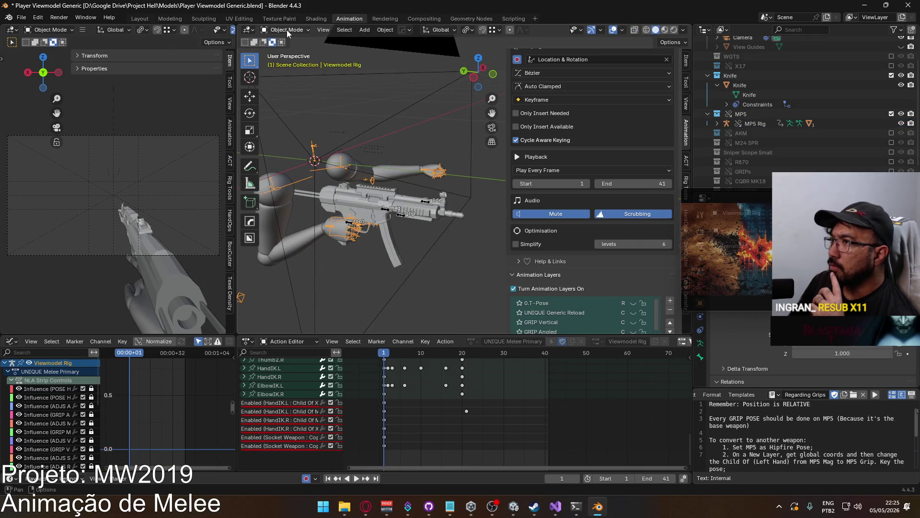
Put the Viewmodel Rig into Pose Mode and bring the hand constraint keyframes into view.
{"action": "left_click", "coordinate": [289, 62]}
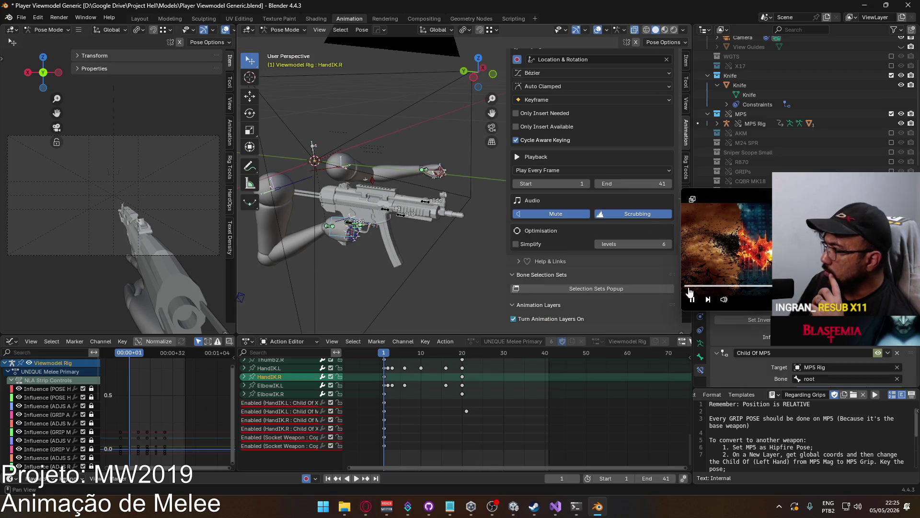
{"action": "scroll", "coordinate": [654, 281], "scroll_direction": "down", "scroll_amount": 3}
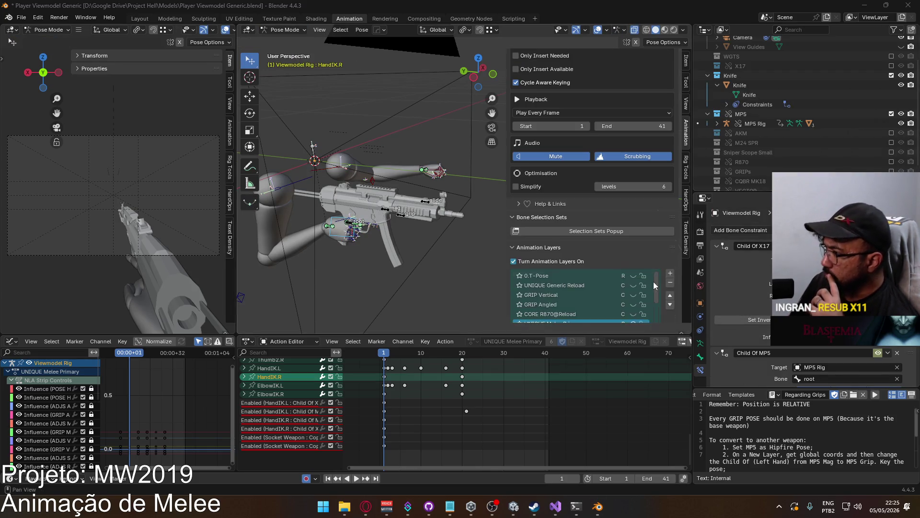
{"action": "mouse_move", "coordinate": [657, 298]}
{"action": "left_mouse_down"}
{"action": "mouse_move", "coordinate": [653, 333]}
{"action": "mouse_move", "coordinate": [656, 278]}
{"action": "left_mouse_up"}
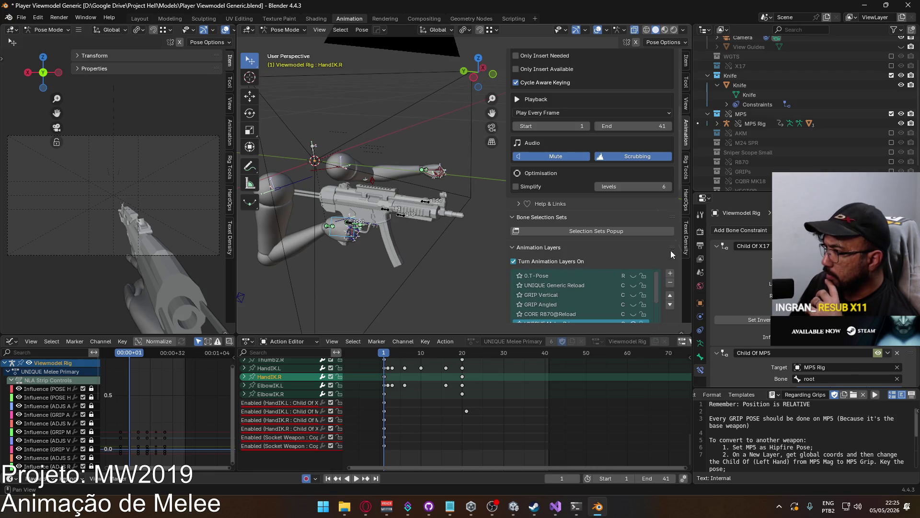
{"action": "left_click", "coordinate": [275, 406]}
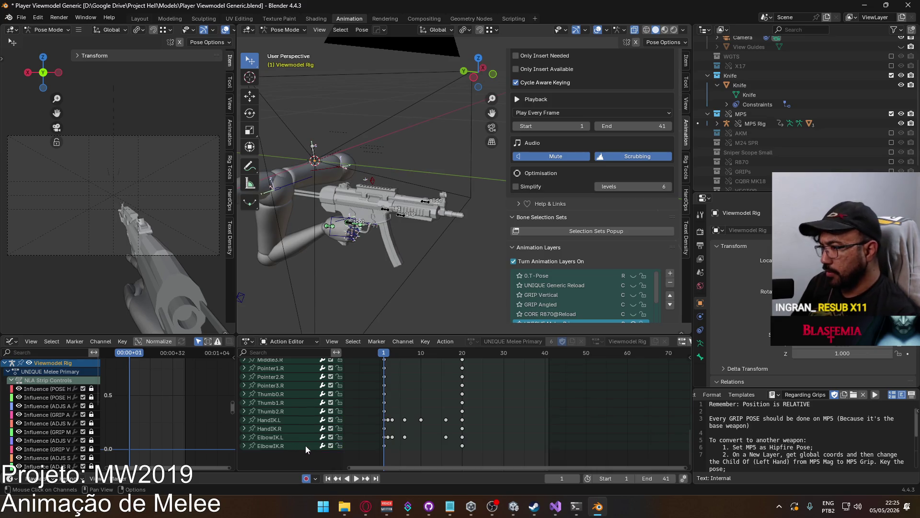
{"action": "key", "text": "ctrl+z"}
{"action": "scroll", "coordinate": [453, 417], "scroll_direction": "down", "scroll_amount": 4}
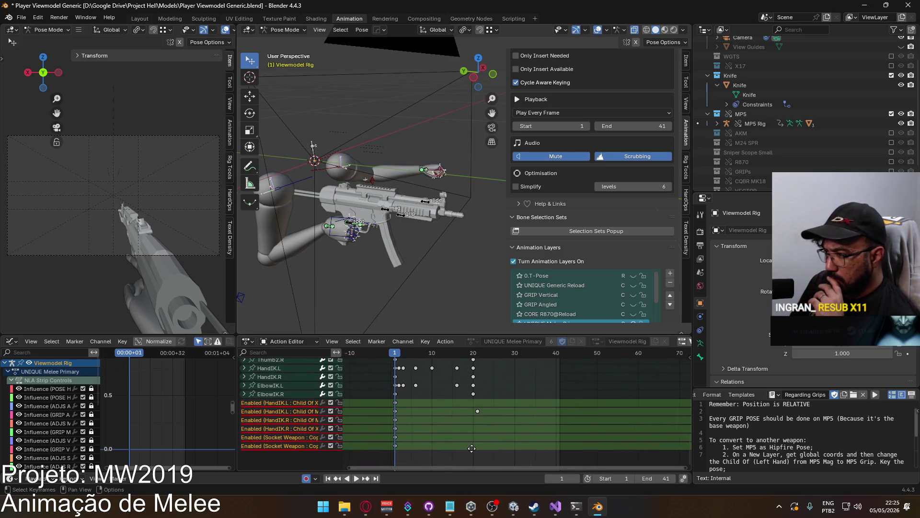
{"action": "middle_click_drag", "start_coordinate": [460, 430], "coordinate": [505, 438]}
At frame 0, make HandIK.L the active bone and open its Child Of constraint options.
{"action": "left_click", "coordinate": [425, 356]}
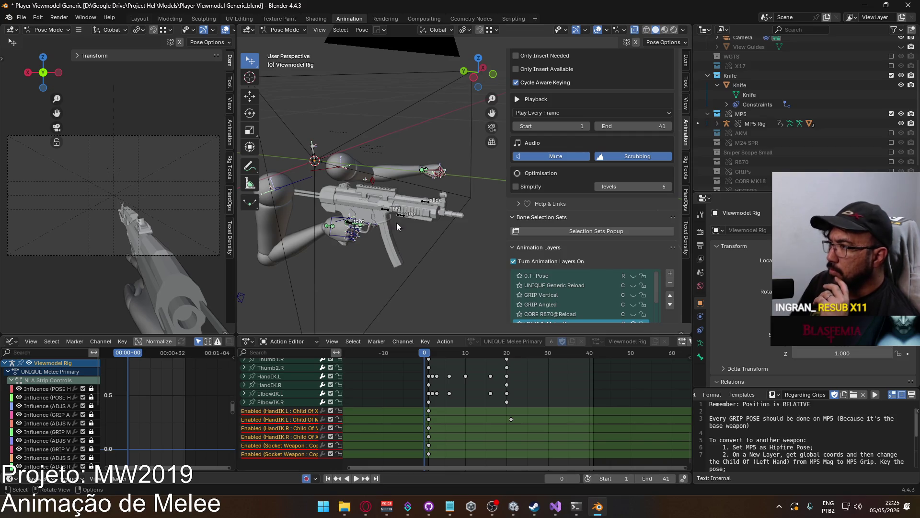
{"action": "left_click", "coordinate": [433, 171]}
{"action": "left_click", "coordinate": [700, 369]}
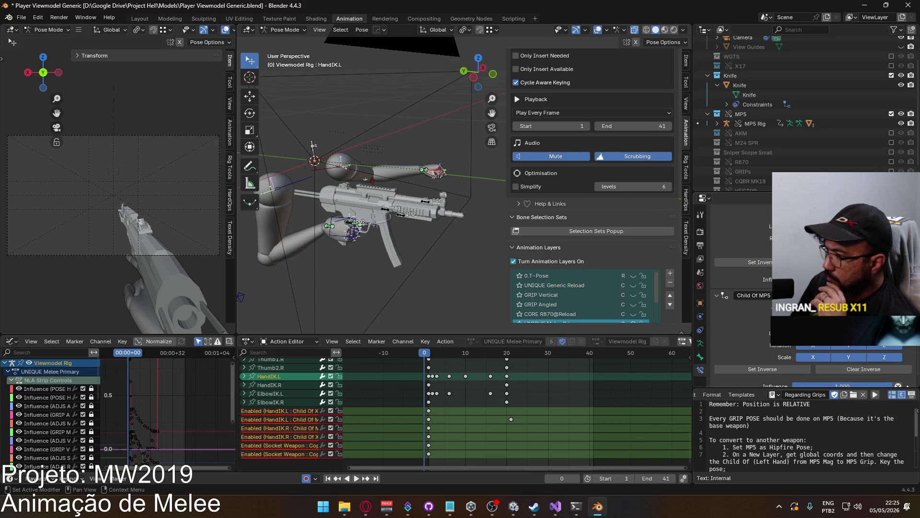
{"action": "right_click", "coordinate": [814, 357]}
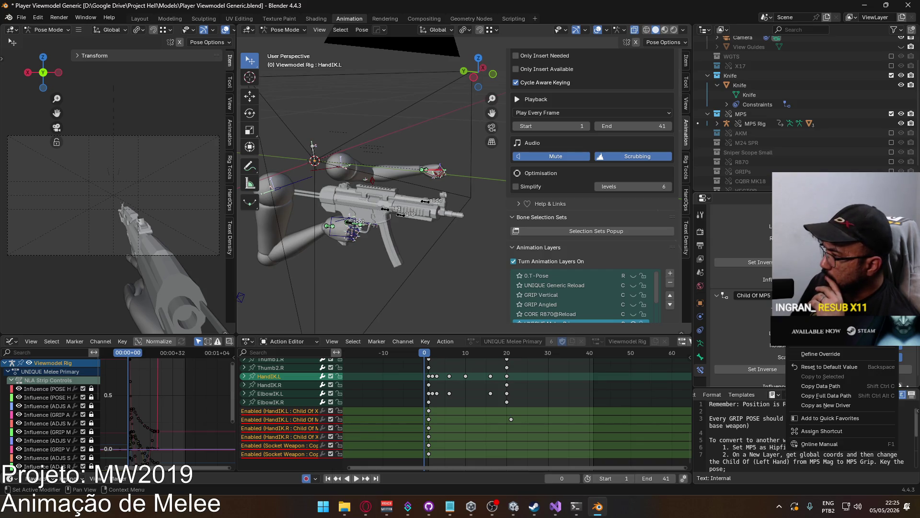
{"action": "key", "text": "Escape"}
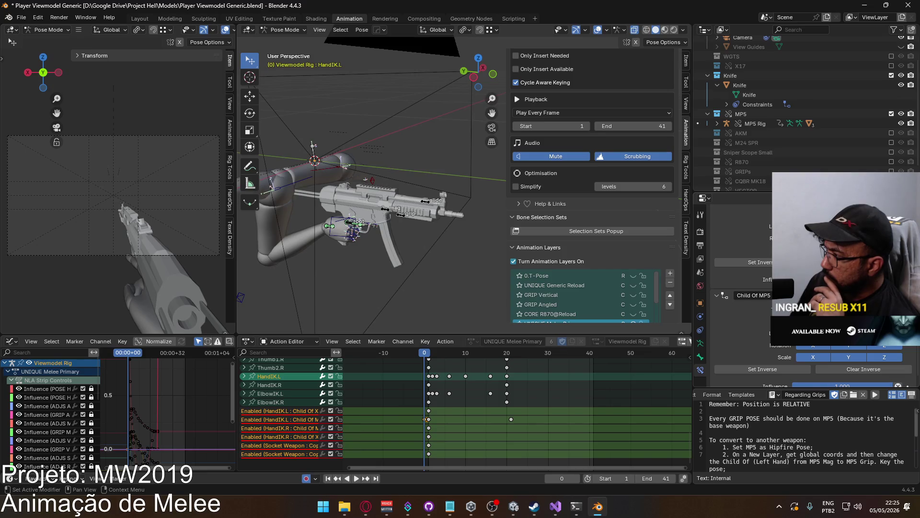
{"action": "right_click", "coordinate": [815, 357]}
{"action": "key", "text": "Escape"}
Open the Child Of MP5 options, scrub to frame 5, and make UNIQUE Melee Knife the active layer.
{"action": "scroll", "coordinate": [810, 336], "scroll_direction": "up", "scroll_amount": 3}
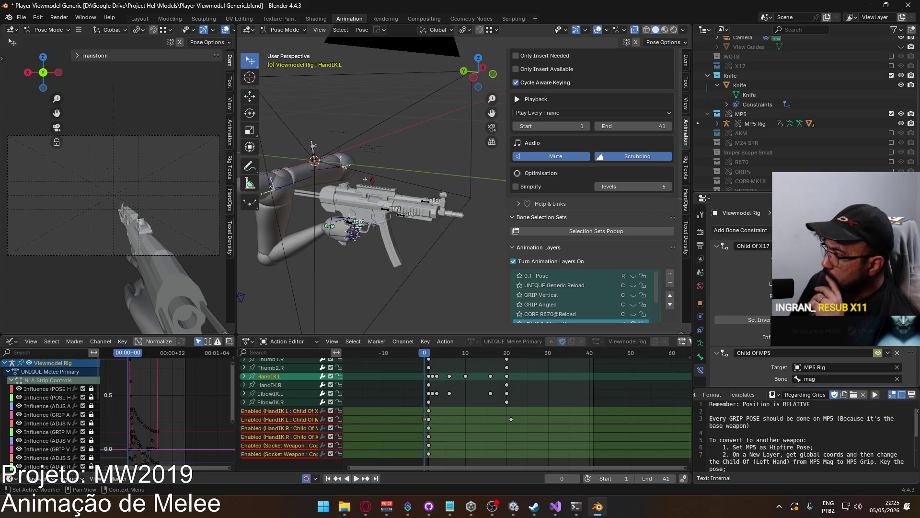
{"action": "right_click", "coordinate": [825, 338]}
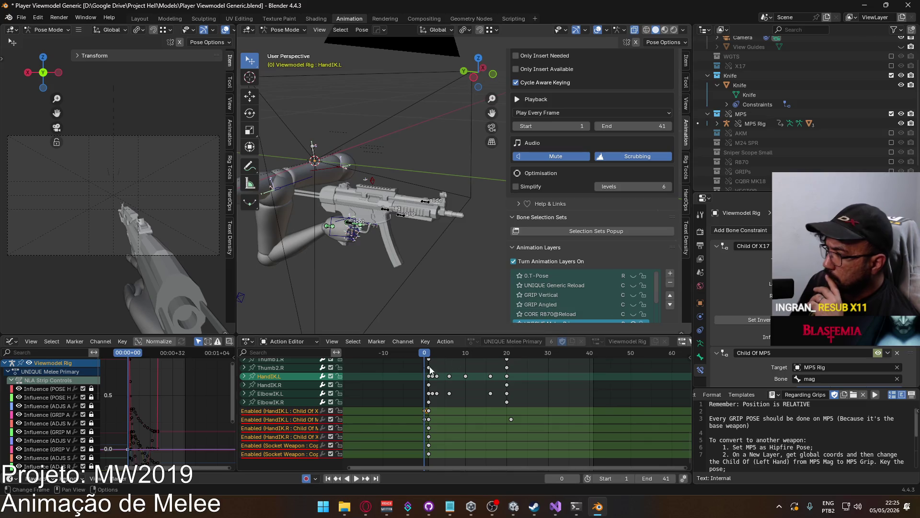
{"action": "left_click_drag", "start_coordinate": [429, 356], "coordinate": [429, 355]}
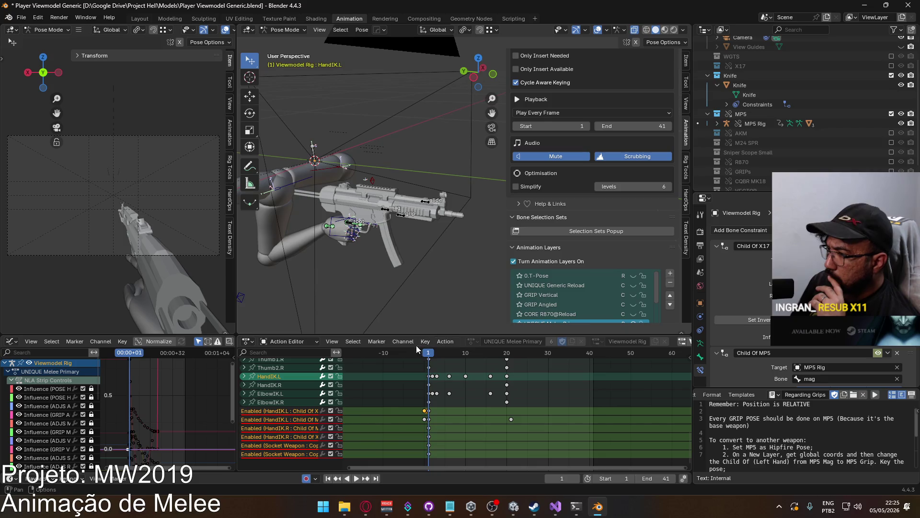
{"action": "mouse_move", "coordinate": [429, 355]}
{"action": "left_mouse_down"}
{"action": "mouse_move", "coordinate": [447, 355]}
{"action": "mouse_move", "coordinate": [424, 355]}
{"action": "left_mouse_up"}
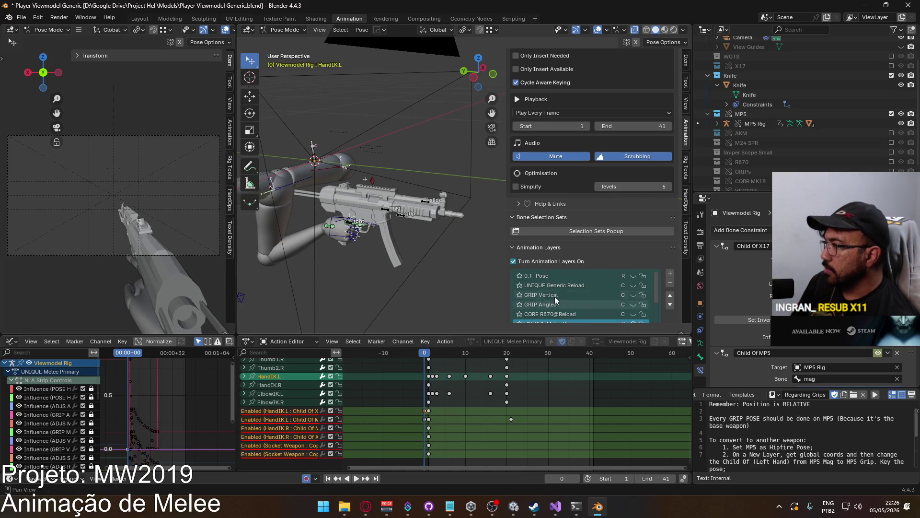
{"action": "scroll", "coordinate": [634, 243], "scroll_direction": "down", "scroll_amount": 2}
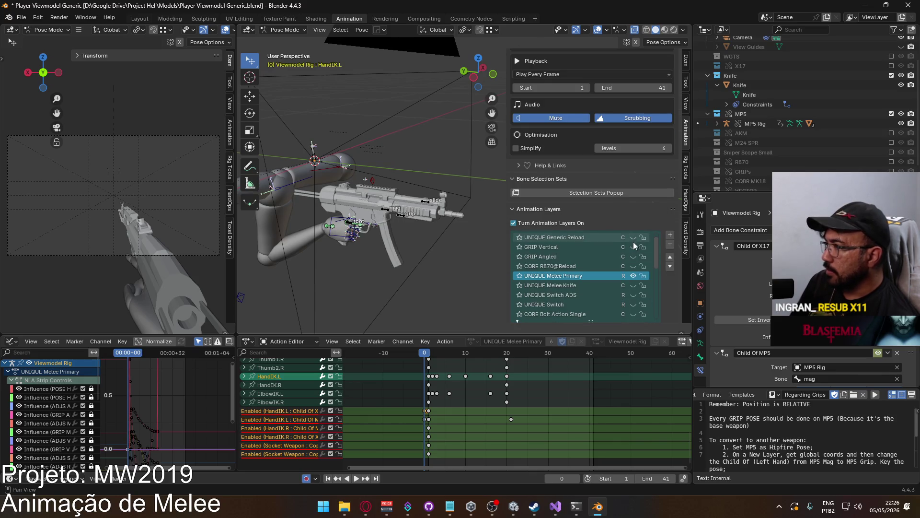
{"action": "left_click", "coordinate": [670, 245]}
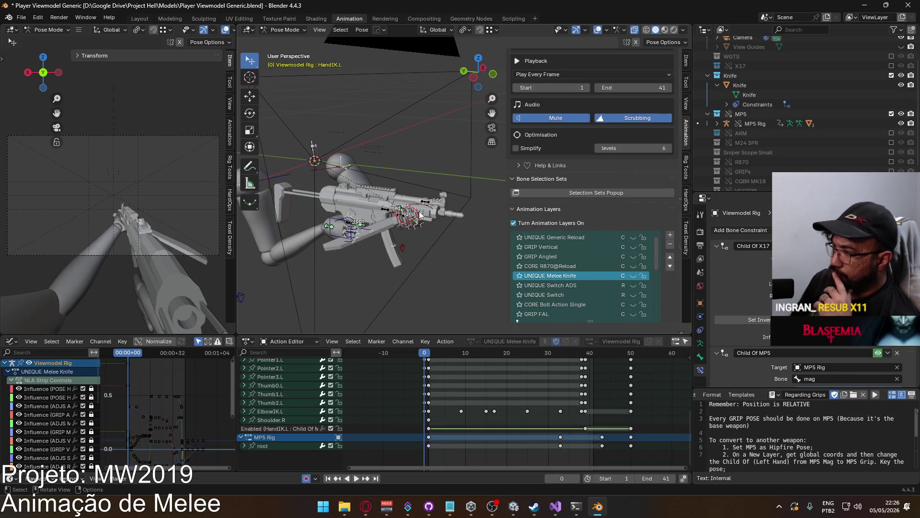
Return to Object Mode, select the MP5 Rig, and make UNIQUE Melee Knife its active layer.
{"action": "left_click", "coordinate": [285, 30]}
{"action": "left_click", "coordinate": [282, 38]}
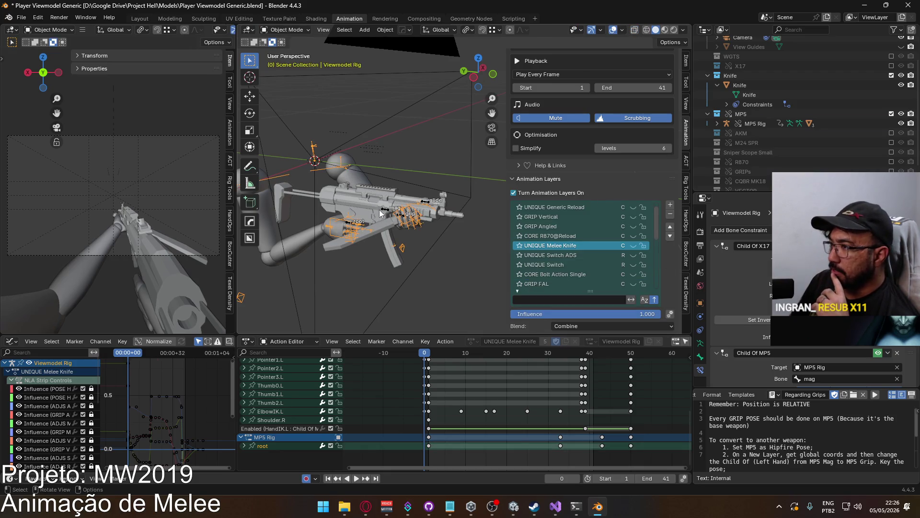
{"action": "left_click", "coordinate": [381, 214]}
{"action": "left_click", "coordinate": [671, 214]}
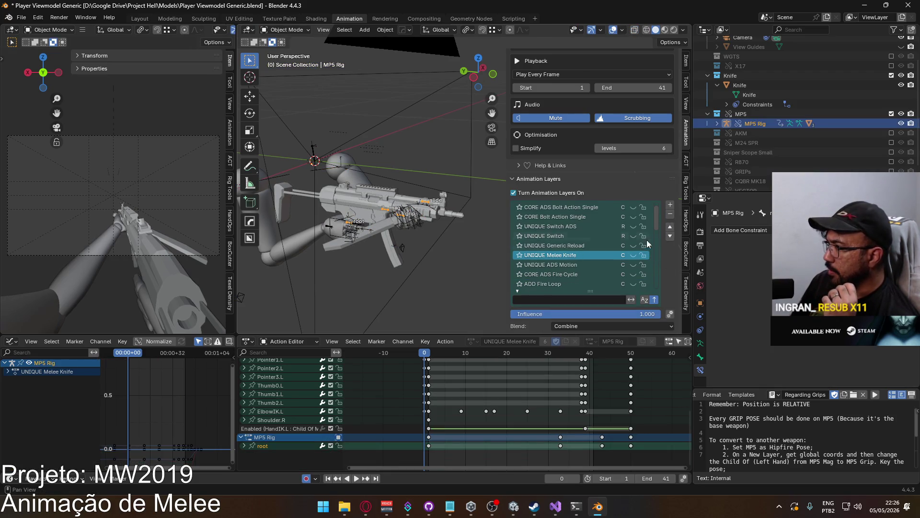
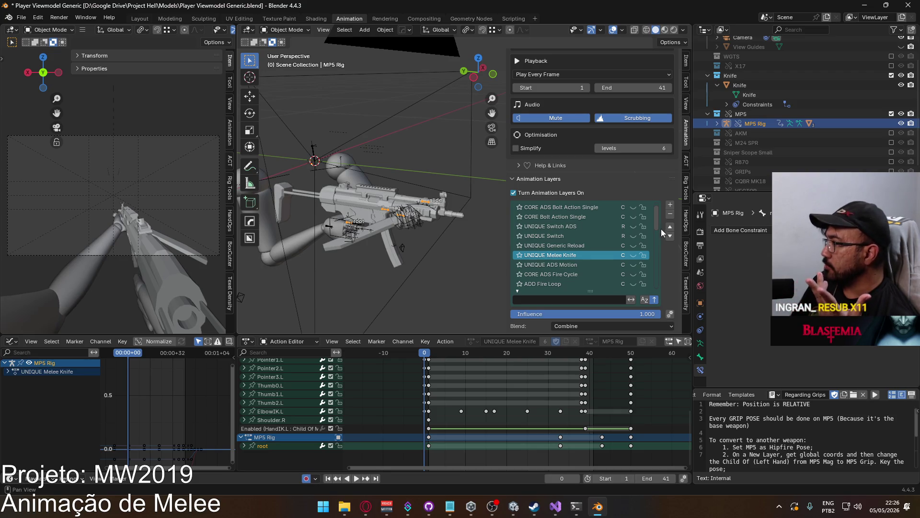
Delete the Viewmodel Rig's UNIQUE Melee Knife layer (undone once, then removed again) and save with Ctrl+S.
{"action": "scroll", "coordinate": [654, 225], "scroll_direction": "up", "scroll_amount": 1}
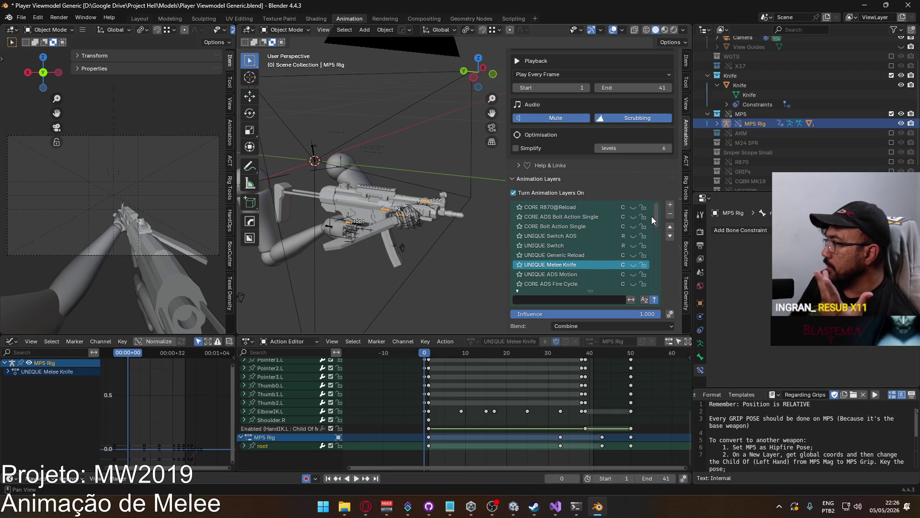
{"action": "scroll", "coordinate": [651, 224], "scroll_direction": "down", "scroll_amount": 2}
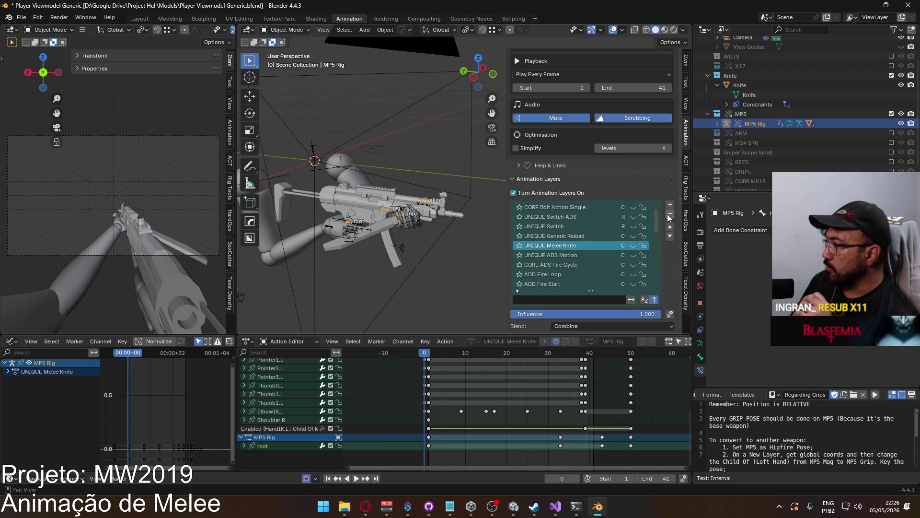
{"action": "left_click", "coordinate": [670, 215]}
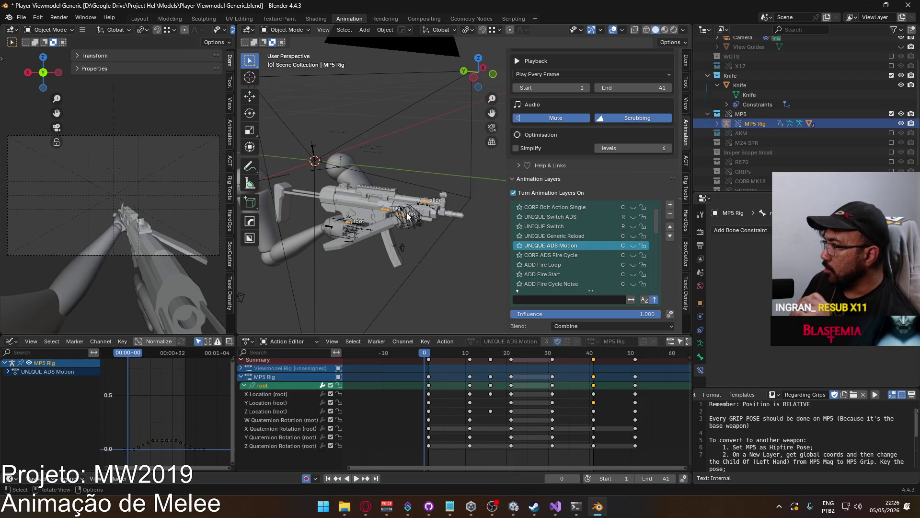
{"action": "key", "text": "ctrl+z"}
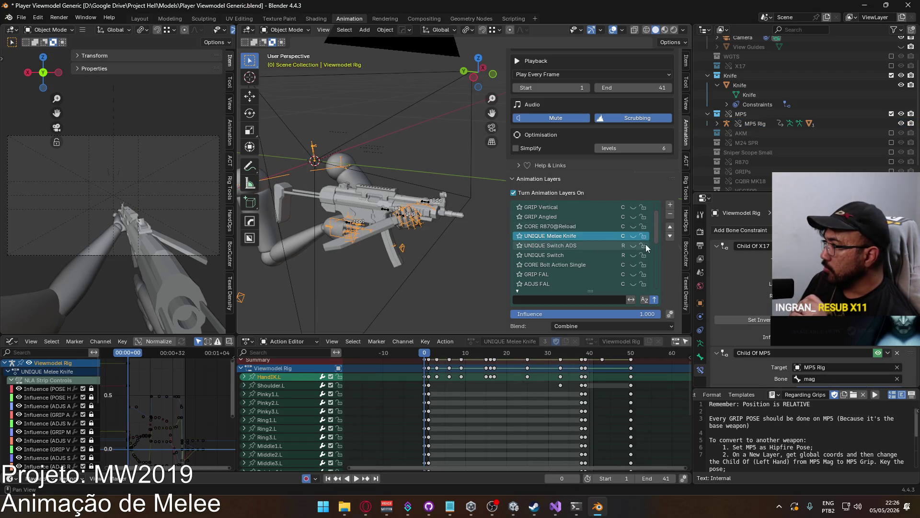
{"action": "left_click", "coordinate": [669, 217]}
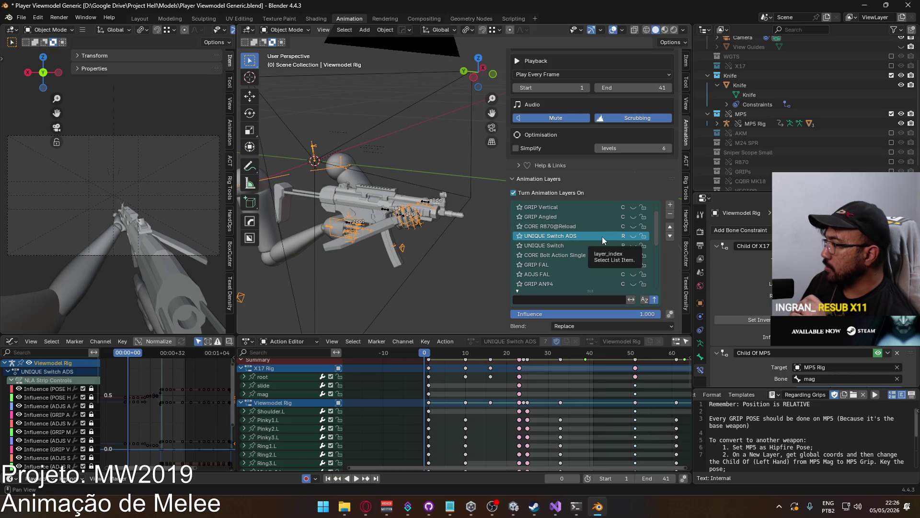
{"action": "key", "text": "ctrl+s"}
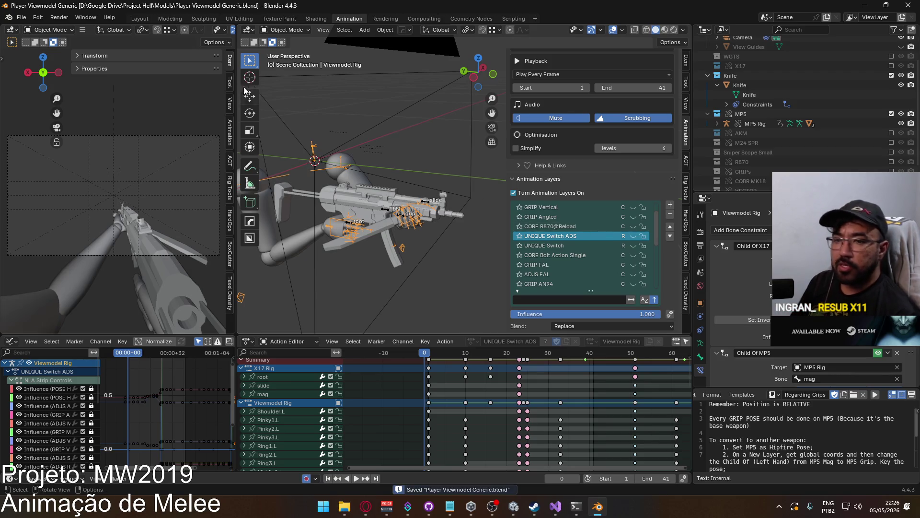
Revert to the last saved version of the file, discarding unsaved changes.
{"action": "left_click", "coordinate": [22, 17]}
{"action": "left_click", "coordinate": [36, 57]}
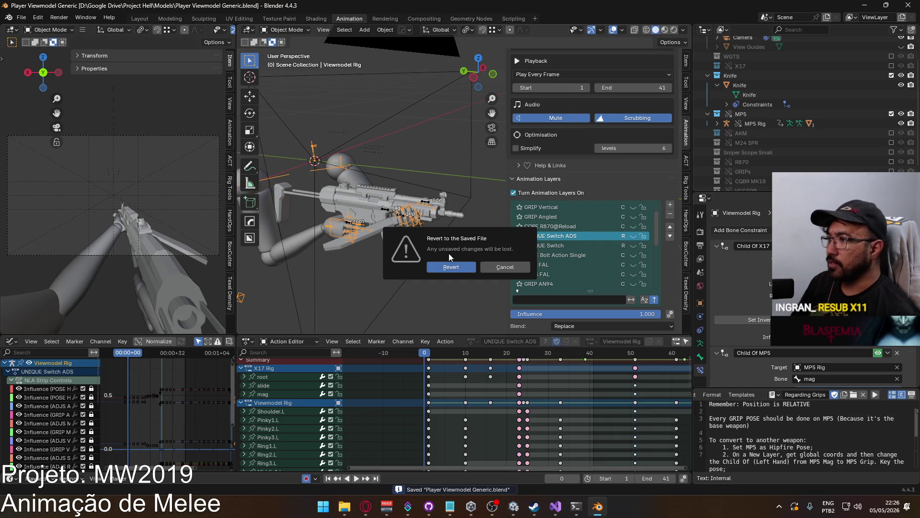
{"action": "left_click", "coordinate": [453, 269]}
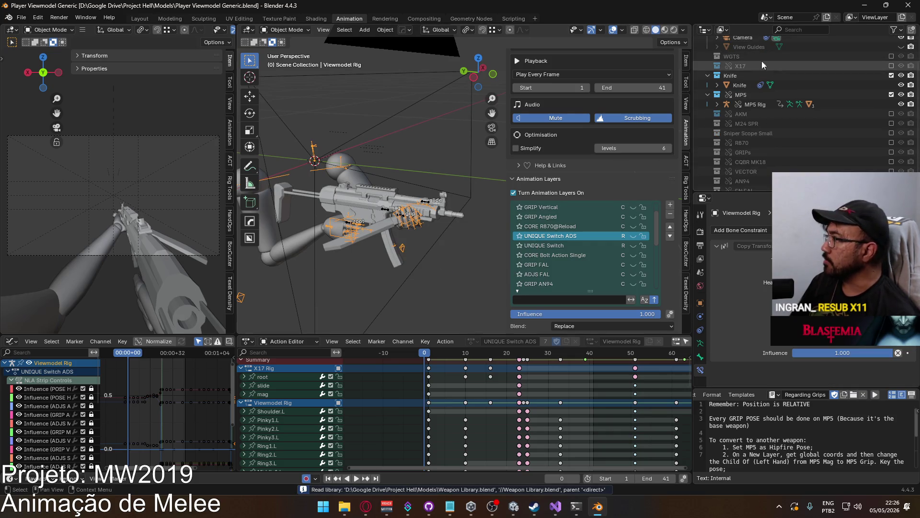
Browse the Actions in the Outliner's Blender File view, then return to View Layer.
{"action": "scroll", "coordinate": [763, 64], "scroll_direction": "up", "scroll_amount": 3}
{"action": "left_click", "coordinate": [722, 30]}
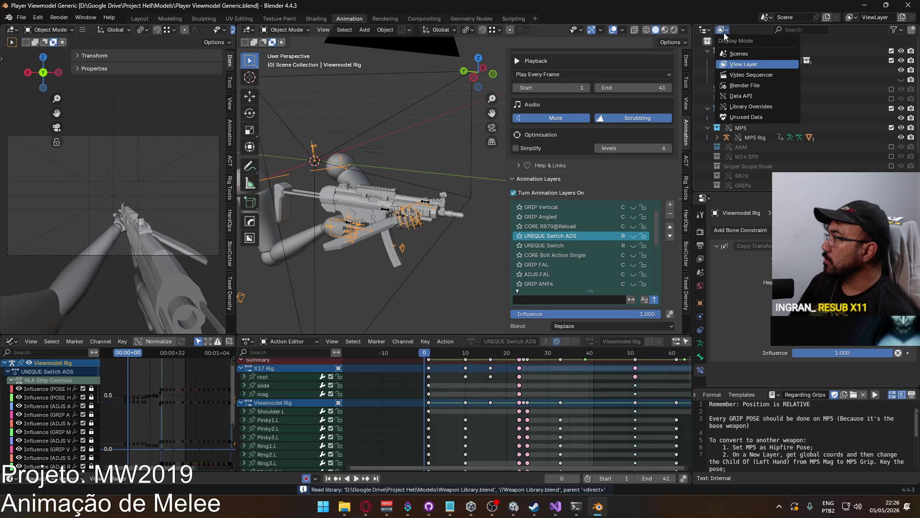
{"action": "left_click", "coordinate": [744, 86]}
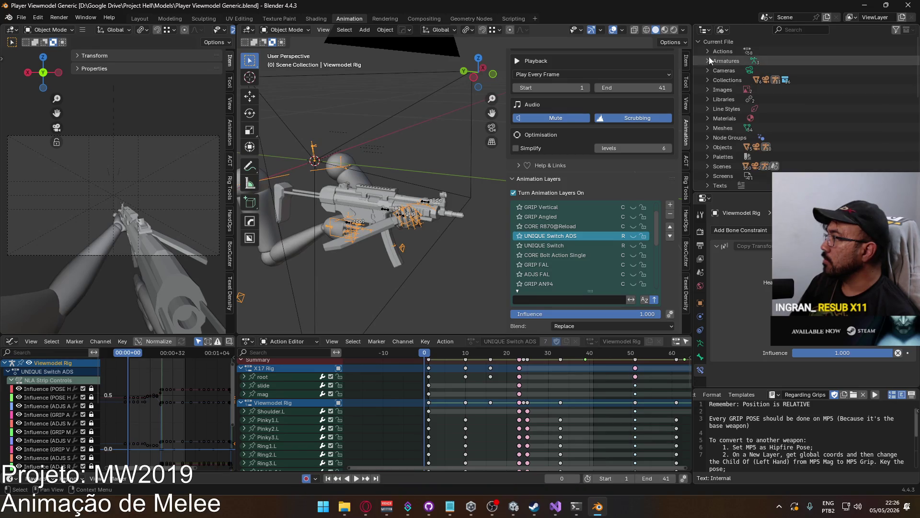
{"action": "scroll", "coordinate": [757, 71], "scroll_direction": "down", "scroll_amount": 8}
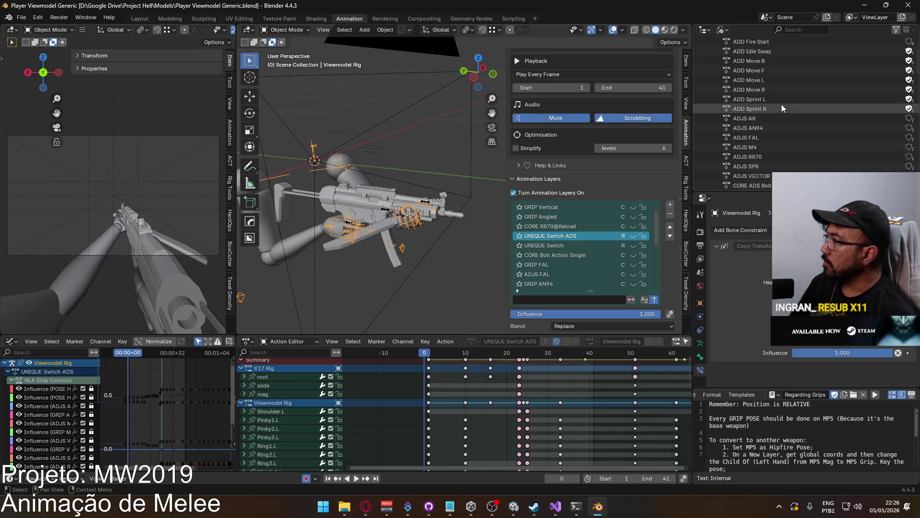
{"action": "scroll", "coordinate": [782, 108], "scroll_direction": "down", "scroll_amount": 10}
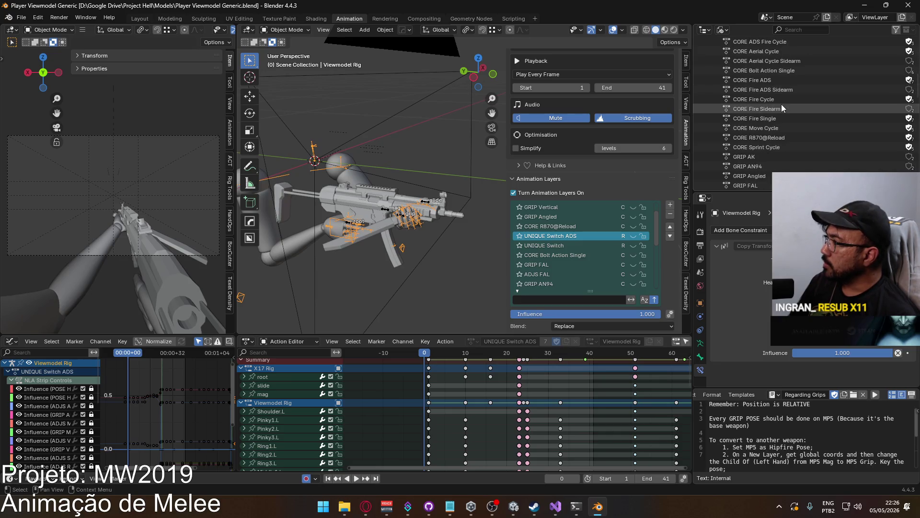
{"action": "scroll", "coordinate": [782, 107], "scroll_direction": "down", "scroll_amount": 5}
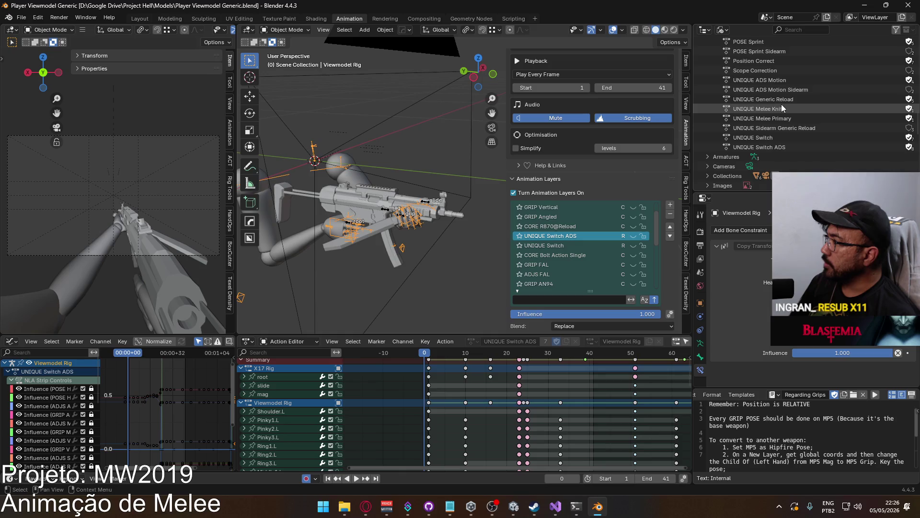
{"action": "scroll", "coordinate": [782, 105], "scroll_direction": "up", "scroll_amount": 15}
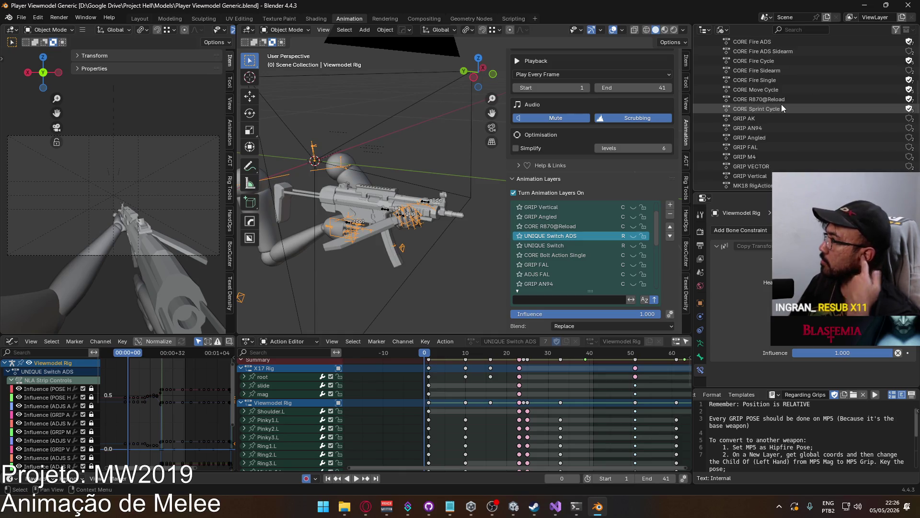
{"action": "scroll", "coordinate": [767, 87], "scroll_direction": "up", "scroll_amount": 5}
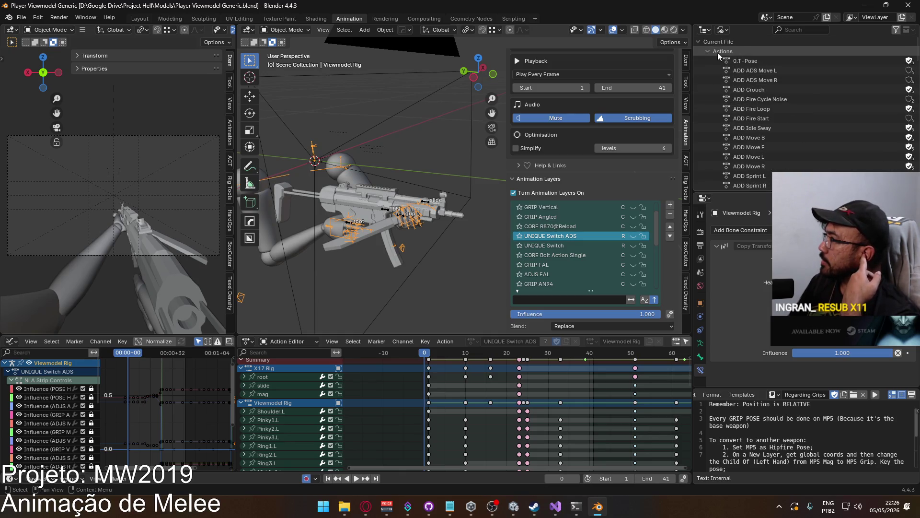
{"action": "left_click", "coordinate": [723, 30]}
{"action": "left_click", "coordinate": [747, 71]}
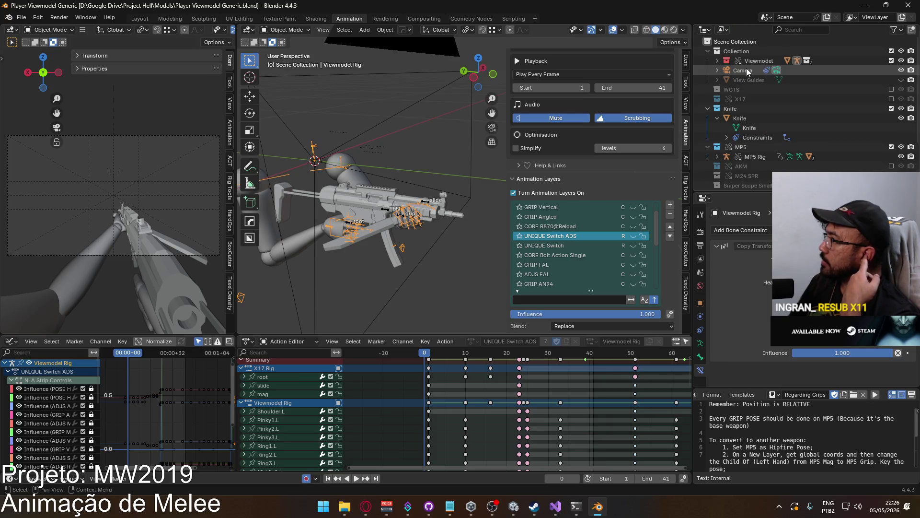
Make the MP5 Rig active, select its UNIQUE Switch ADS layer and add a new animation layer.
{"action": "left_click", "coordinate": [355, 224]}
{"action": "mouse_move", "coordinate": [657, 221]}
{"action": "left_mouse_down"}
{"action": "mouse_move", "coordinate": [654, 280]}
{"action": "mouse_move", "coordinate": [648, 210]}
{"action": "left_mouse_up"}
{"action": "left_click", "coordinate": [584, 235]}
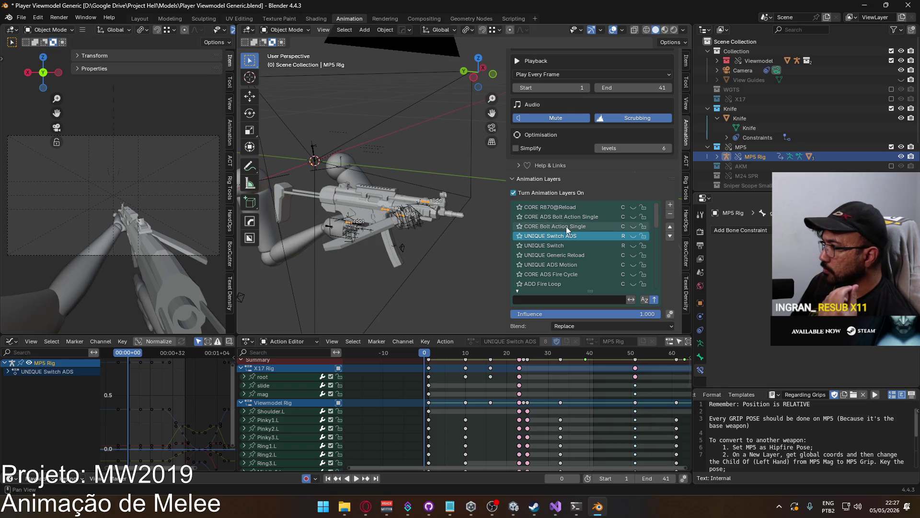
{"action": "left_click", "coordinate": [670, 205]}
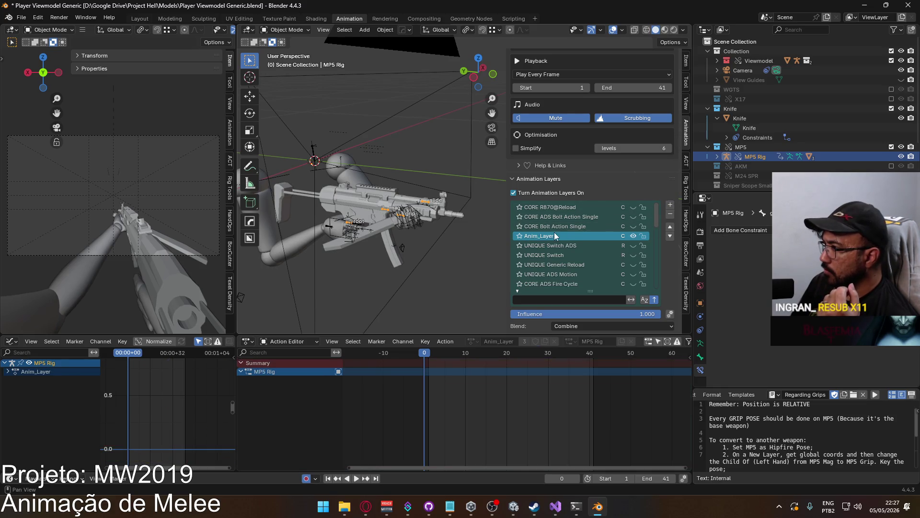
Search the new layer's Active Action list for 'mele', then cancel without choosing.
{"action": "scroll", "coordinate": [645, 272], "scroll_direction": "down", "scroll_amount": 2}
{"action": "scroll", "coordinate": [640, 295], "scroll_direction": "down", "scroll_amount": 3}
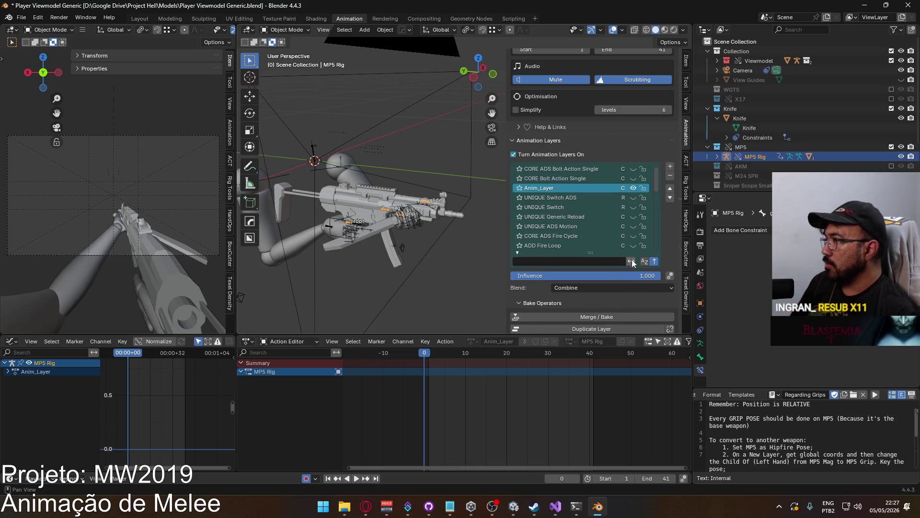
{"action": "scroll", "coordinate": [629, 306], "scroll_direction": "down", "scroll_amount": 5}
{"action": "scroll", "coordinate": [629, 310], "scroll_direction": "down", "scroll_amount": 3}
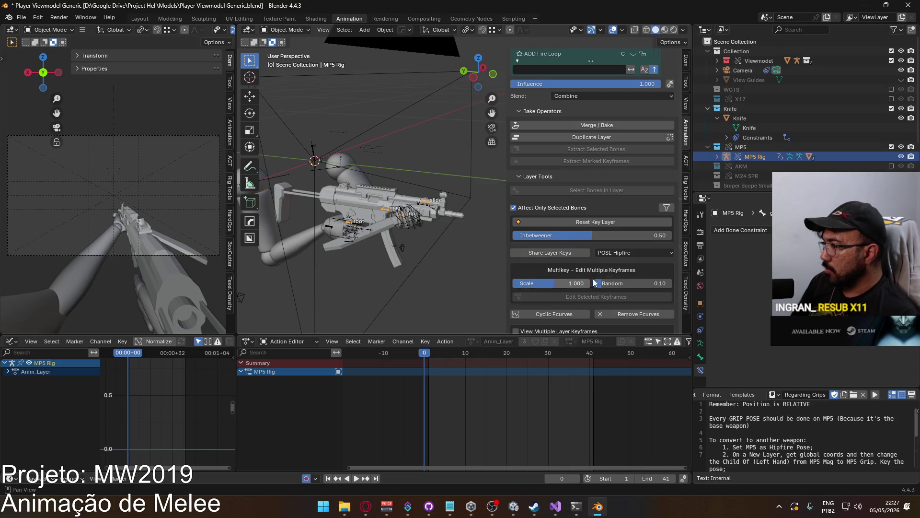
{"action": "scroll", "coordinate": [594, 283], "scroll_direction": "down", "scroll_amount": 5}
{"action": "left_click", "coordinate": [569, 265]}
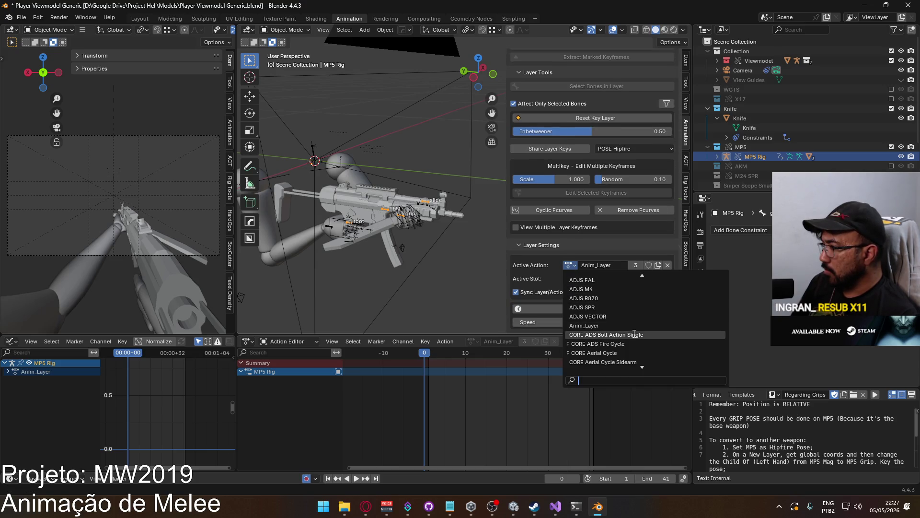
{"action": "type", "text": "mele"}
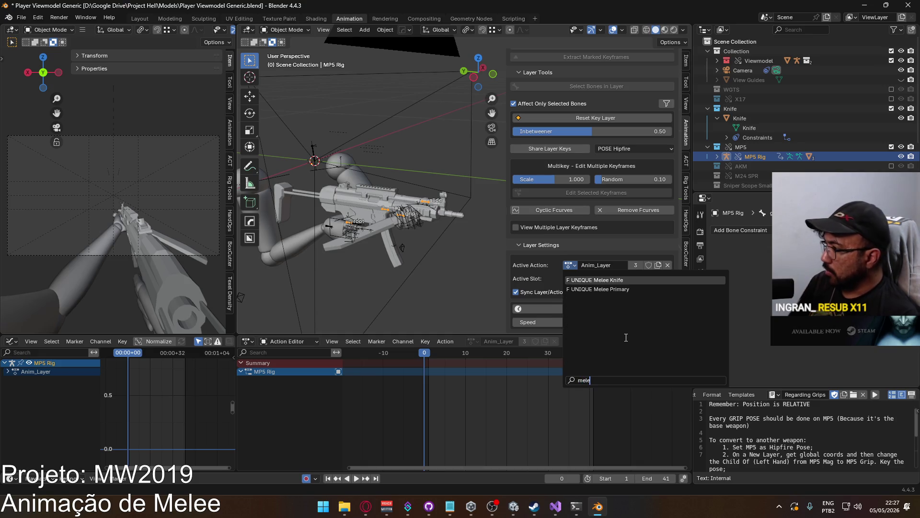
{"action": "key", "text": "Escape"}
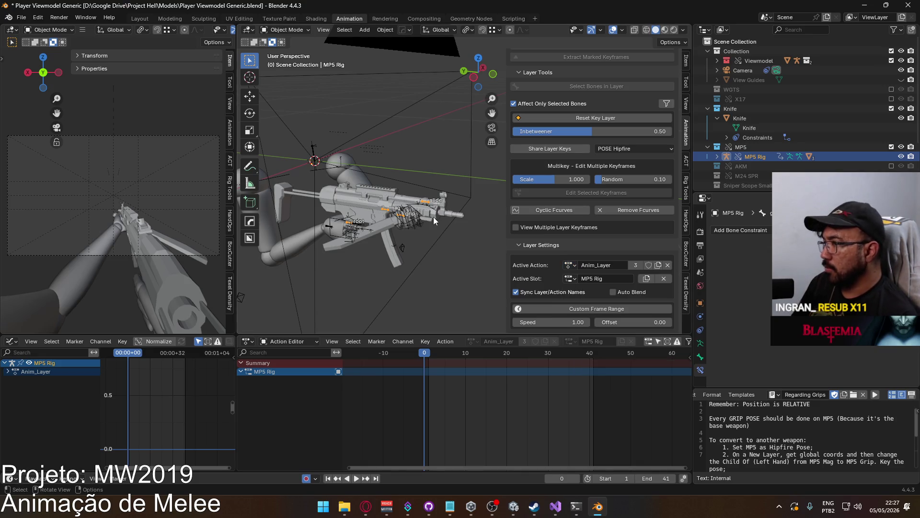
Remove the new Anim_Layer and save the file.
{"action": "scroll", "coordinate": [631, 277], "scroll_direction": "up", "scroll_amount": 14}
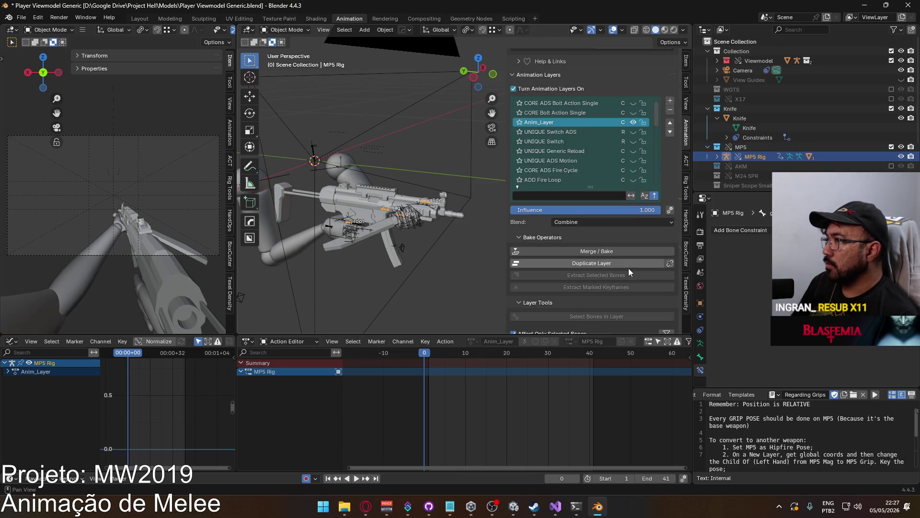
{"action": "left_click", "coordinate": [670, 169]}
{"action": "key", "text": "ctrl+s"}
{"action": "left_click", "coordinate": [21, 17]}
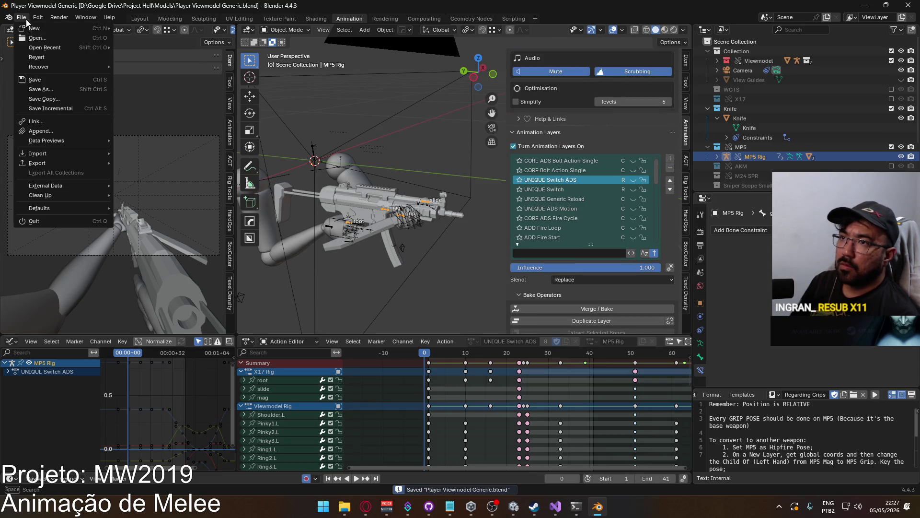
Revert to the saved file and expand Actions in the Outliner's Blender File view.
{"action": "left_click", "coordinate": [55, 57]}
{"action": "left_click", "coordinate": [452, 269]}
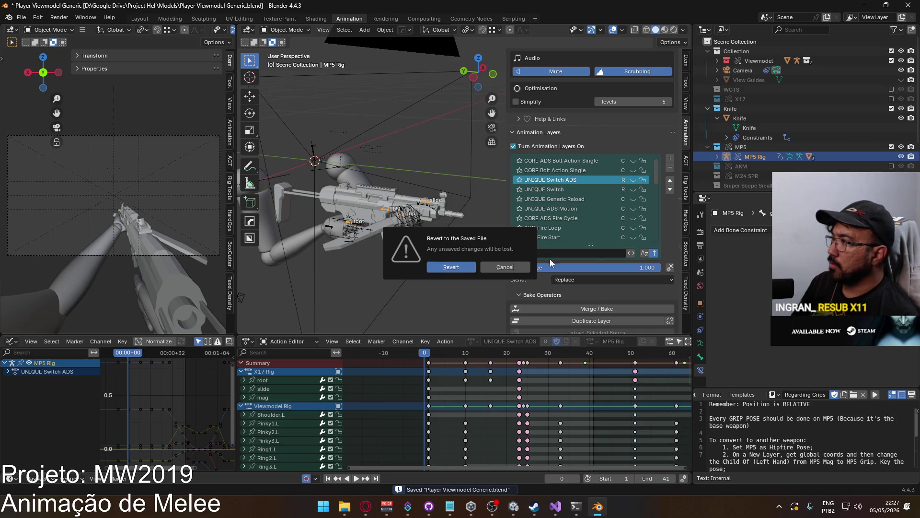
{"action": "left_click", "coordinate": [724, 29]}
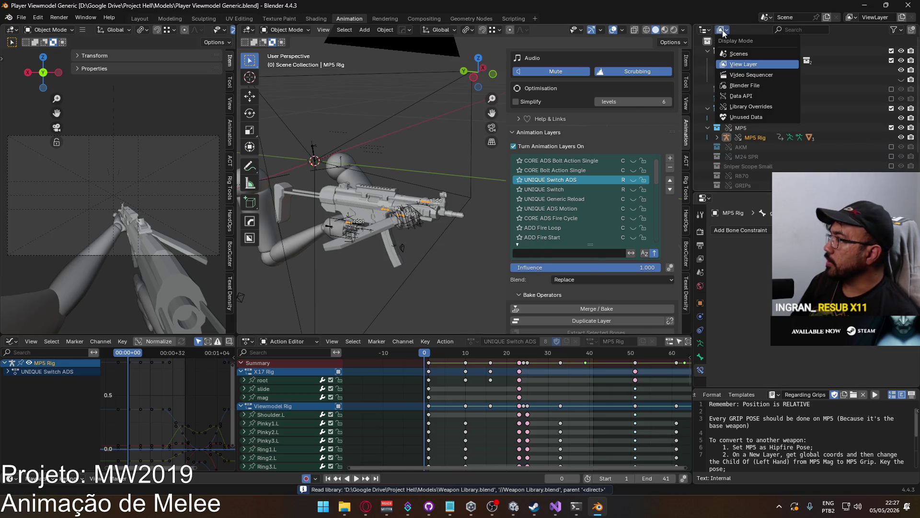
{"action": "left_click", "coordinate": [764, 88]}
{"action": "left_click", "coordinate": [707, 50]}
Select the UNIQUE Melee Primary and UNIQUE Melee Knife actions and delete them.
{"action": "scroll", "coordinate": [812, 99], "scroll_direction": "down", "scroll_amount": 3}
{"action": "scroll", "coordinate": [798, 103], "scroll_direction": "down", "scroll_amount": 3}
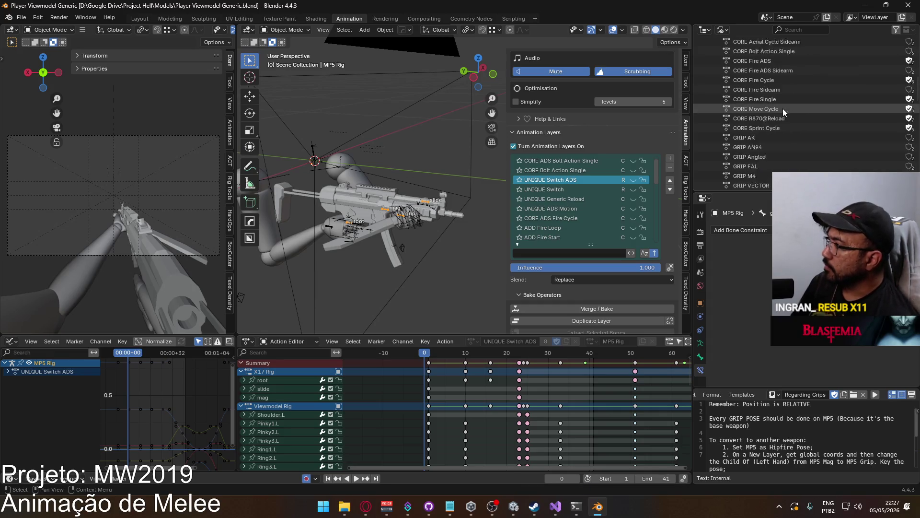
{"action": "scroll", "coordinate": [783, 108], "scroll_direction": "down", "scroll_amount": 10}
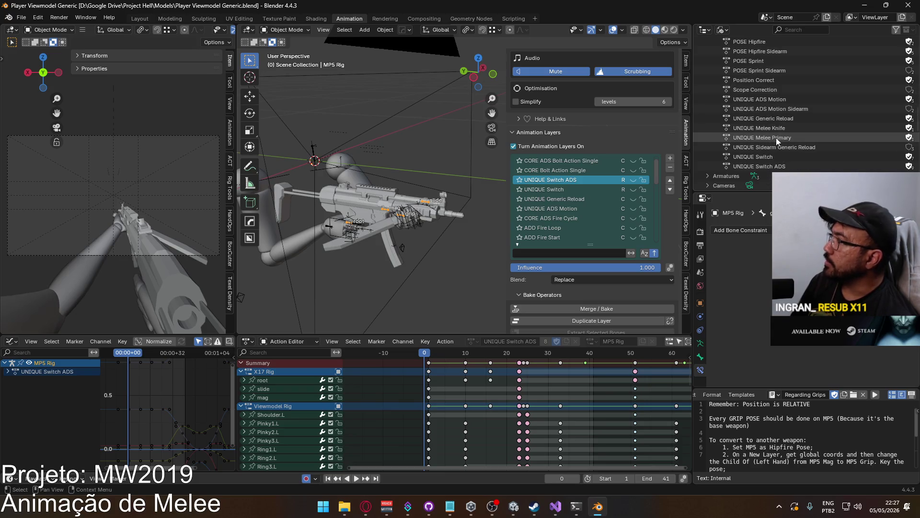
{"action": "left_click", "coordinate": [775, 137]}
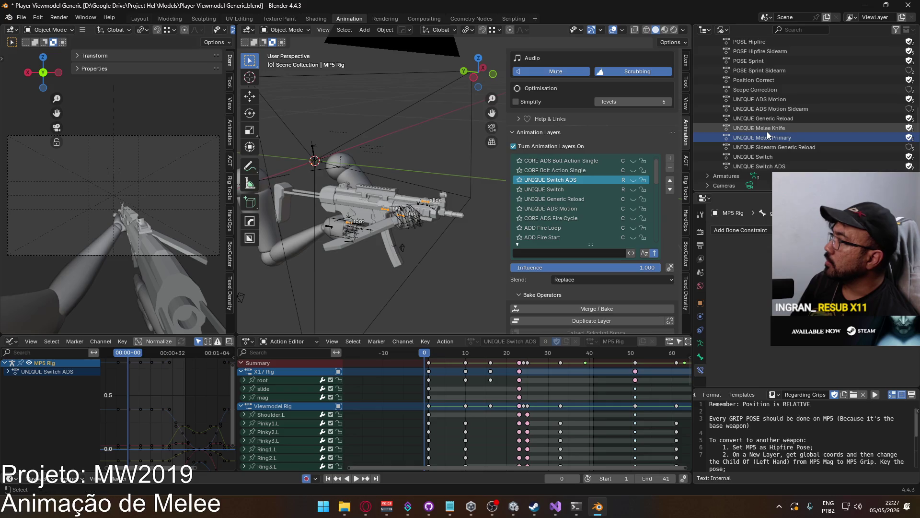
{"action": "left_click", "coordinate": [767, 132], "text": "ctrl"}
{"action": "right_click", "coordinate": [767, 132]}
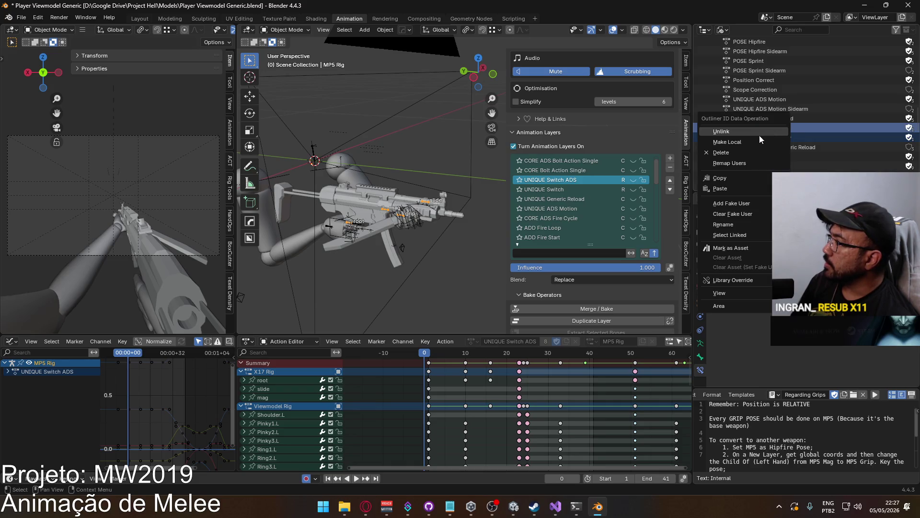
{"action": "left_click", "coordinate": [744, 152]}
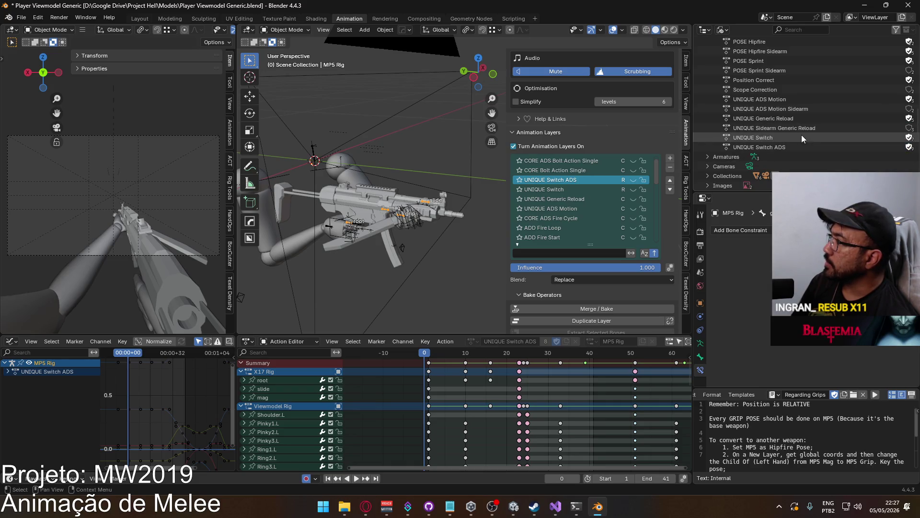
Make the Viewmodel Rig the active object to show its layer stack.
{"action": "scroll", "coordinate": [798, 137], "scroll_direction": "up", "scroll_amount": 4}
{"action": "scroll", "coordinate": [795, 142], "scroll_direction": "up", "scroll_amount": 10}
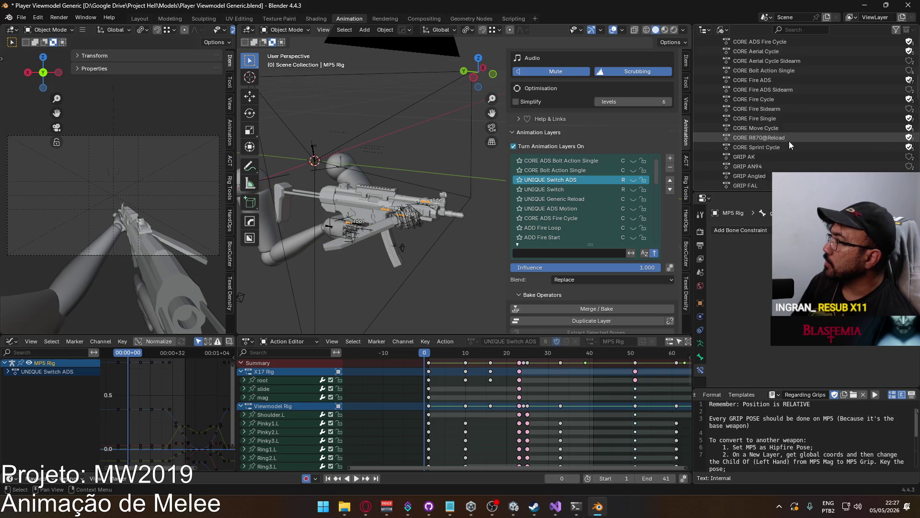
{"action": "scroll", "coordinate": [788, 141], "scroll_direction": "up", "scroll_amount": 8}
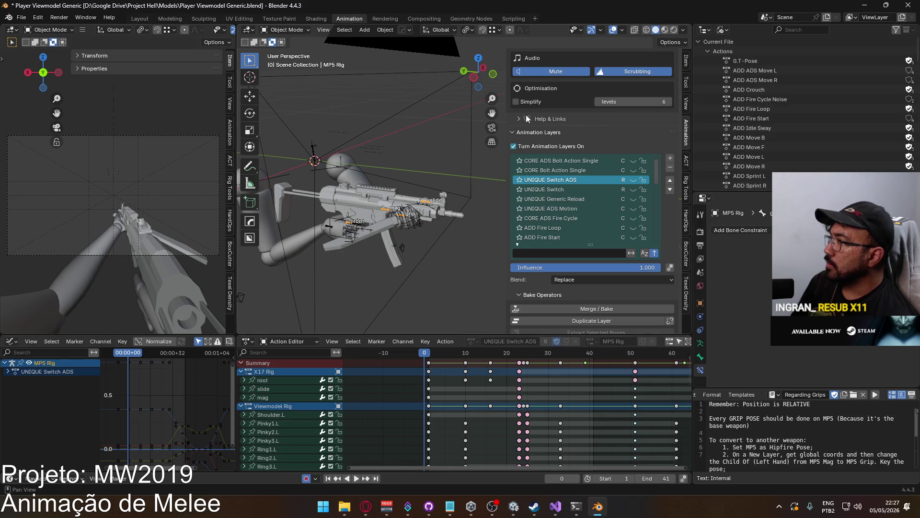
{"action": "left_click", "coordinate": [352, 225]}
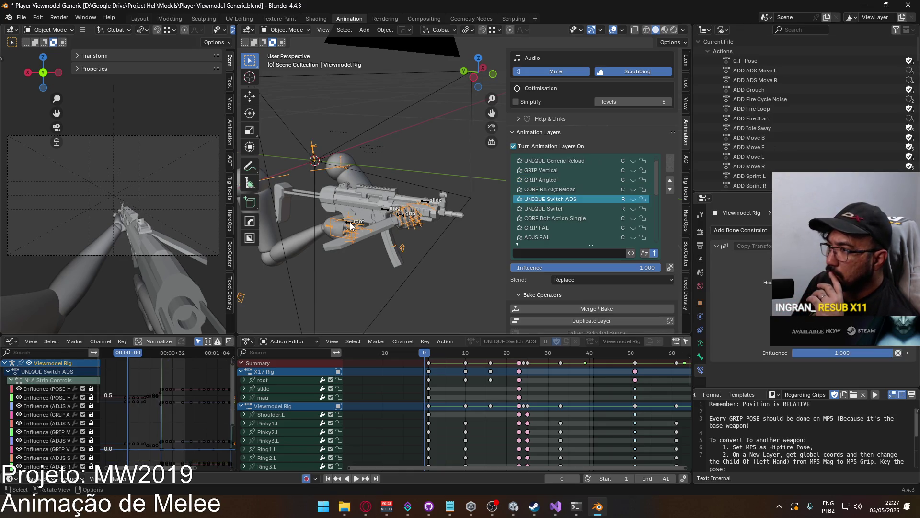
{"action": "left_click", "coordinate": [350, 225]}
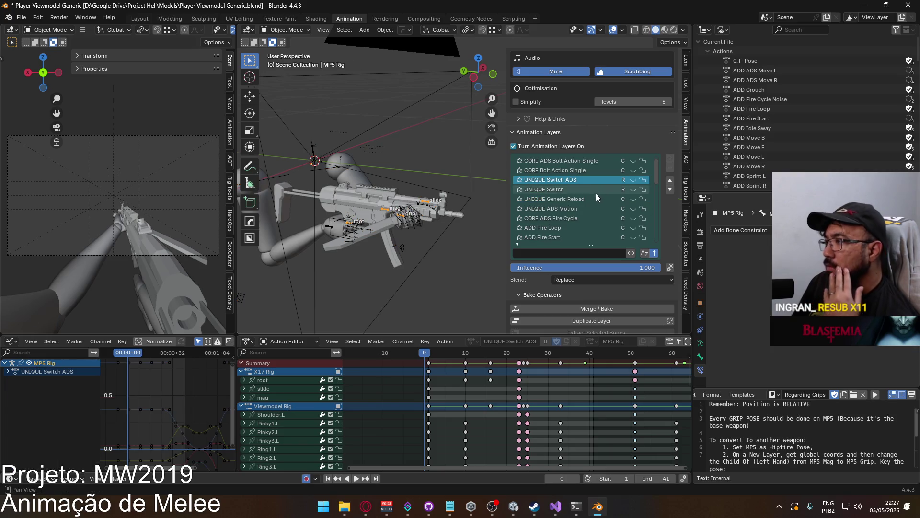
{"action": "left_click", "coordinate": [334, 222]}
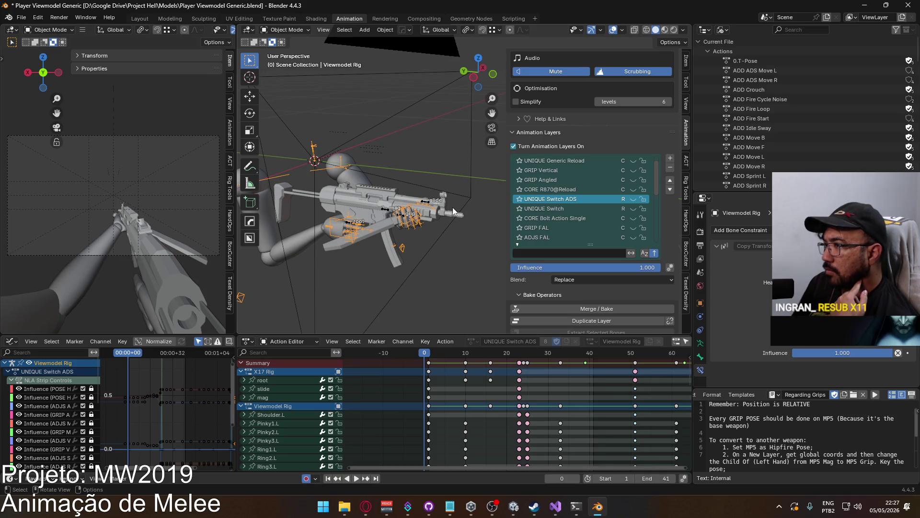
{"action": "left_click", "coordinate": [386, 211]}
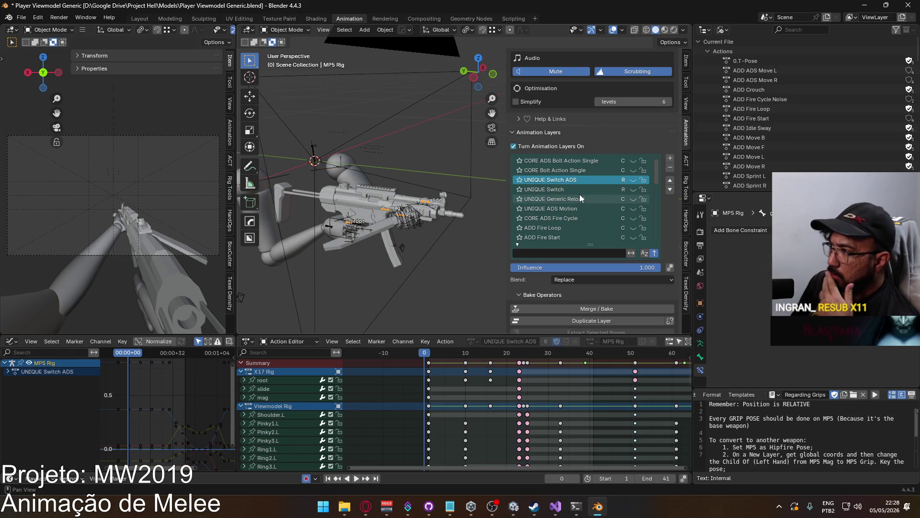
Add a new animation layer to the MP5 Rig with blend mode Replace.
{"action": "left_click", "coordinate": [669, 159]}
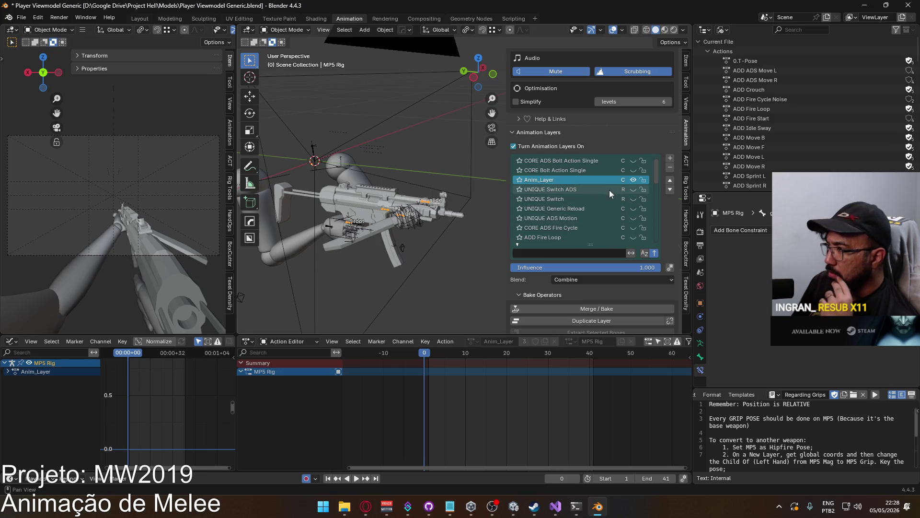
{"action": "left_click", "coordinate": [621, 280]}
{"action": "left_click", "coordinate": [595, 293]}
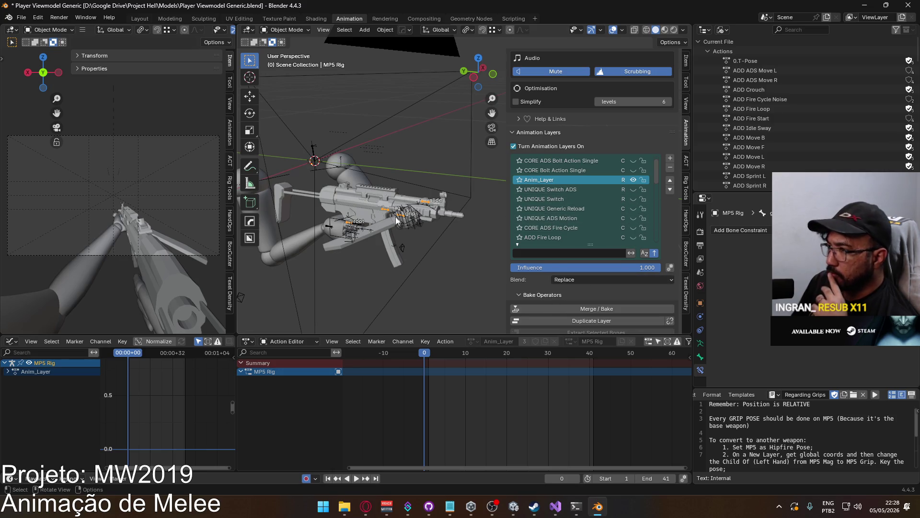
Add a Replace-blend layer to the Viewmodel Rig using the Anim_Layer action.
{"action": "left_click", "coordinate": [338, 224]}
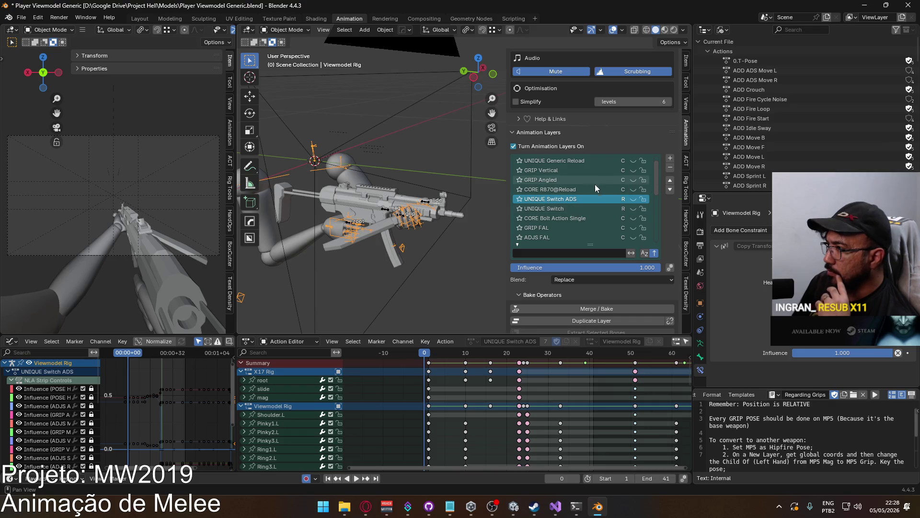
{"action": "left_click", "coordinate": [669, 159]}
{"action": "left_click_drag", "start_coordinate": [655, 168], "coordinate": [653, 234]}
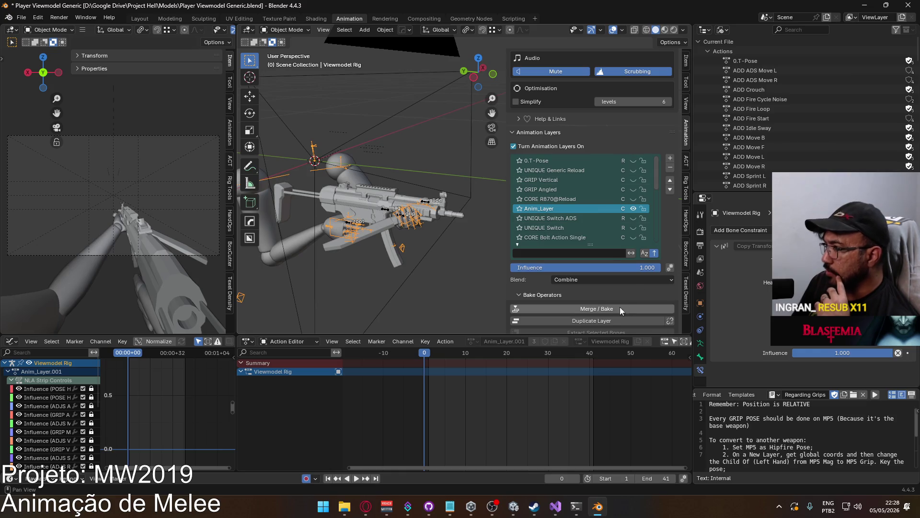
{"action": "left_click", "coordinate": [600, 280]}
{"action": "left_click", "coordinate": [585, 289]}
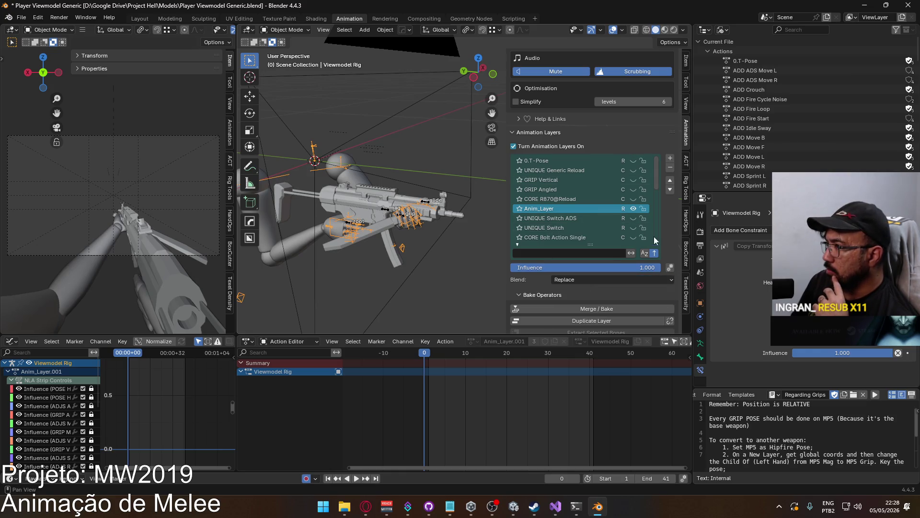
{"action": "scroll", "coordinate": [662, 292], "scroll_direction": "down", "scroll_amount": 7}
{"action": "scroll", "coordinate": [648, 296], "scroll_direction": "down", "scroll_amount": 8}
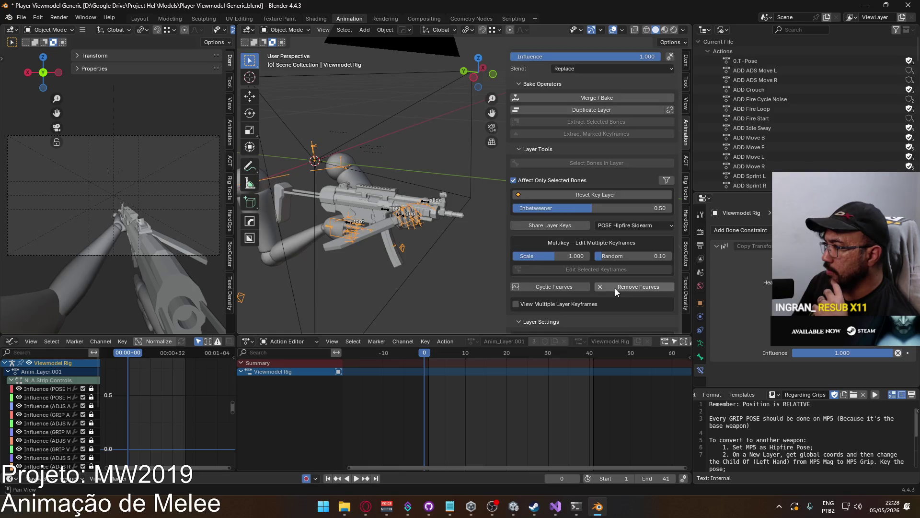
{"action": "left_click", "coordinate": [569, 265]}
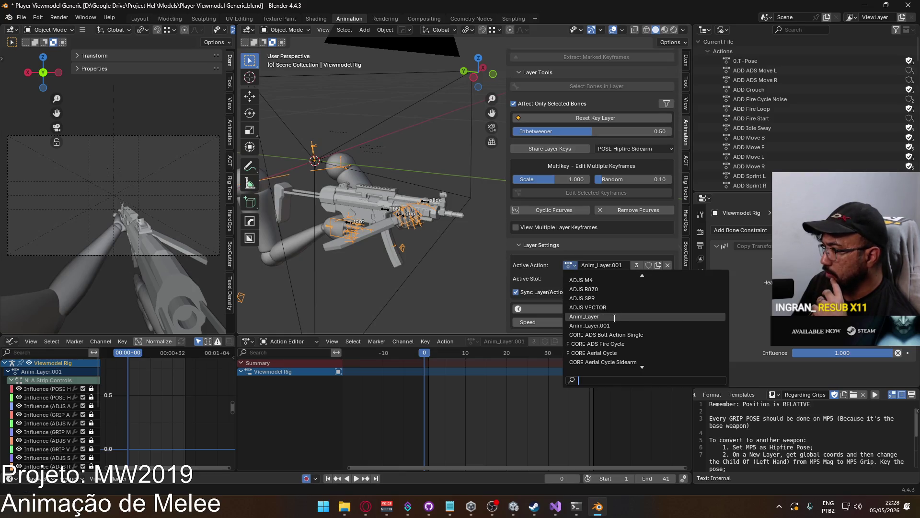
{"action": "left_click", "coordinate": [594, 308]}
Switch back to the MP5 Rig to show its layers.
{"action": "scroll", "coordinate": [660, 219], "scroll_direction": "up", "scroll_amount": 3}
{"action": "scroll", "coordinate": [661, 225], "scroll_direction": "up", "scroll_amount": 10}
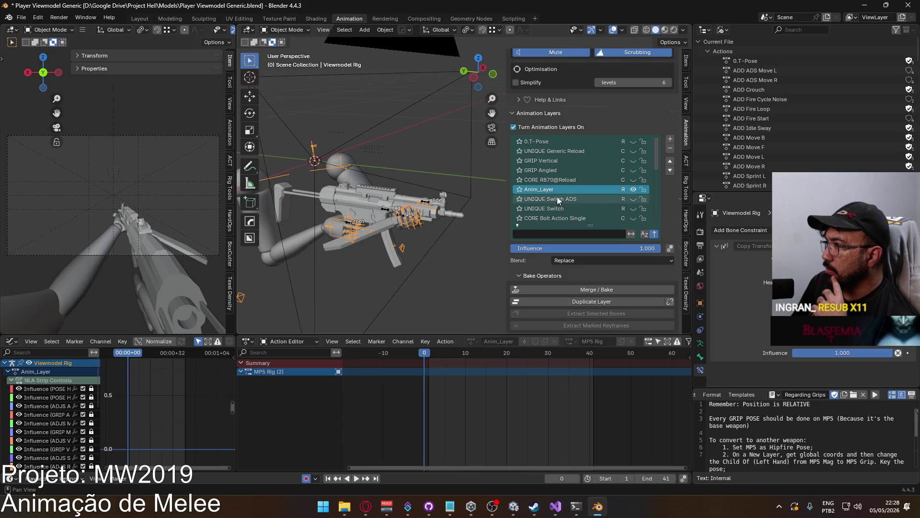
{"action": "left_click", "coordinate": [384, 212]}
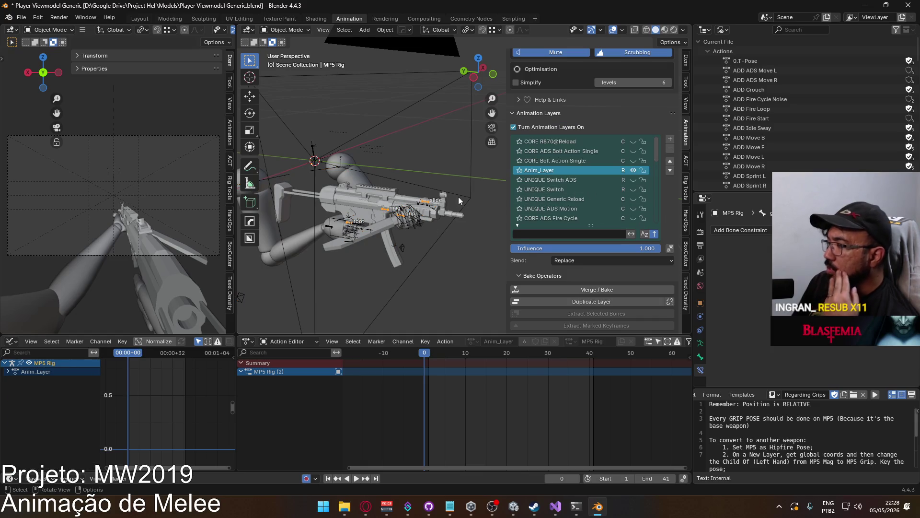
Select both the MP5 Rig and Viewmodel Rig and put them together into Pose Mode.
{"action": "left_click", "coordinate": [287, 30]}
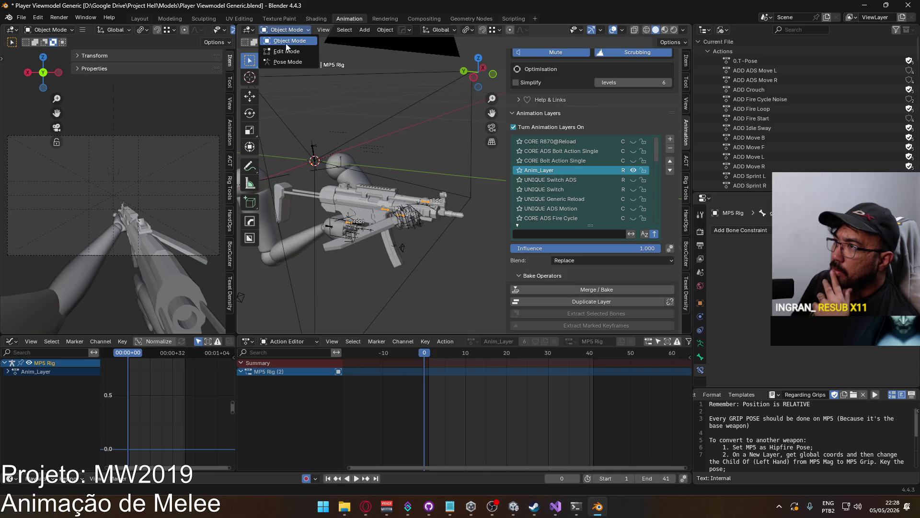
{"action": "left_click", "coordinate": [283, 62]}
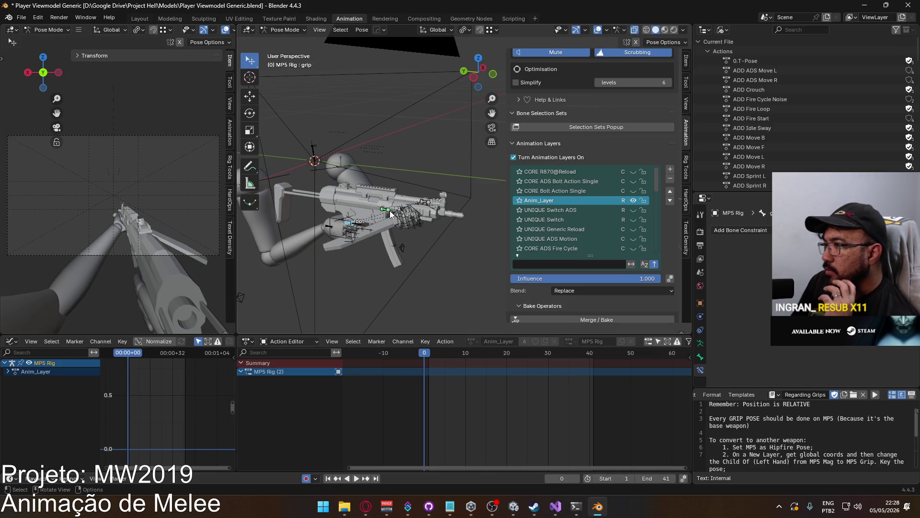
{"action": "left_click", "coordinate": [286, 30]}
{"action": "left_click", "coordinate": [284, 41]}
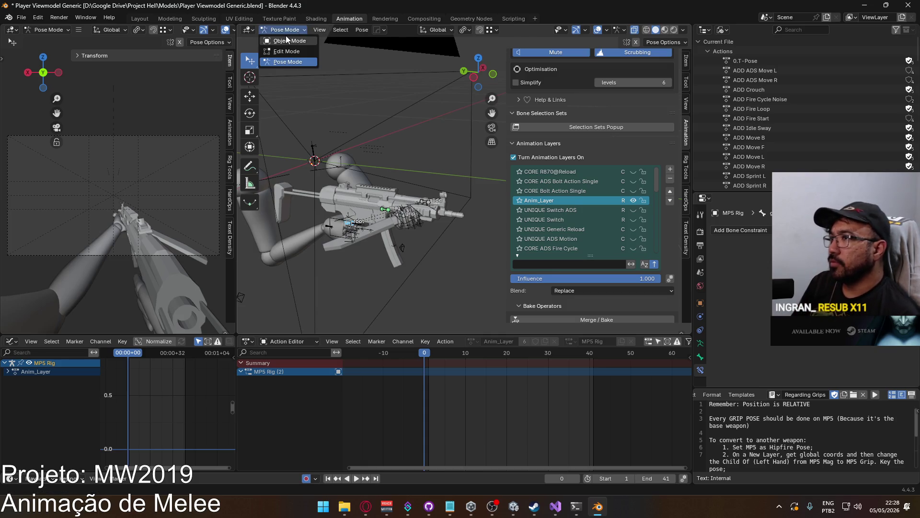
{"action": "left_click", "coordinate": [417, 211], "text": "shift"}
{"action": "key", "text": "Tab"}
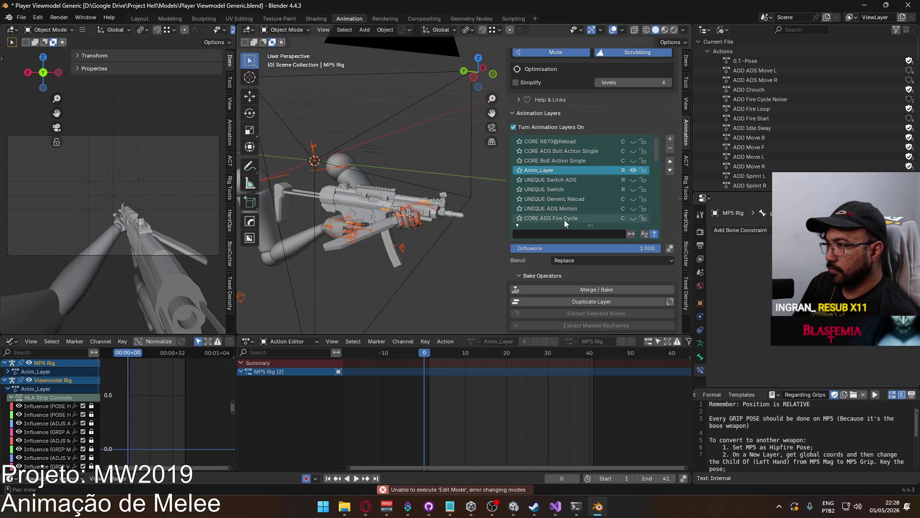
{"action": "left_click", "coordinate": [286, 29]}
{"action": "left_click", "coordinate": [287, 63]}
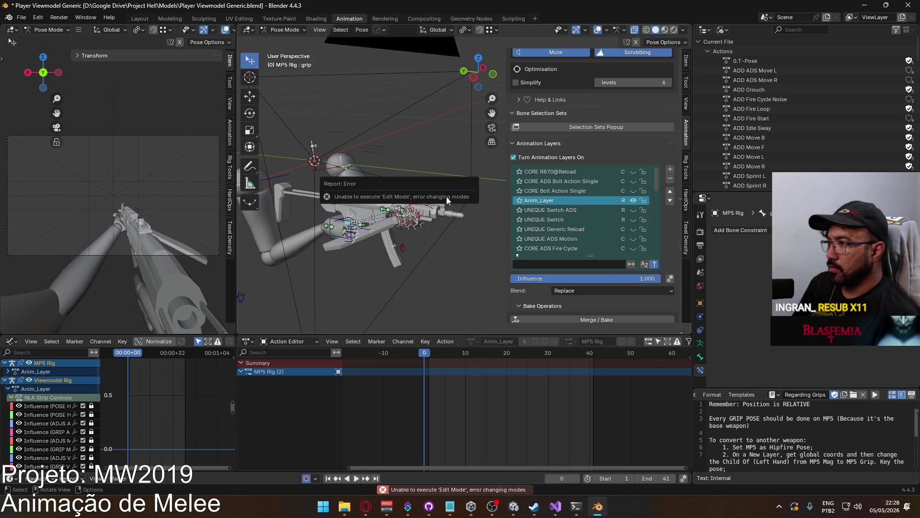
Select all bones, insert Location & Rotation keys, and play then stop the animation.
{"action": "key", "text": "a"}
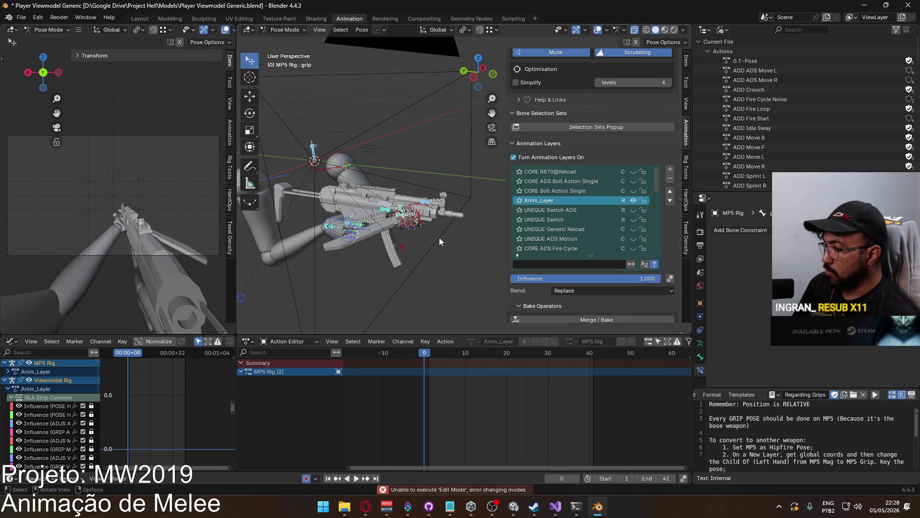
{"action": "key", "text": "i"}
{"action": "key", "text": "space"}
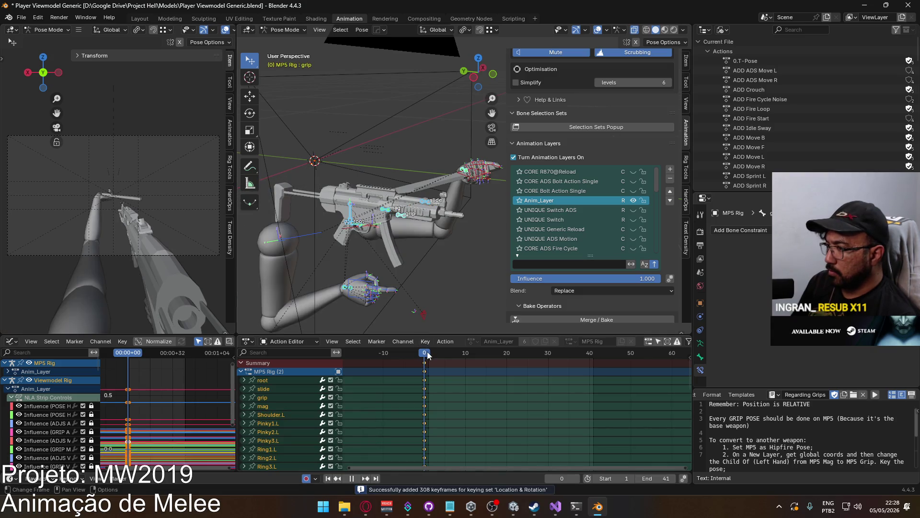
{"action": "key", "text": "Escape"}
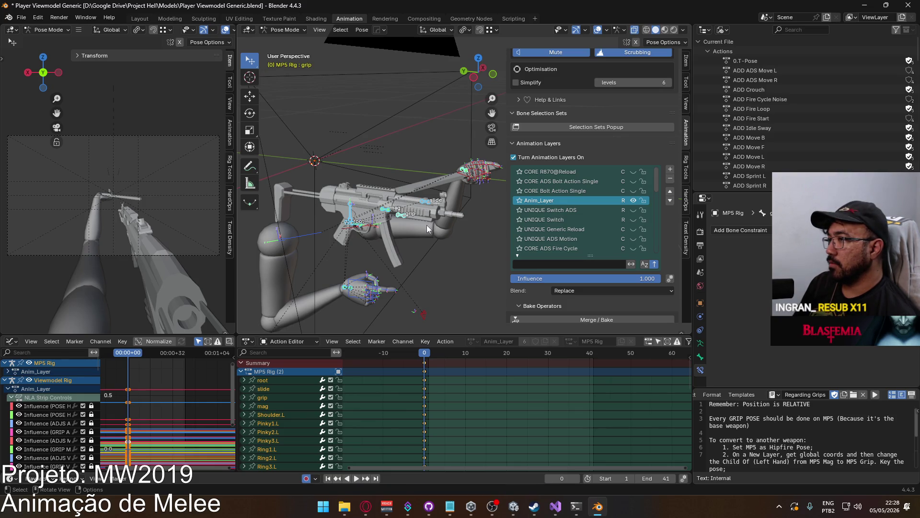
Make POSE Hipfire active on the MP5 Rig and POSE Hipfire Primary on the Viewmodel Rig.
{"action": "left_click_drag", "start_coordinate": [657, 183], "coordinate": [661, 237]}
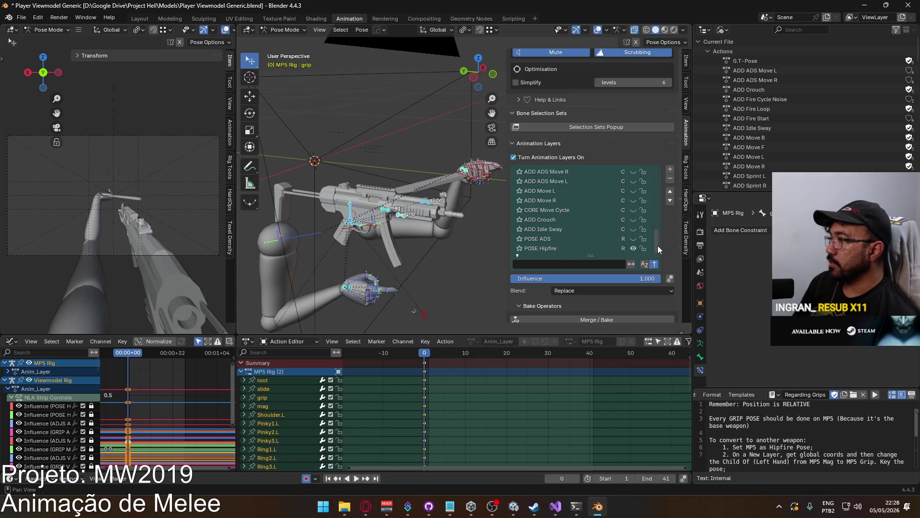
{"action": "scroll", "coordinate": [654, 227], "scroll_direction": "up", "scroll_amount": 5}
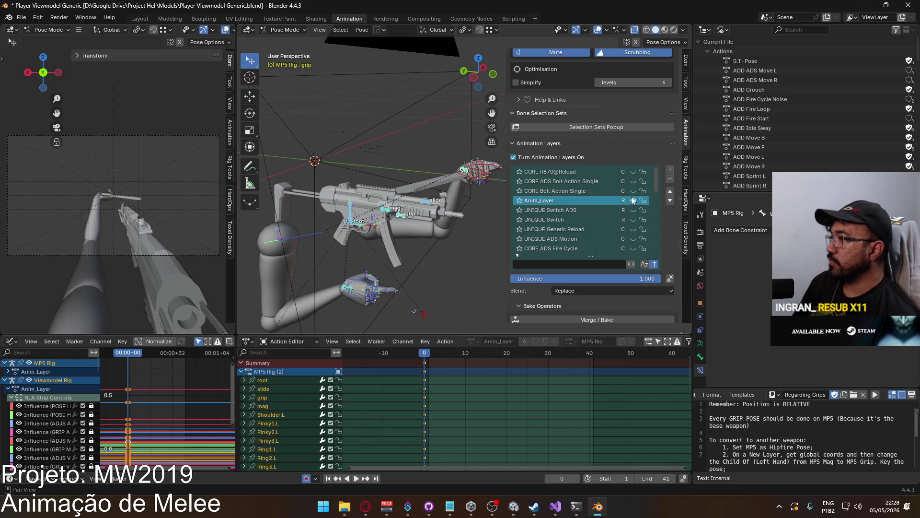
{"action": "left_click_drag", "start_coordinate": [656, 178], "coordinate": [649, 259]}
{"action": "left_click", "coordinate": [575, 247]}
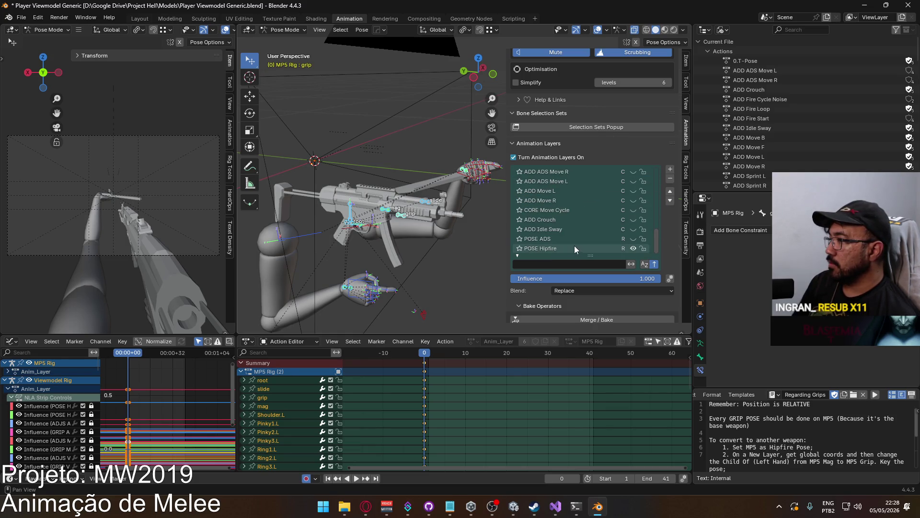
{"action": "left_click", "coordinate": [348, 214]}
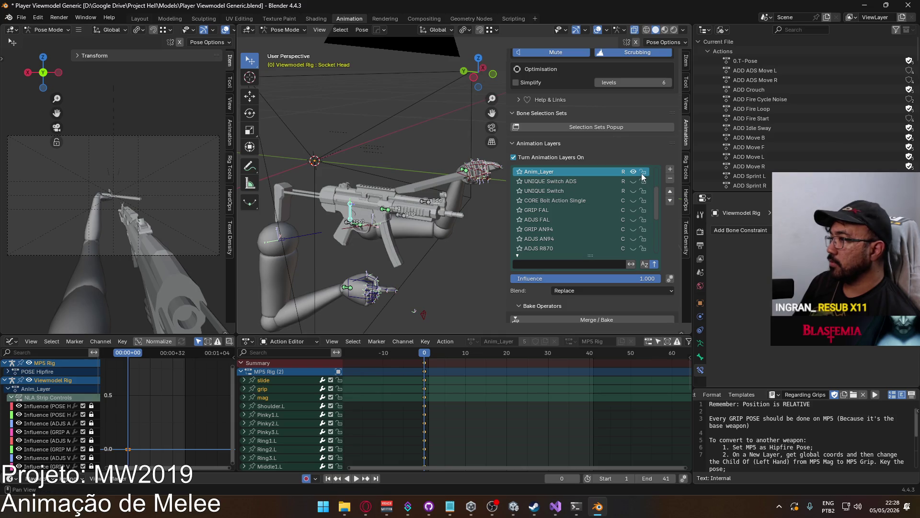
{"action": "left_click_drag", "start_coordinate": [656, 200], "coordinate": [656, 230]}
{"action": "left_click", "coordinate": [593, 248]}
{"action": "left_click", "coordinate": [594, 237]}
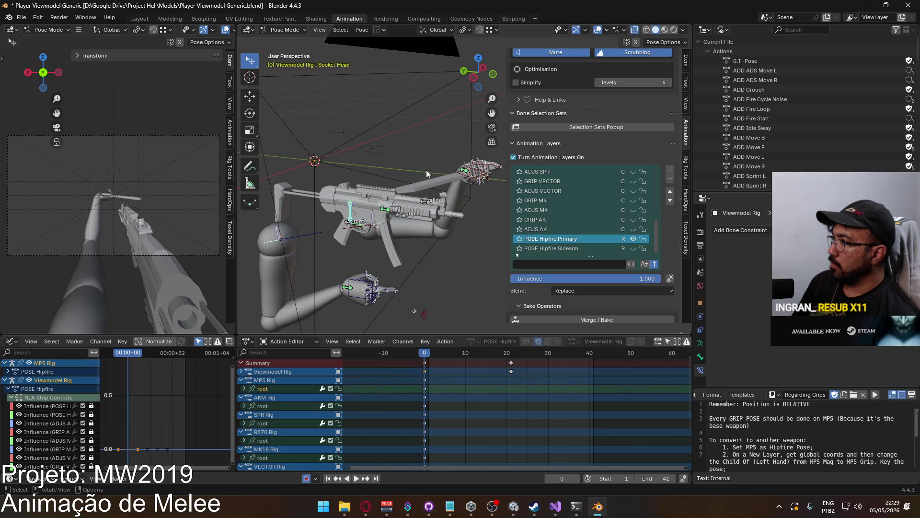
In Object Mode, inspect the MP5 Rig's channels in the Action Editor, selecting HandIK.L Child Of.
{"action": "key", "text": "ctrl+Tab"}
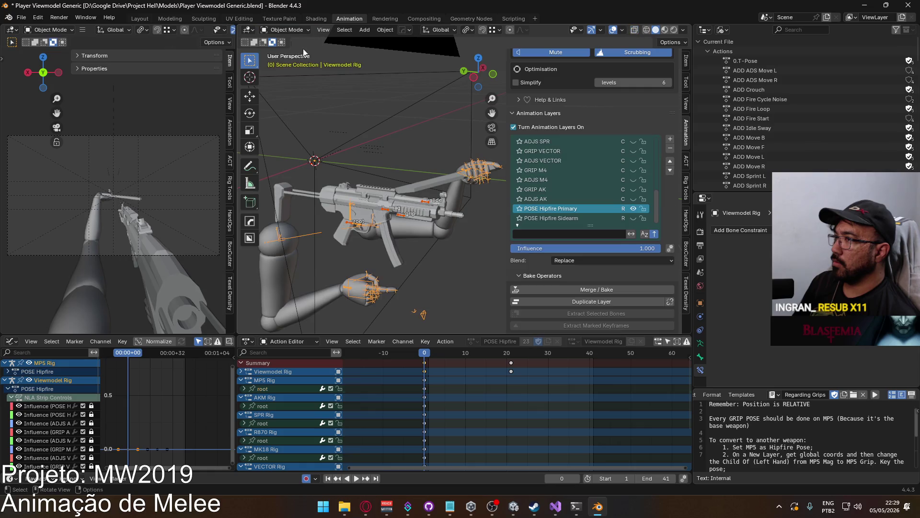
{"action": "left_click", "coordinate": [424, 186]}
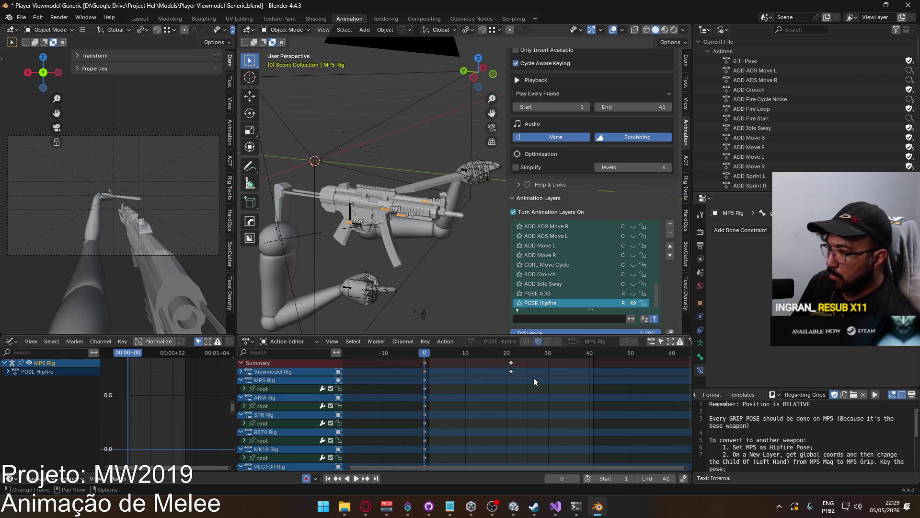
{"action": "middle_click_drag", "start_coordinate": [525, 393], "coordinate": [517, 452]}
{"action": "mouse_move", "coordinate": [351, 384]}
{"action": "middle_mouse_down"}
{"action": "mouse_move", "coordinate": [417, 464]}
{"action": "mouse_move", "coordinate": [416, 351]}
{"action": "middle_mouse_up"}
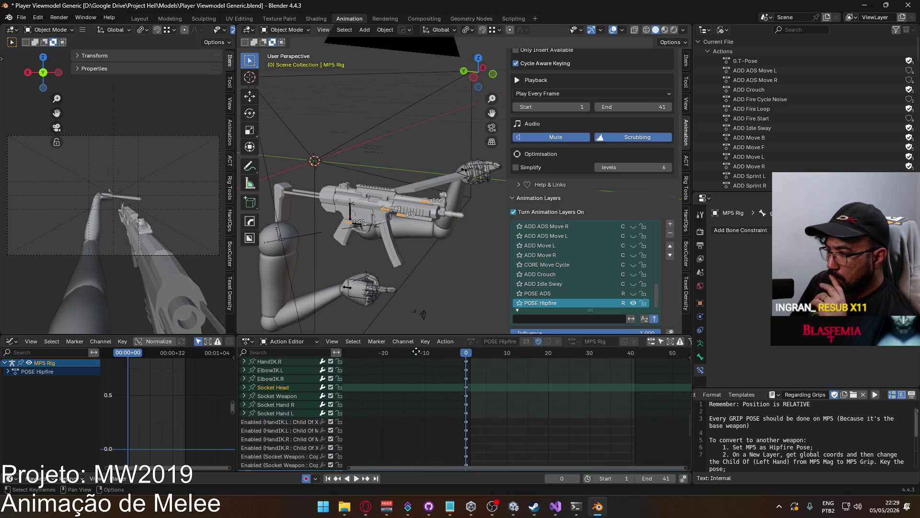
{"action": "middle_click_drag", "start_coordinate": [392, 389], "coordinate": [386, 351]}
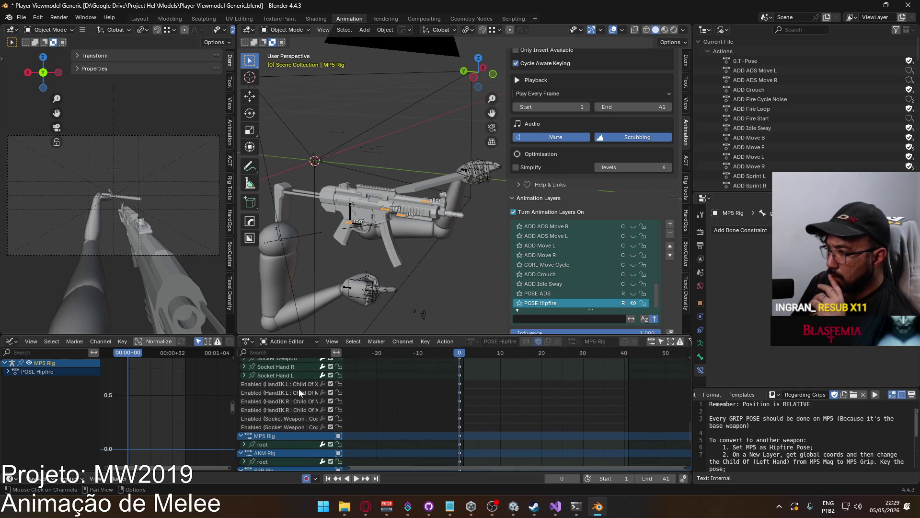
{"action": "left_click", "coordinate": [305, 385]}
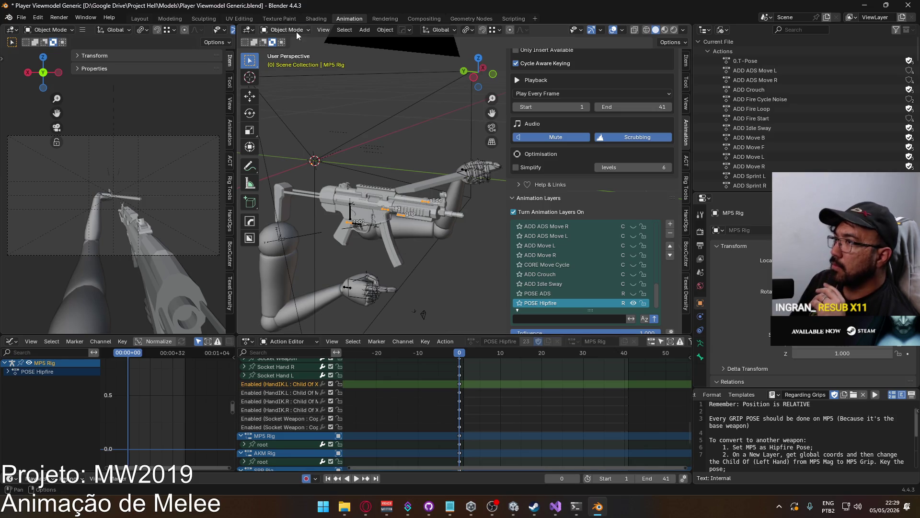
In Pose Mode, check the MP5 rig's root bone object and bone constraints.
{"action": "key", "text": "ctrl+Tab"}
{"action": "left_click", "coordinate": [351, 222]}
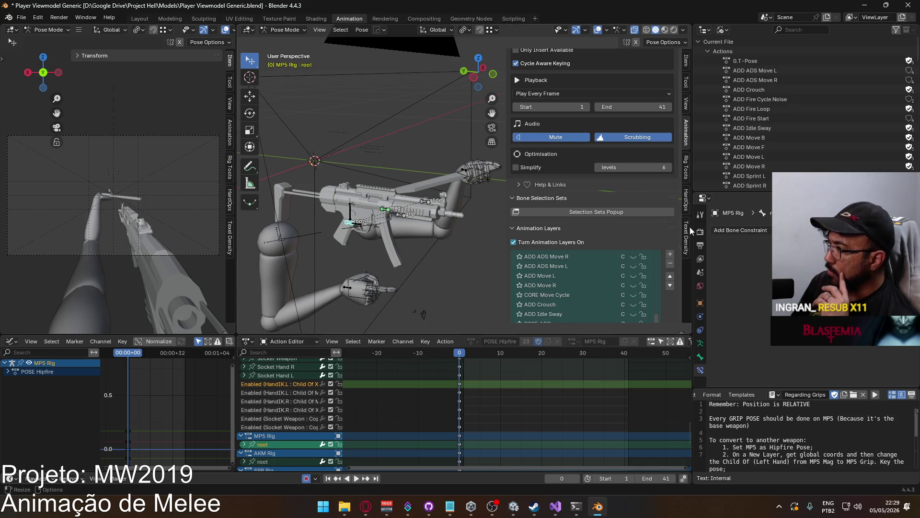
{"action": "left_click", "coordinate": [701, 331]}
{"action": "left_click", "coordinate": [700, 370]}
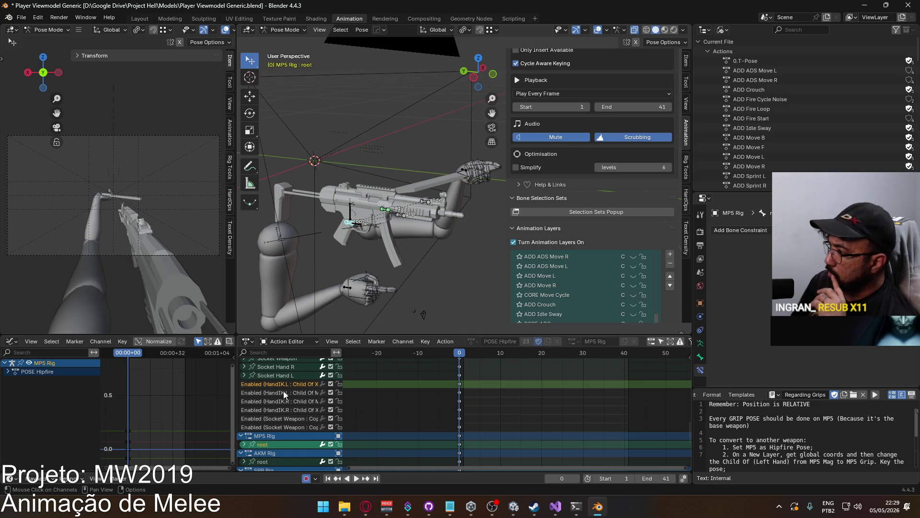
Pose the Viewmodel Rig's HandIK.R, toggle POSE Hipfire Primary's visibility, then close Blender.
{"action": "left_click", "coordinate": [285, 30]}
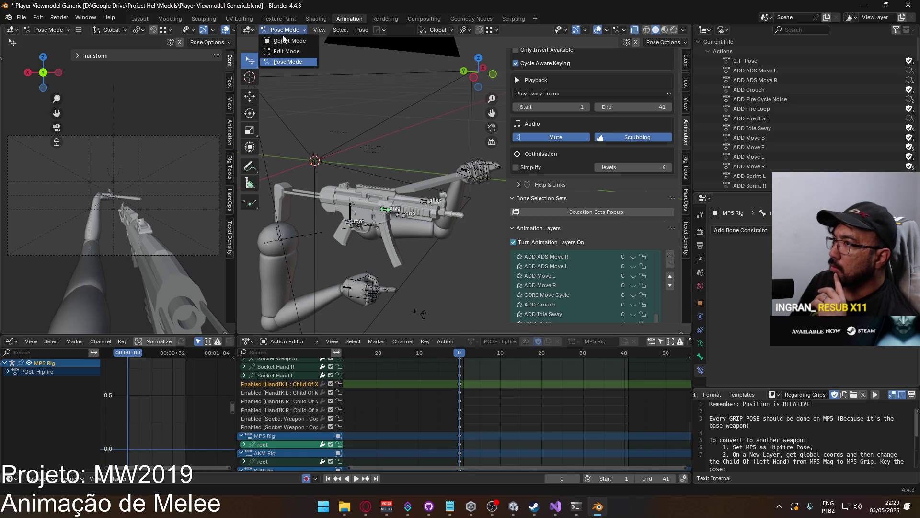
{"action": "left_click", "coordinate": [288, 41]}
{"action": "left_click", "coordinate": [461, 174]}
{"action": "left_click", "coordinate": [286, 29]}
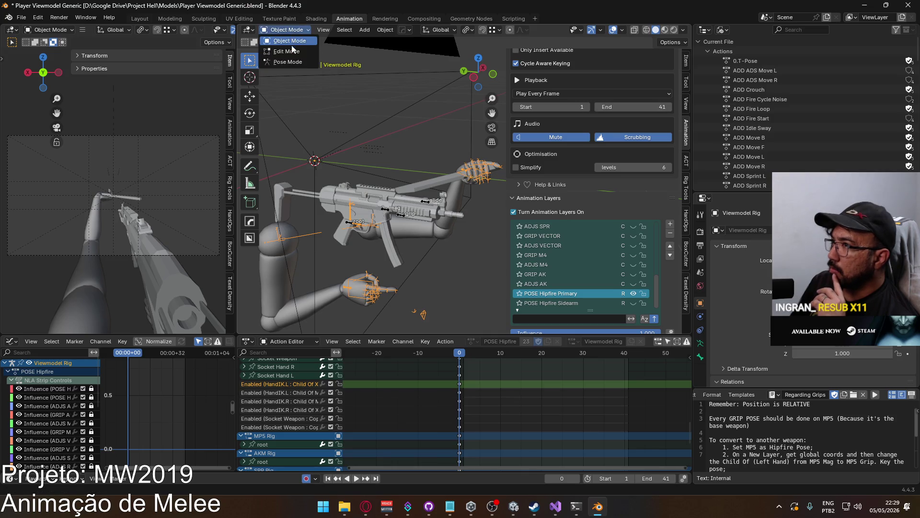
{"action": "left_click", "coordinate": [287, 61]}
{"action": "scroll", "coordinate": [749, 318], "scroll_direction": "down", "scroll_amount": 3}
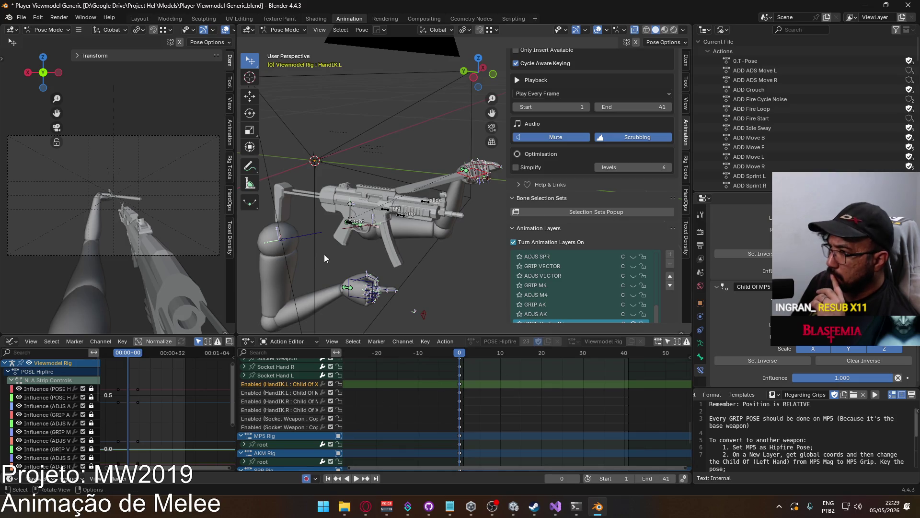
{"action": "left_click", "coordinate": [349, 282]}
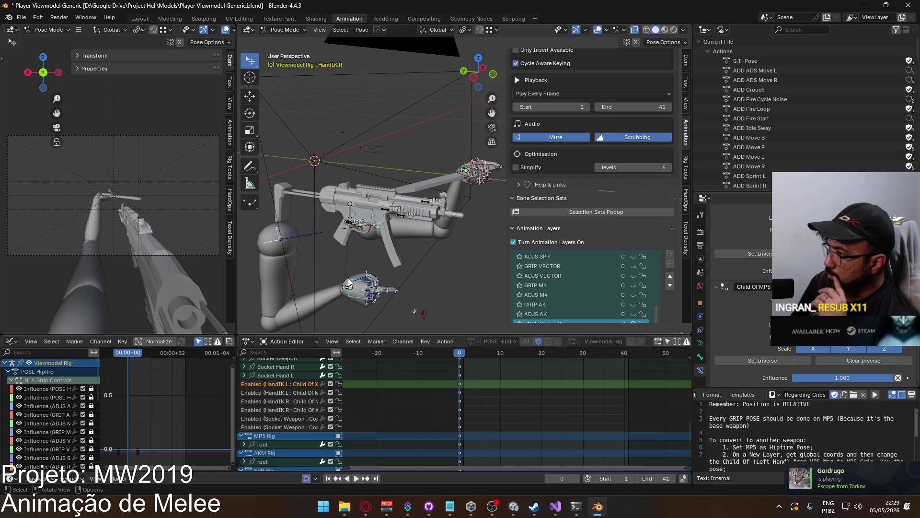
{"action": "scroll", "coordinate": [623, 240], "scroll_direction": "down", "scroll_amount": 3}
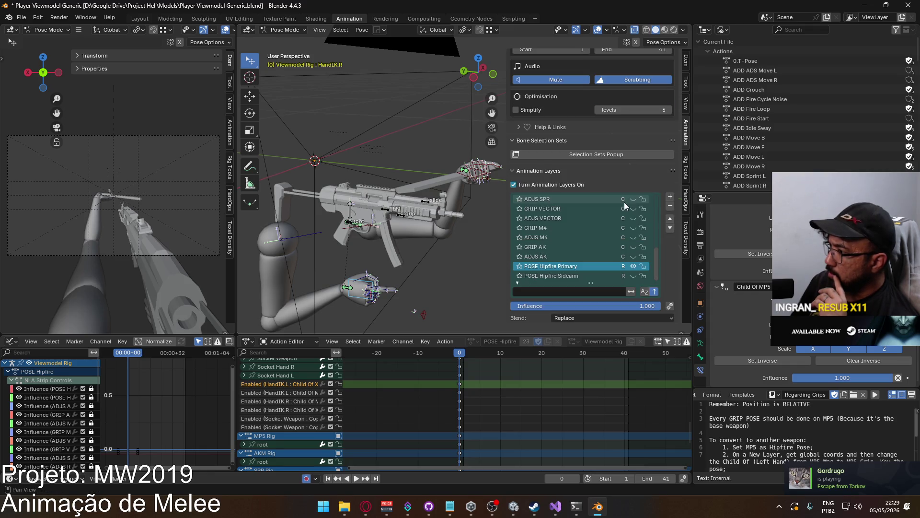
{"action": "left_click", "coordinate": [633, 276]}
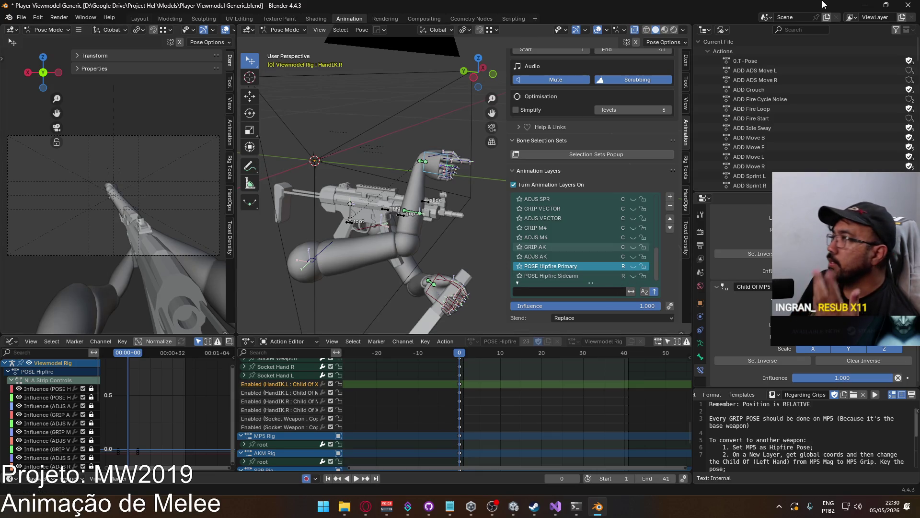
{"action": "left_click", "coordinate": [908, 5]}
Let Blender close, then open Manage versions for Player Viewmodel Generic.blend from its File information menu.
{"action": "left_click", "coordinate": [481, 265]}
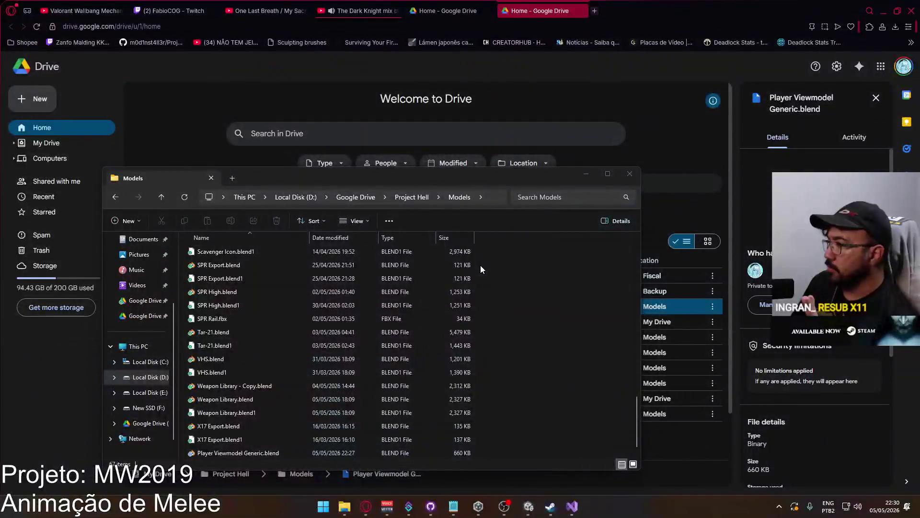
{"action": "left_click", "coordinate": [630, 173]}
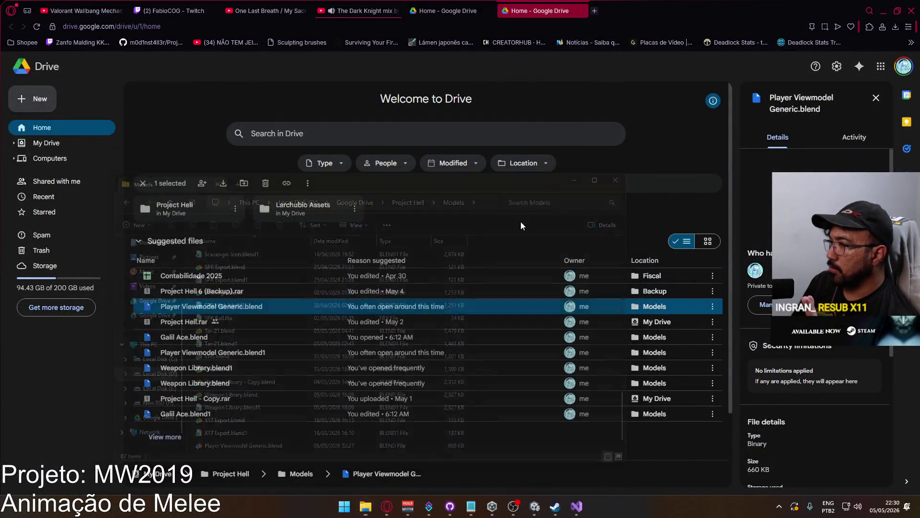
{"action": "right_click", "coordinate": [216, 306]}
{"action": "mouse_move", "coordinate": [315, 425]}
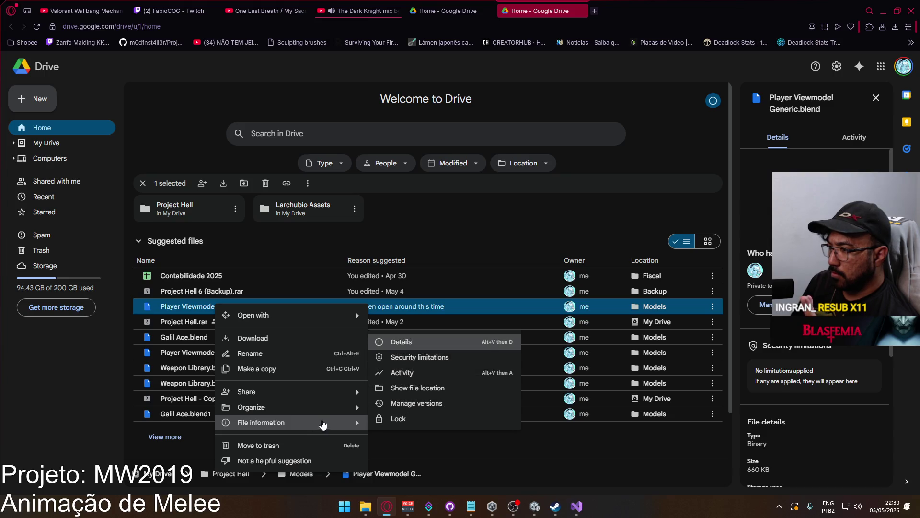
{"action": "left_click", "coordinate": [417, 404]}
{"action": "mouse_move", "coordinate": [571, 271]}
{"action": "left_mouse_down"}
{"action": "mouse_move", "coordinate": [572, 324]}
{"action": "mouse_move", "coordinate": [582, 289]}
{"action": "mouse_move", "coordinate": [571, 332]}
{"action": "mouse_move", "coordinate": [568, 280]}
{"action": "left_mouse_up"}
{"action": "left_click", "coordinate": [533, 315]}
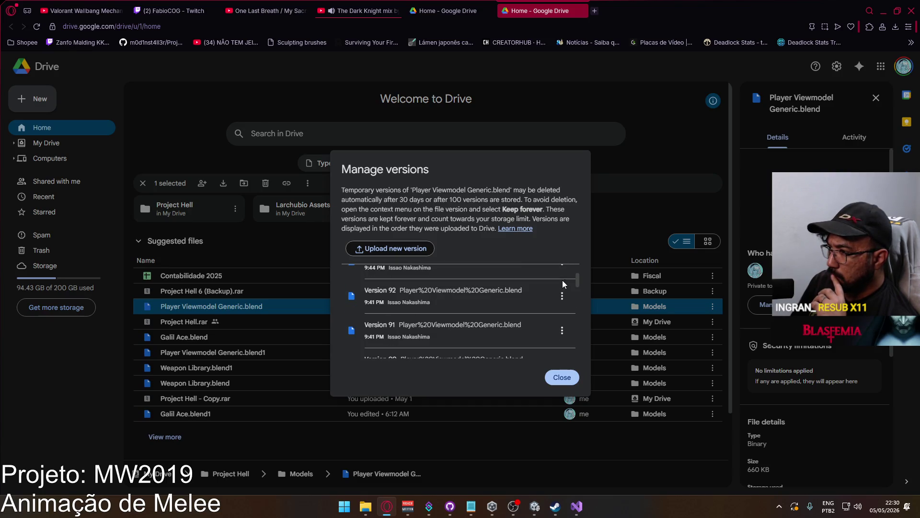
Download Version 81 from the version list, then close the Manage versions dialog.
{"action": "scroll", "coordinate": [516, 295], "scroll_direction": "down", "scroll_amount": 1}
{"action": "scroll", "coordinate": [516, 296], "scroll_direction": "down", "scroll_amount": 4}
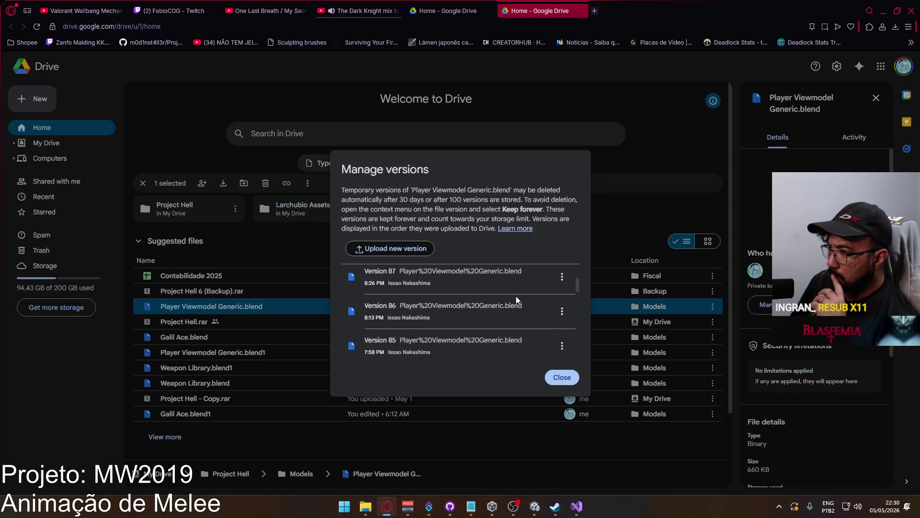
{"action": "scroll", "coordinate": [516, 299], "scroll_direction": "down", "scroll_amount": 2}
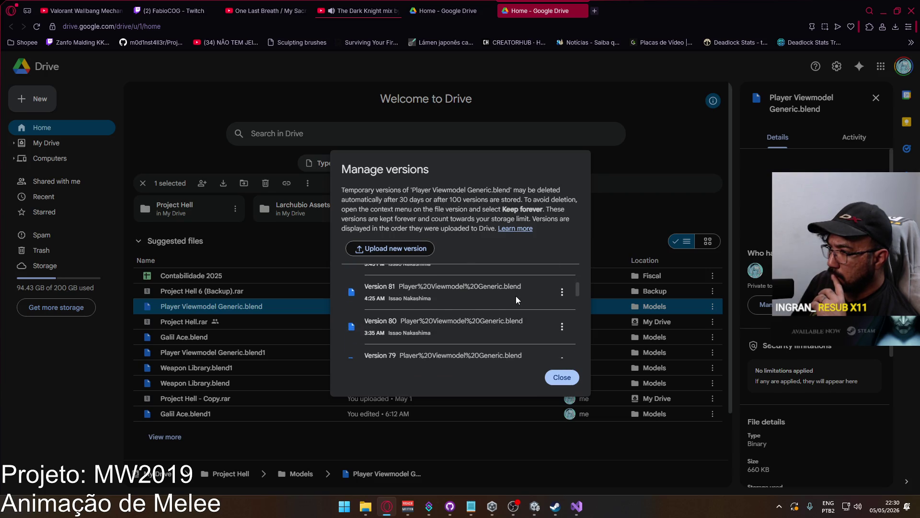
{"action": "scroll", "coordinate": [516, 297], "scroll_direction": "up", "scroll_amount": 3}
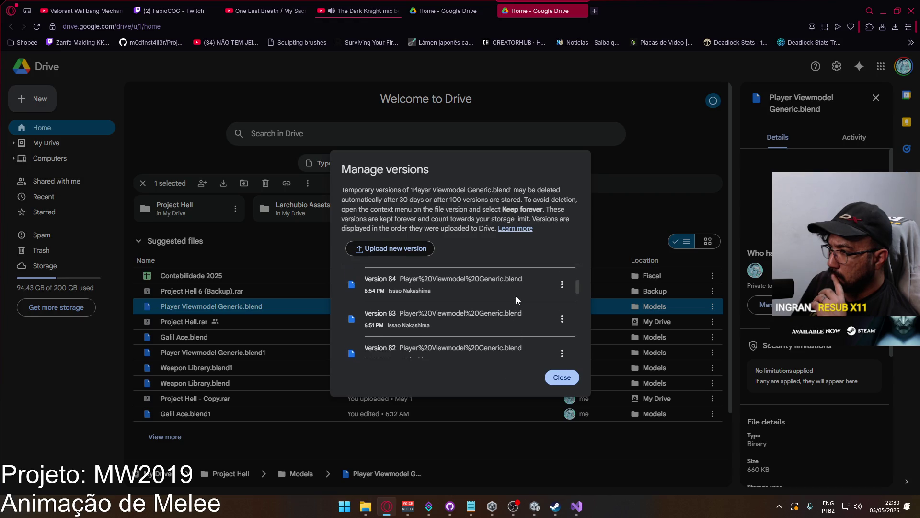
{"action": "scroll", "coordinate": [516, 295], "scroll_direction": "down", "scroll_amount": 2}
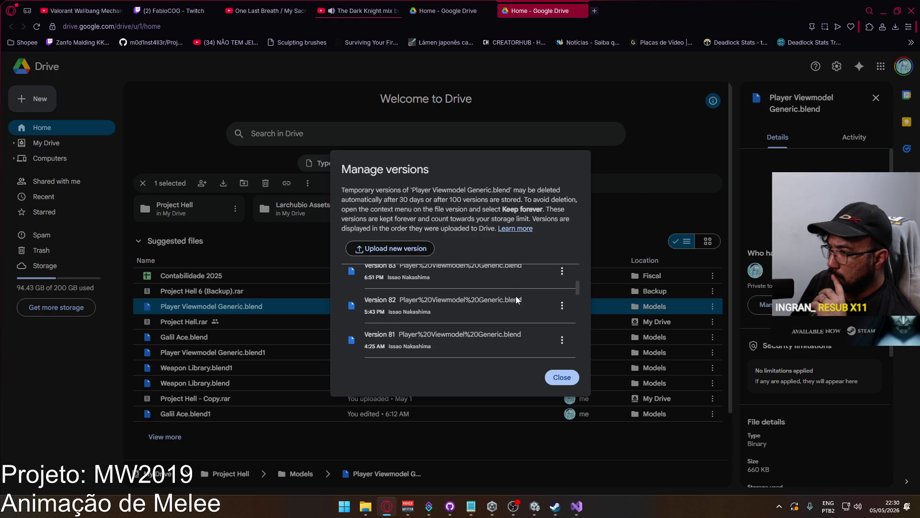
{"action": "scroll", "coordinate": [516, 297], "scroll_direction": "down", "scroll_amount": 1}
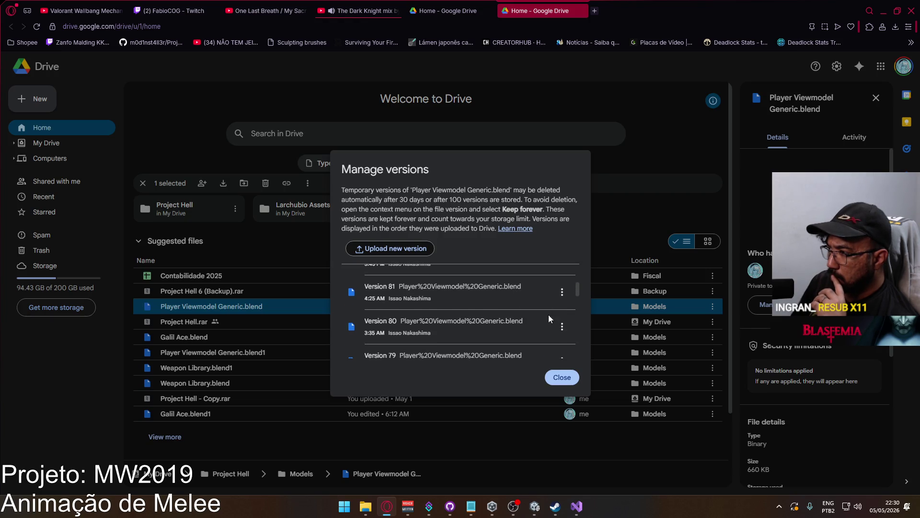
{"action": "scroll", "coordinate": [487, 317], "scroll_direction": "up", "scroll_amount": 1}
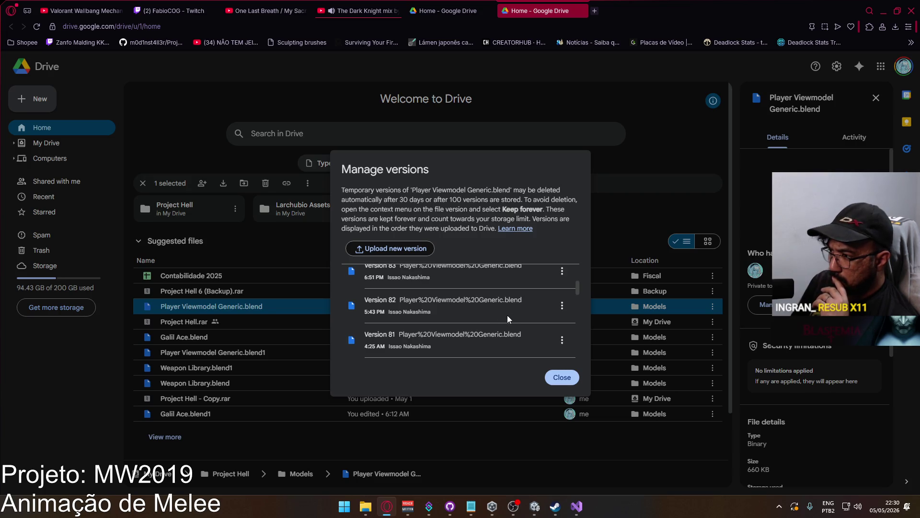
{"action": "left_click", "coordinate": [563, 340]}
{"action": "left_click", "coordinate": [493, 304]}
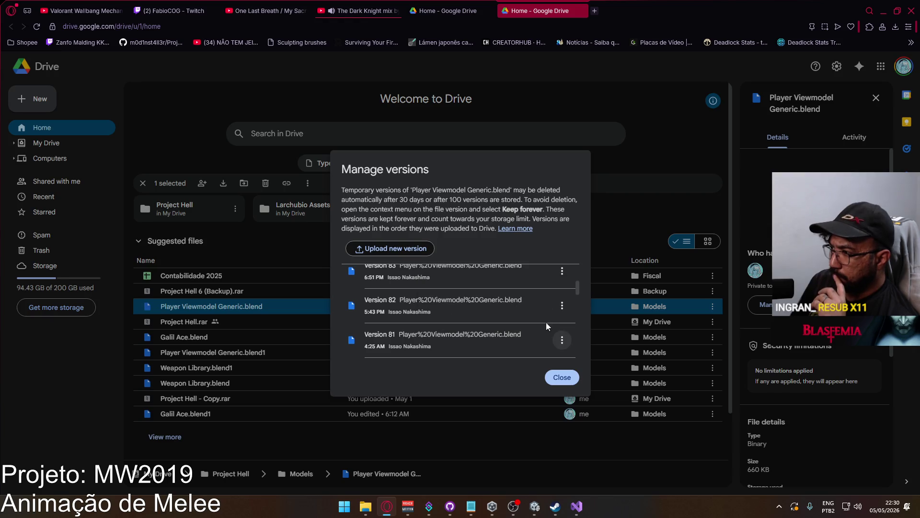
{"action": "left_click", "coordinate": [563, 340]}
{"action": "left_click", "coordinate": [508, 303]}
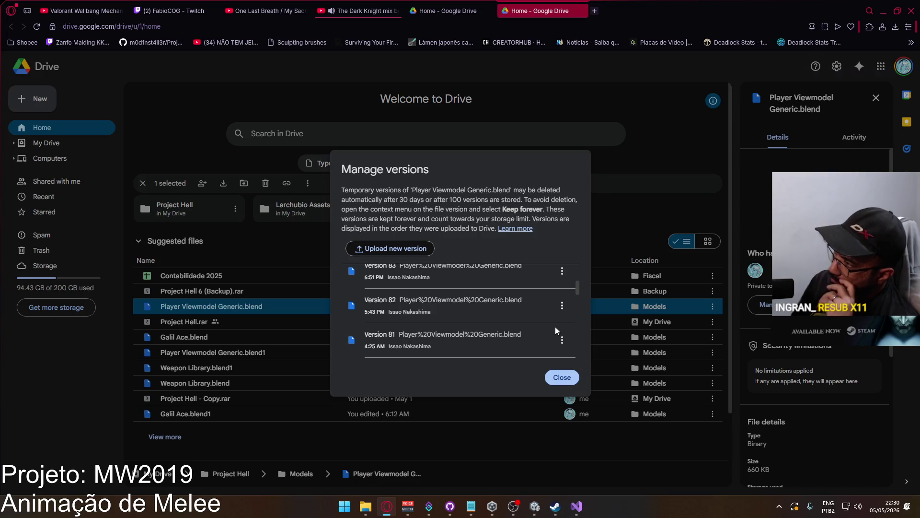
{"action": "left_click", "coordinate": [562, 377]}
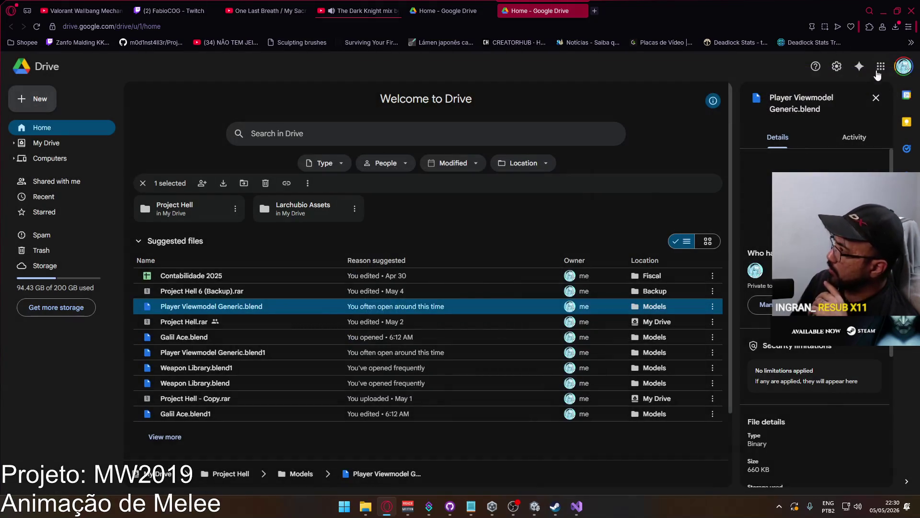
Reveal the downloaded viewmodel file, then browse to Google Drive > Project Hell > Models.
{"action": "left_click", "coordinate": [894, 27]}
{"action": "left_click", "coordinate": [889, 88]}
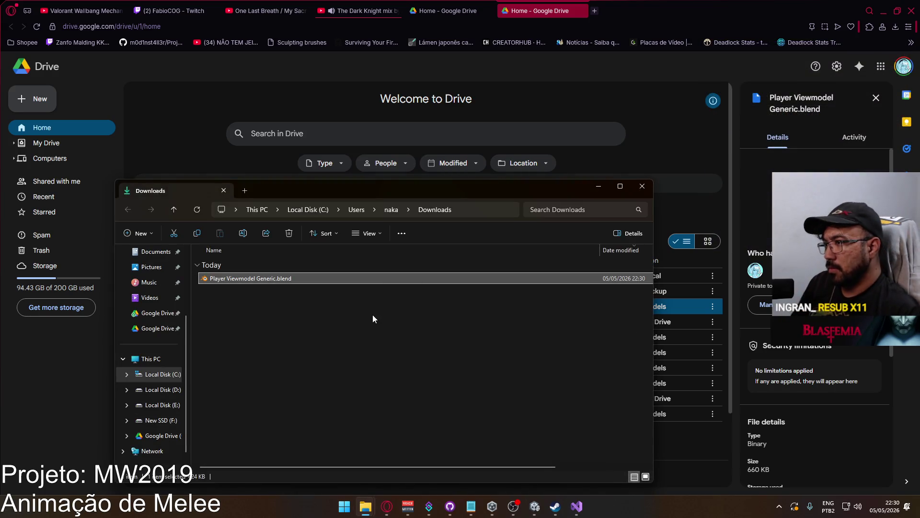
{"action": "left_click", "coordinate": [161, 389]}
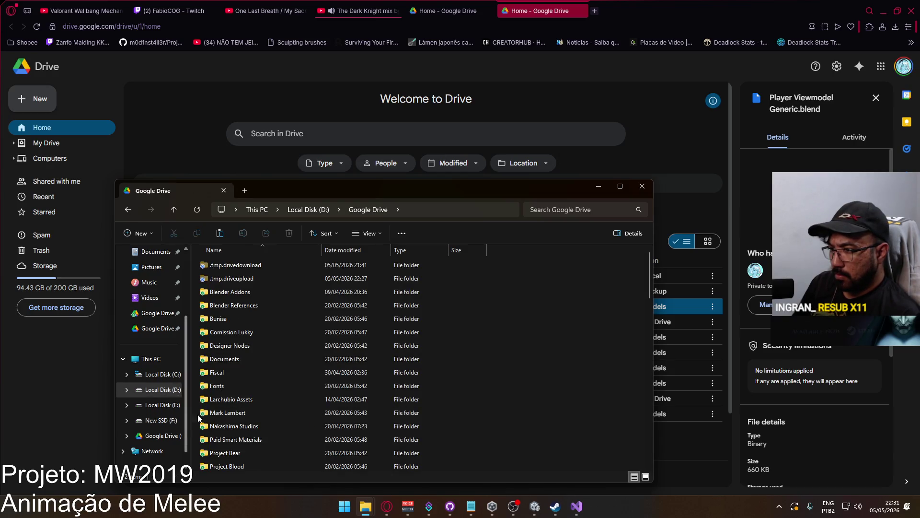
{"action": "scroll", "coordinate": [296, 441], "scroll_direction": "down", "scroll_amount": 4}
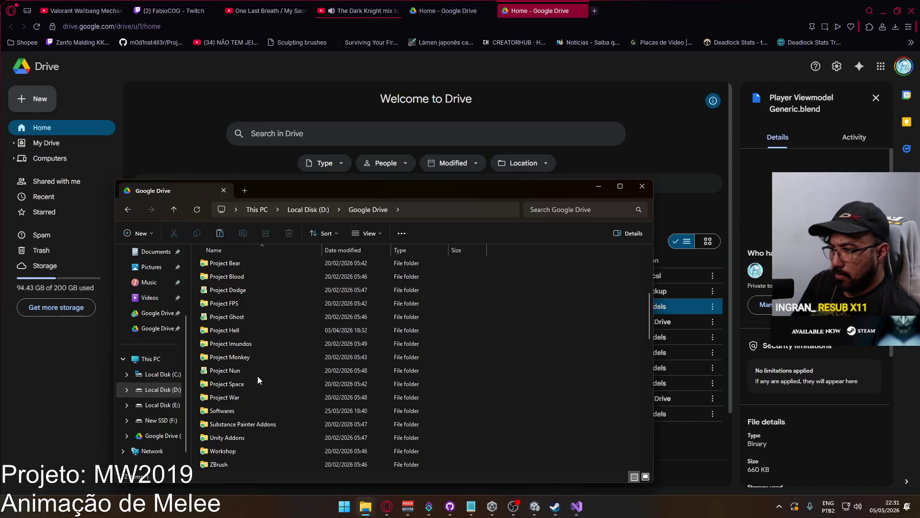
{"action": "double_click", "coordinate": [244, 330]}
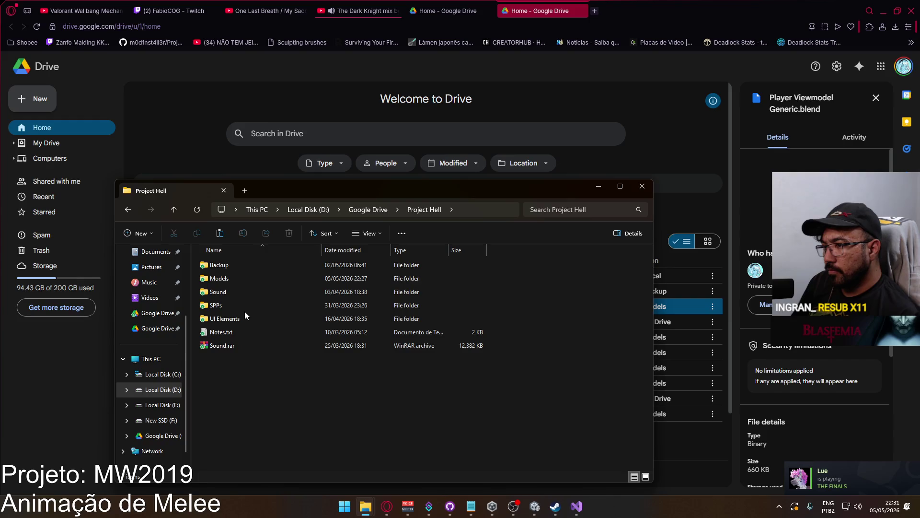
{"action": "left_click", "coordinate": [369, 210]}
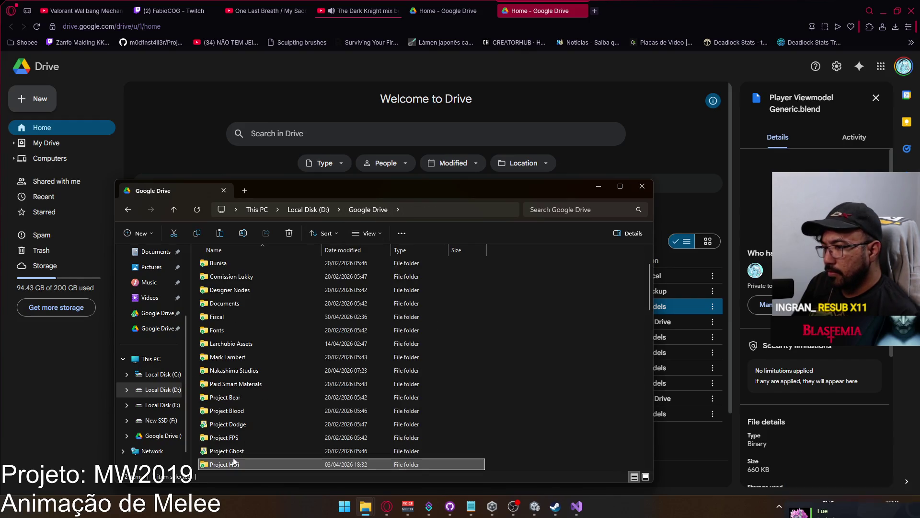
{"action": "double_click", "coordinate": [241, 330]}
{"action": "double_click", "coordinate": [245, 280]}
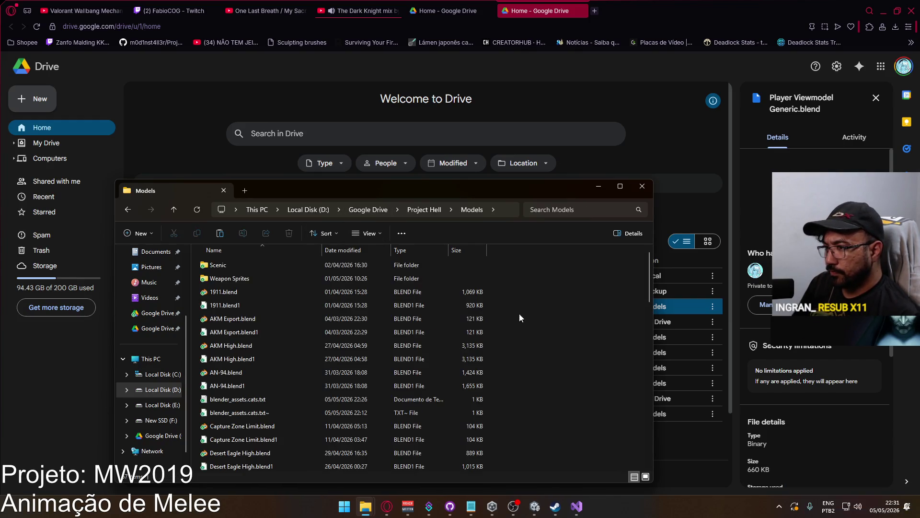
{"action": "scroll", "coordinate": [528, 314], "scroll_direction": "down", "scroll_amount": 3}
{"action": "scroll", "coordinate": [530, 315], "scroll_direction": "down", "scroll_amount": 3}
Paste the file into Models, replacing the old copy, and open Player Viewmodel Generic.blend.
{"action": "key", "text": "ctrl+v"}
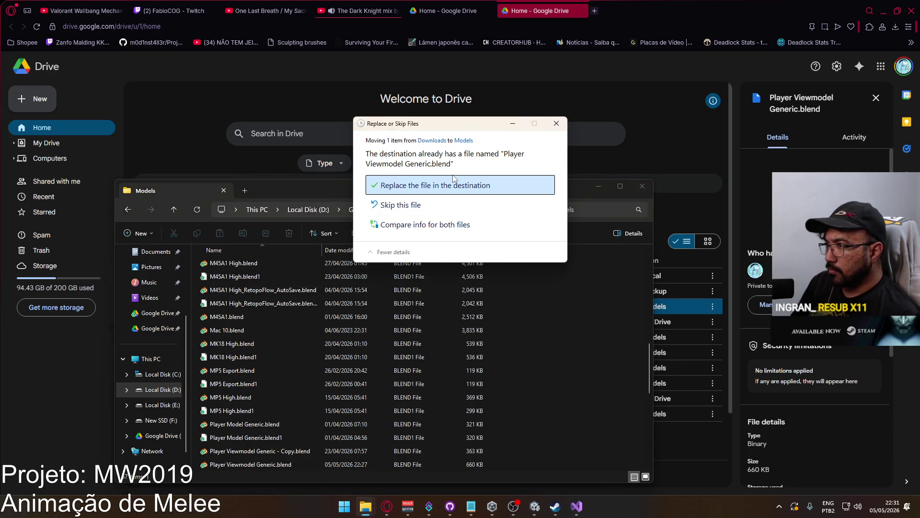
{"action": "left_click", "coordinate": [462, 188]}
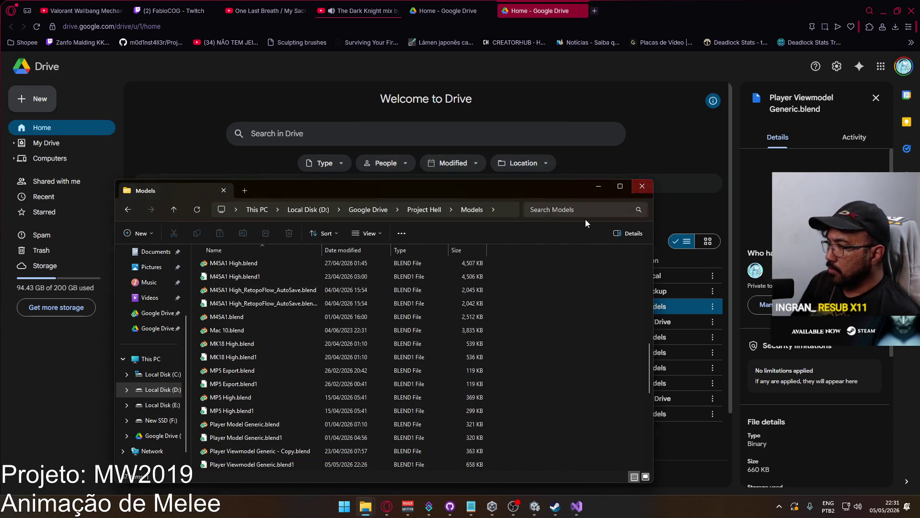
{"action": "scroll", "coordinate": [418, 362], "scroll_direction": "down", "scroll_amount": 4}
{"action": "scroll", "coordinate": [416, 361], "scroll_direction": "up", "scroll_amount": 1}
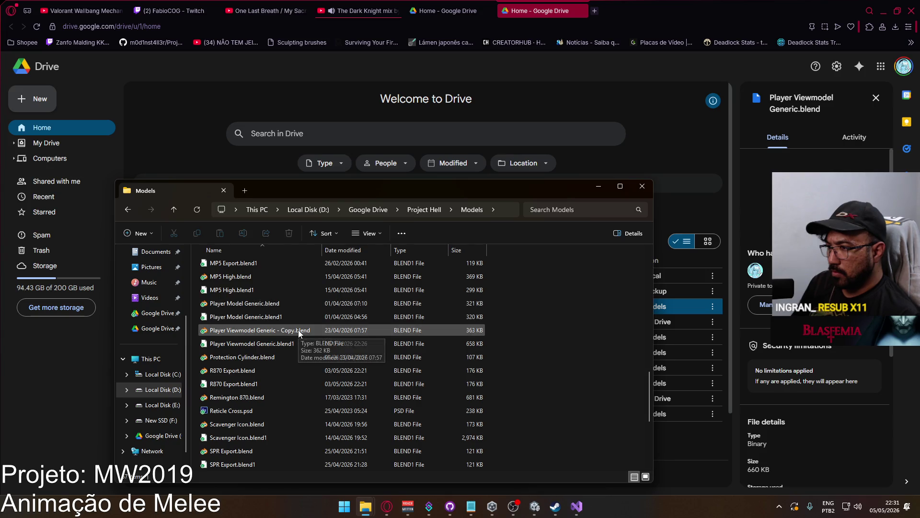
{"action": "scroll", "coordinate": [321, 344], "scroll_direction": "up", "scroll_amount": 10}
{"action": "scroll", "coordinate": [313, 315], "scroll_direction": "down", "scroll_amount": 4}
{"action": "scroll", "coordinate": [316, 318], "scroll_direction": "down", "scroll_amount": 12}
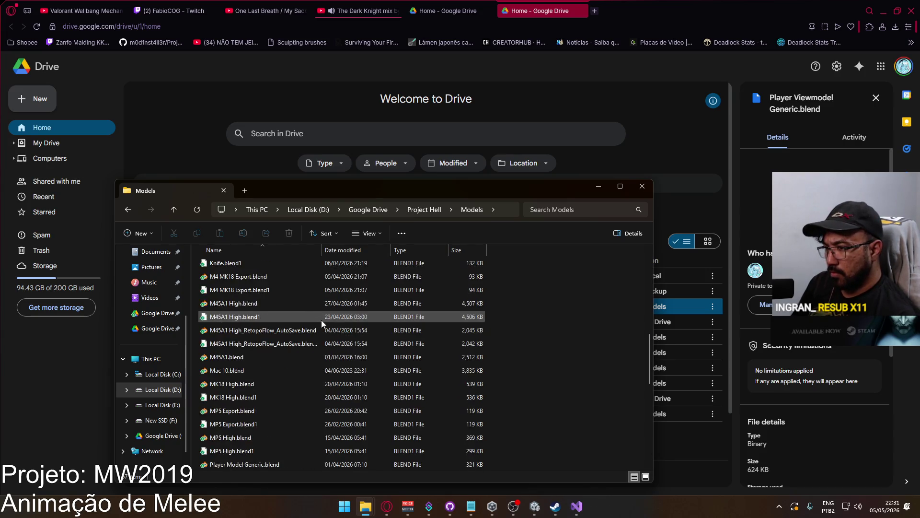
{"action": "scroll", "coordinate": [323, 319], "scroll_direction": "up", "scroll_amount": 4}
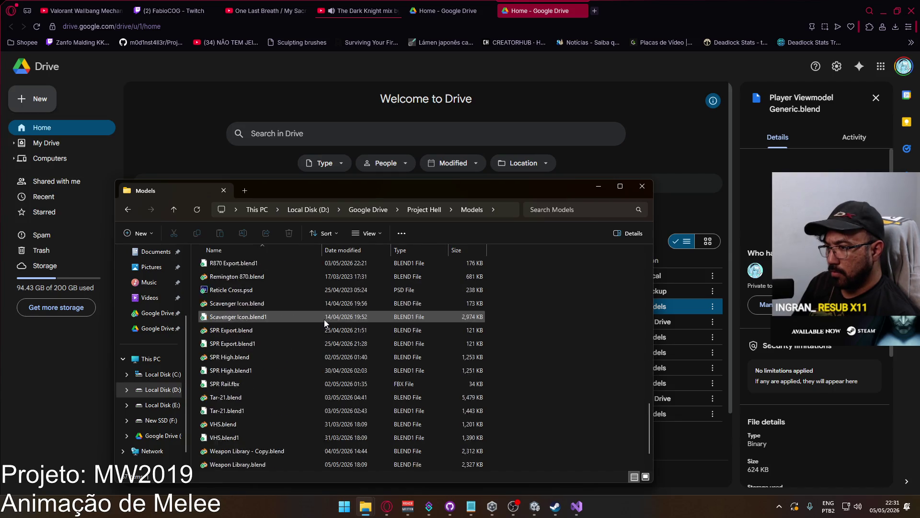
{"action": "left_click", "coordinate": [295, 329]}
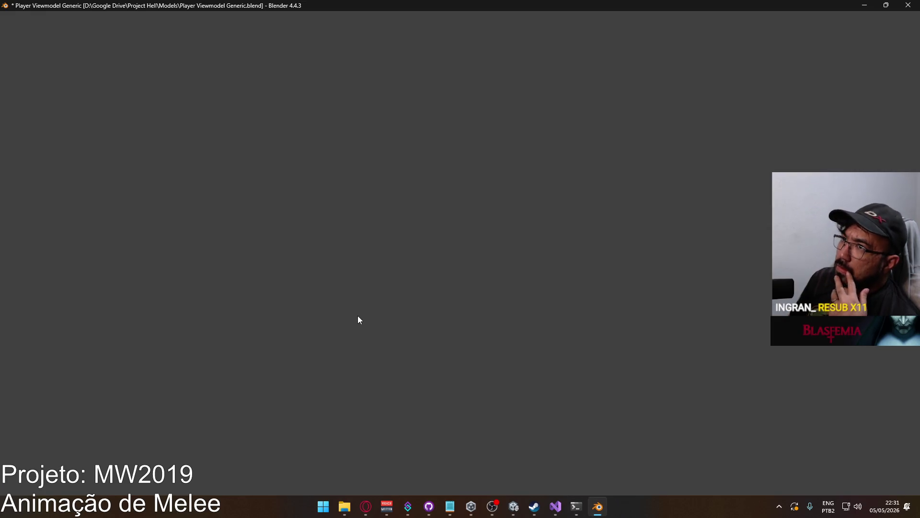
Switch the Outliner's display mode to Blender File.
{"action": "scroll", "coordinate": [600, 237], "scroll_direction": "down", "scroll_amount": 4}
{"action": "scroll", "coordinate": [634, 237], "scroll_direction": "down", "scroll_amount": 5}
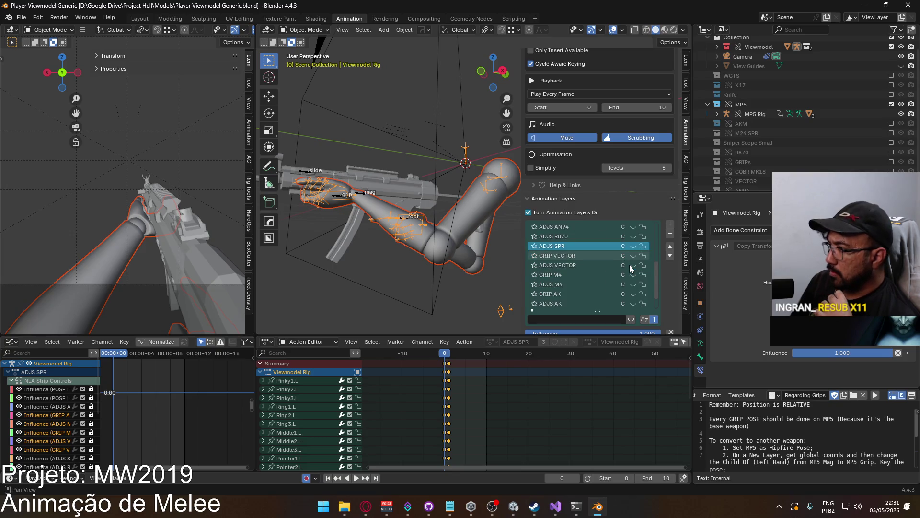
{"action": "scroll", "coordinate": [630, 266], "scroll_direction": "down", "scroll_amount": 3}
{"action": "scroll", "coordinate": [636, 260], "scroll_direction": "up", "scroll_amount": 10}
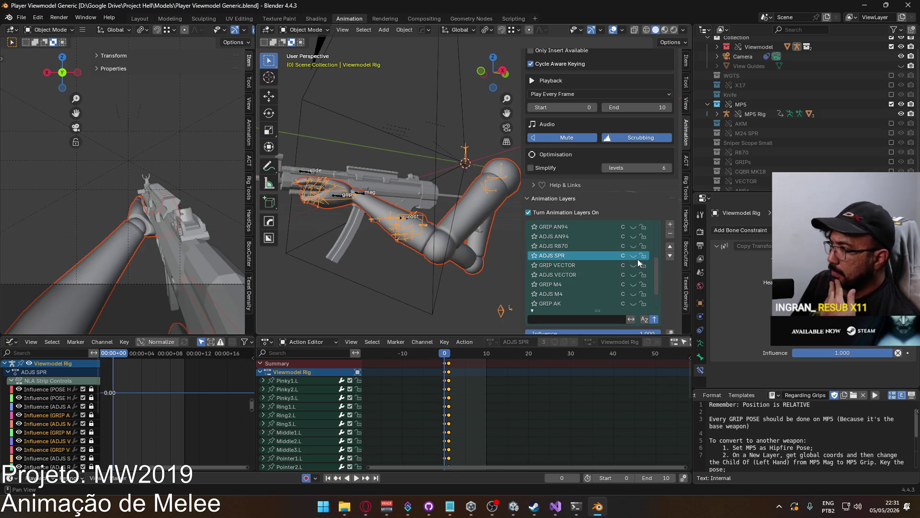
{"action": "scroll", "coordinate": [636, 261], "scroll_direction": "up", "scroll_amount": 2}
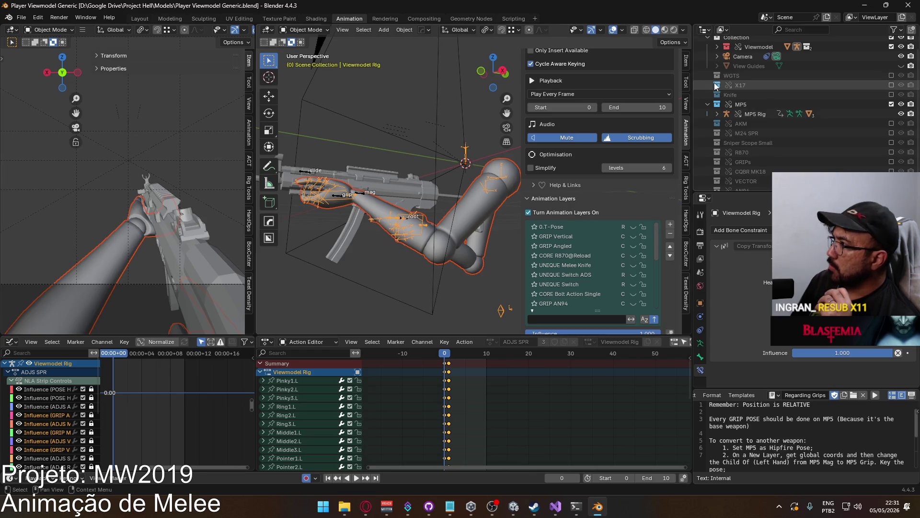
{"action": "left_click", "coordinate": [722, 29]}
{"action": "left_click", "coordinate": [744, 86]}
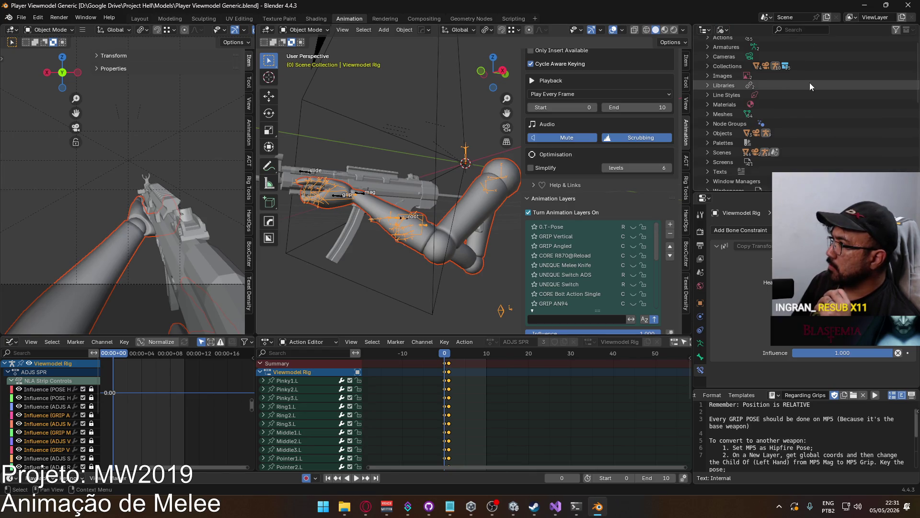
Expand Actions and scroll through the list, which again includes UNIQUE Melee Knife.
{"action": "left_click", "coordinate": [706, 53]}
{"action": "scroll", "coordinate": [815, 96], "scroll_direction": "down", "scroll_amount": 3}
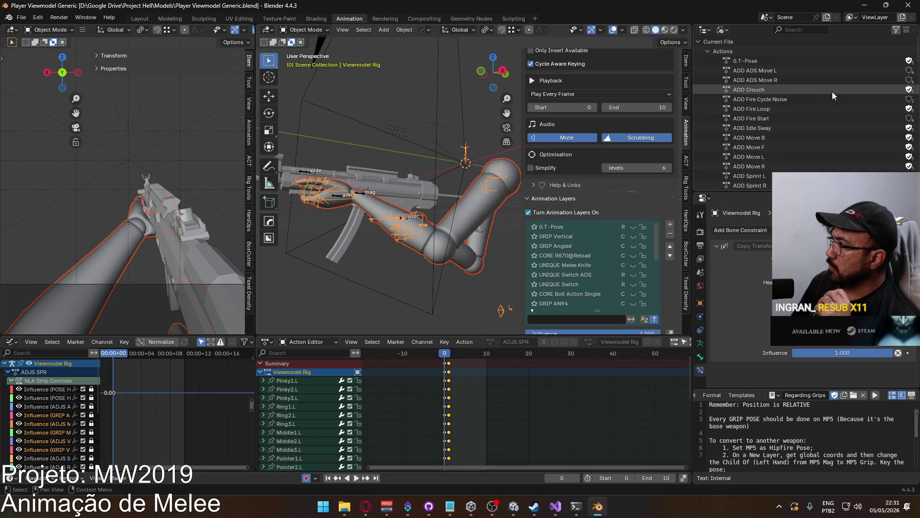
{"action": "scroll", "coordinate": [806, 110], "scroll_direction": "down", "scroll_amount": 8}
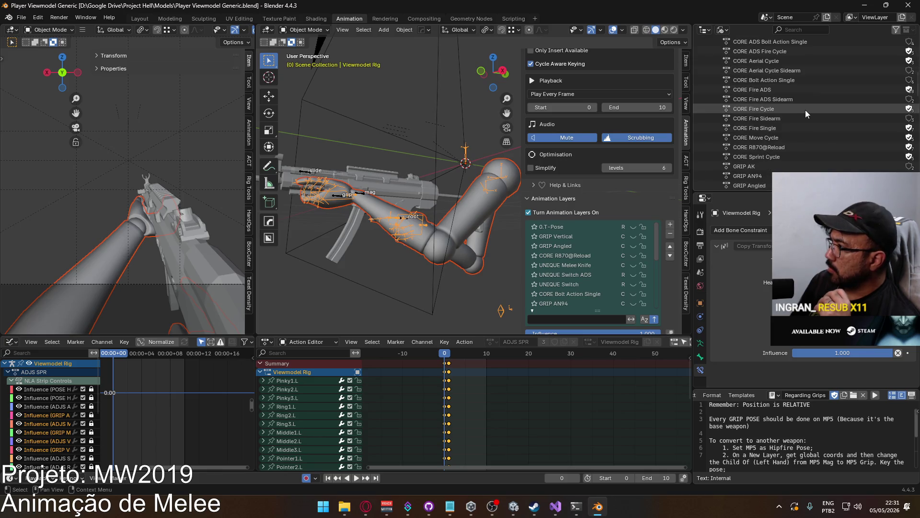
{"action": "scroll", "coordinate": [798, 112], "scroll_direction": "down", "scroll_amount": 7}
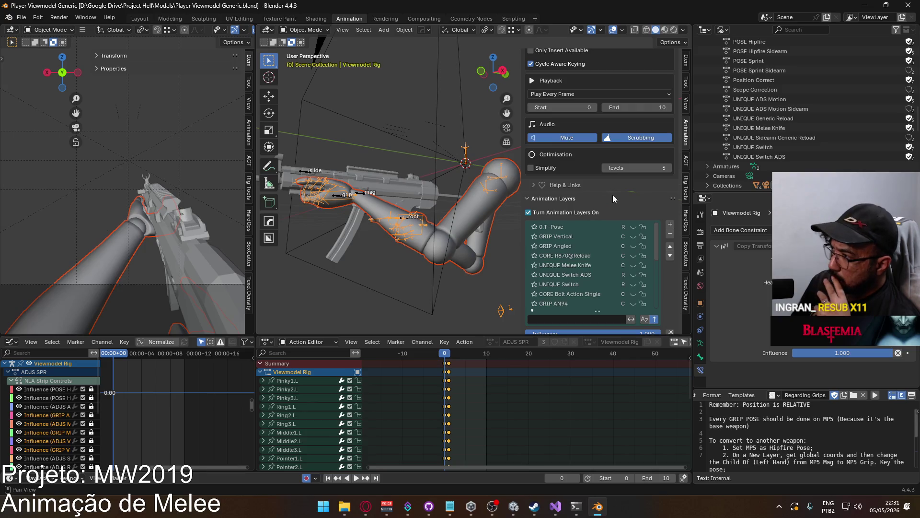
{"action": "scroll", "coordinate": [614, 193], "scroll_direction": "down", "scroll_amount": 3}
{"action": "scroll", "coordinate": [652, 244], "scroll_direction": "down", "scroll_amount": 8}
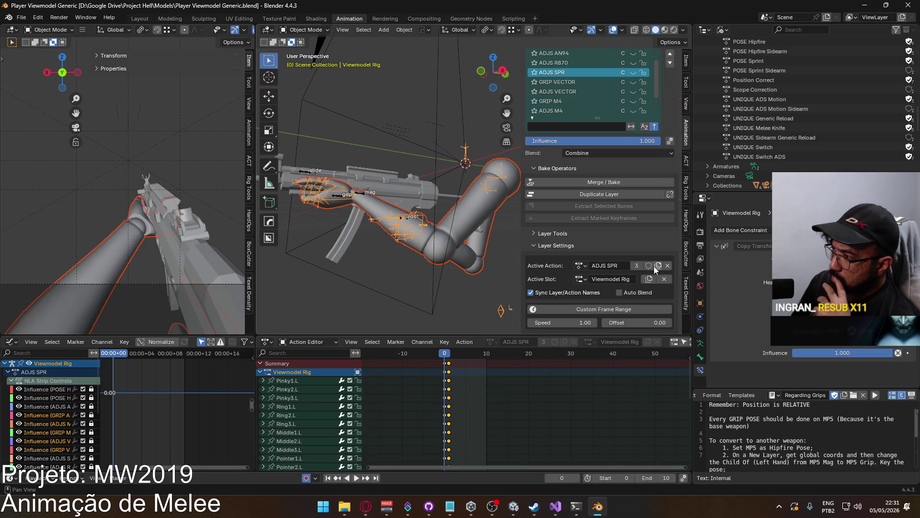
Review the actions available to the layer in the Active Action browse list.
{"action": "left_click", "coordinate": [579, 265]}
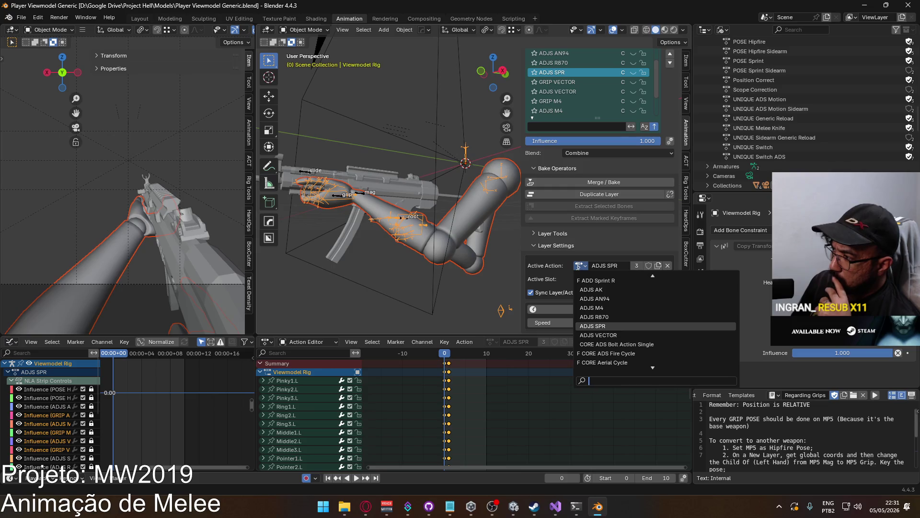
{"action": "scroll", "coordinate": [623, 331], "scroll_direction": "down", "scroll_amount": 3}
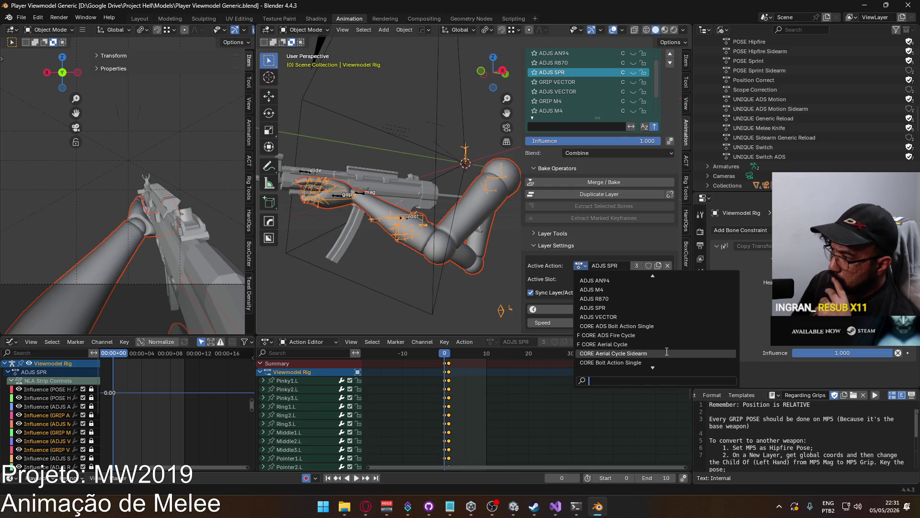
{"action": "scroll", "coordinate": [667, 351], "scroll_direction": "down", "scroll_amount": 8}
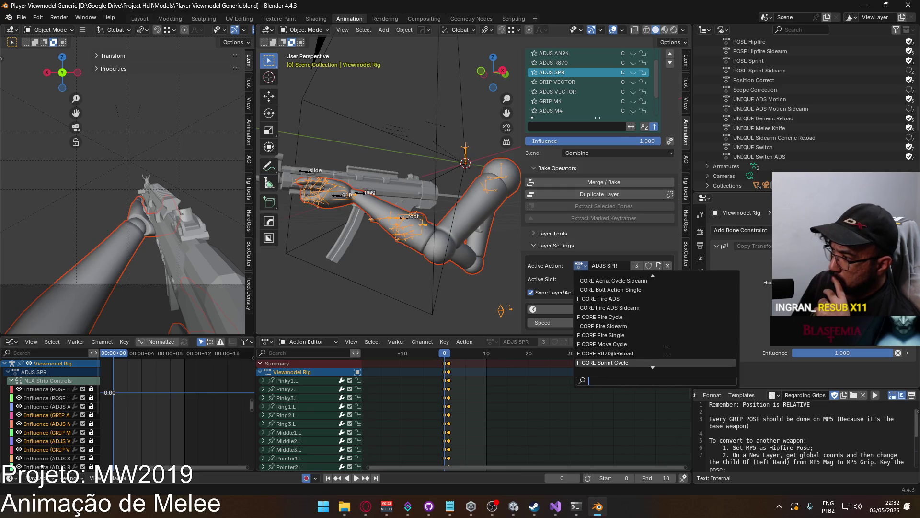
{"action": "scroll", "coordinate": [666, 350], "scroll_direction": "down", "scroll_amount": 7}
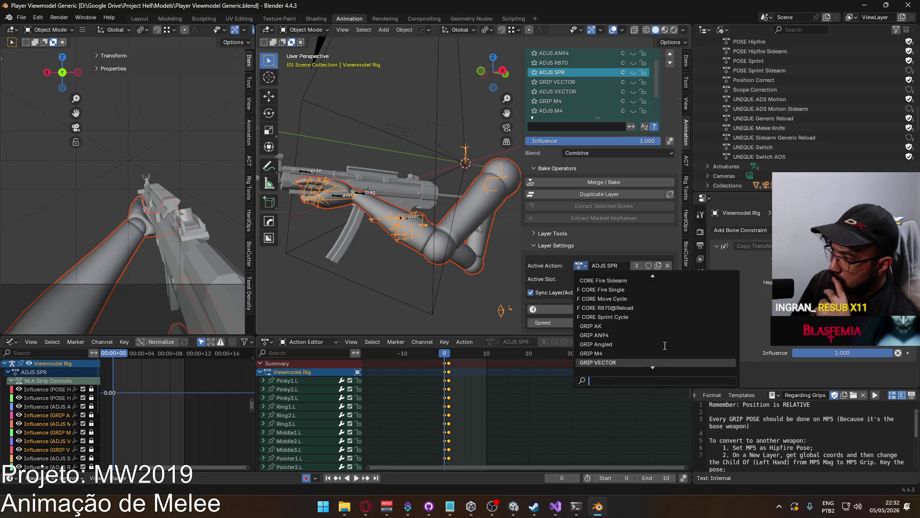
{"action": "scroll", "coordinate": [665, 345], "scroll_direction": "down", "scroll_amount": 3}
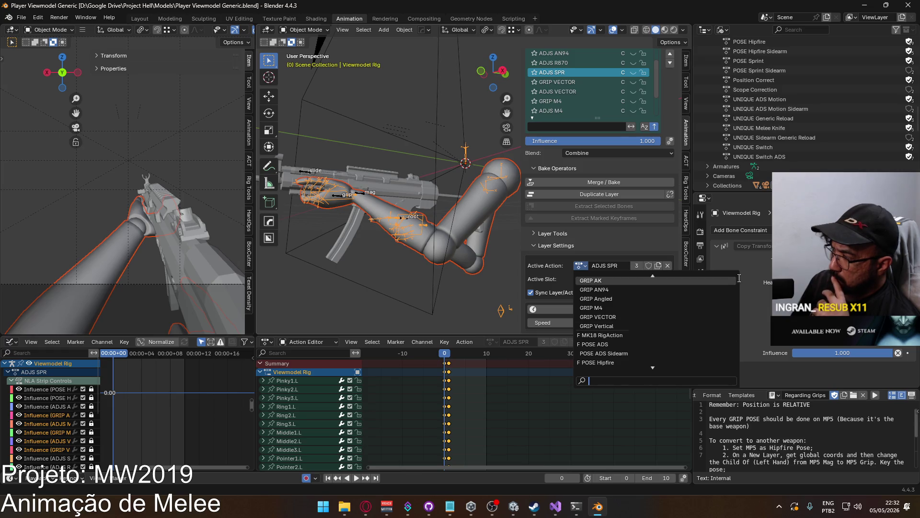
{"action": "scroll", "coordinate": [785, 131], "scroll_direction": "up", "scroll_amount": 4}
{"action": "scroll", "coordinate": [786, 131], "scroll_direction": "up", "scroll_amount": 2}
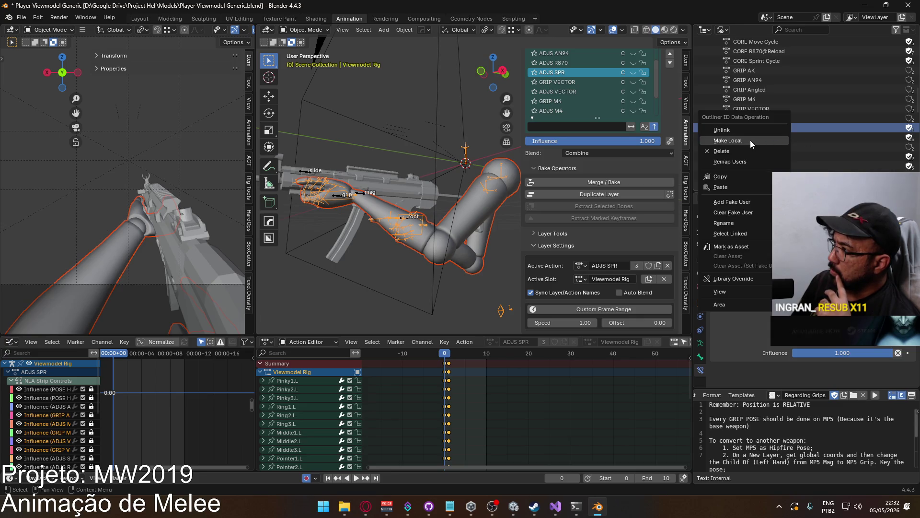
Delete the MK18 RigAction action from the file through the Outliner.
{"action": "left_click", "coordinate": [729, 152]}
{"action": "scroll", "coordinate": [787, 147], "scroll_direction": "down", "scroll_amount": 5}
{"action": "scroll", "coordinate": [786, 153], "scroll_direction": "up", "scroll_amount": 10}
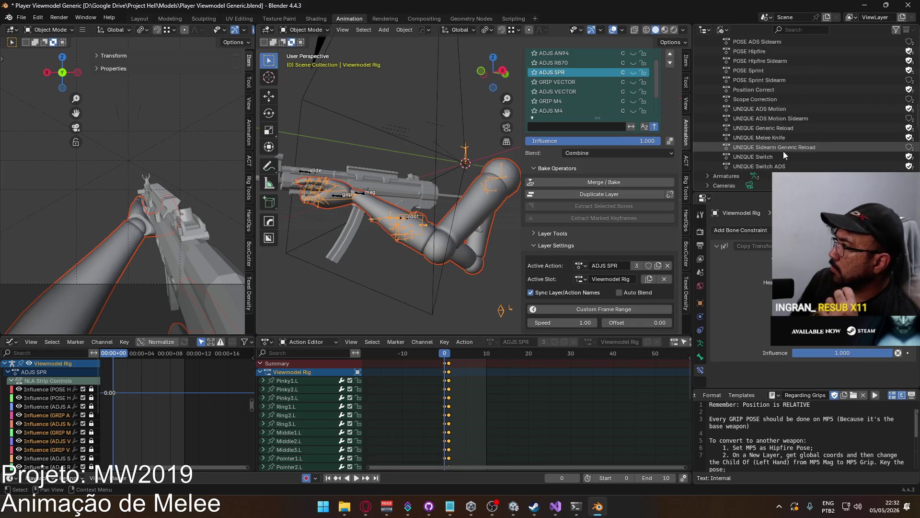
{"action": "scroll", "coordinate": [781, 153], "scroll_direction": "up", "scroll_amount": 5}
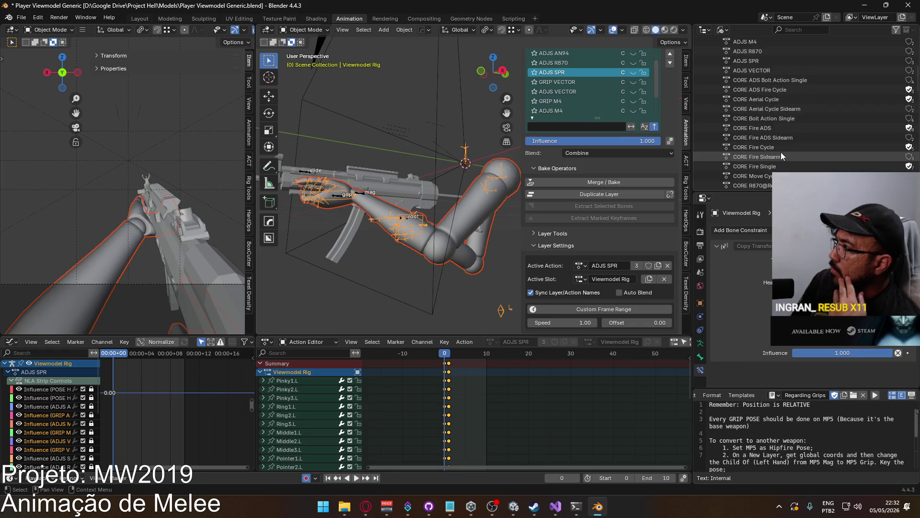
On the MP5 Rig, add a new animation layer above POSE Hipfire.
{"action": "left_click", "coordinate": [366, 197]}
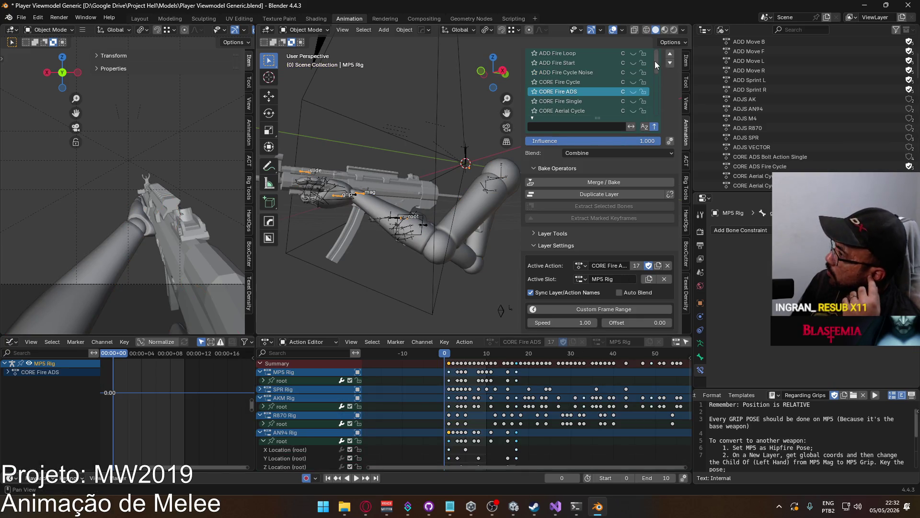
{"action": "left_click_drag", "start_coordinate": [655, 61], "coordinate": [663, 119]}
{"action": "left_click", "coordinate": [593, 111]}
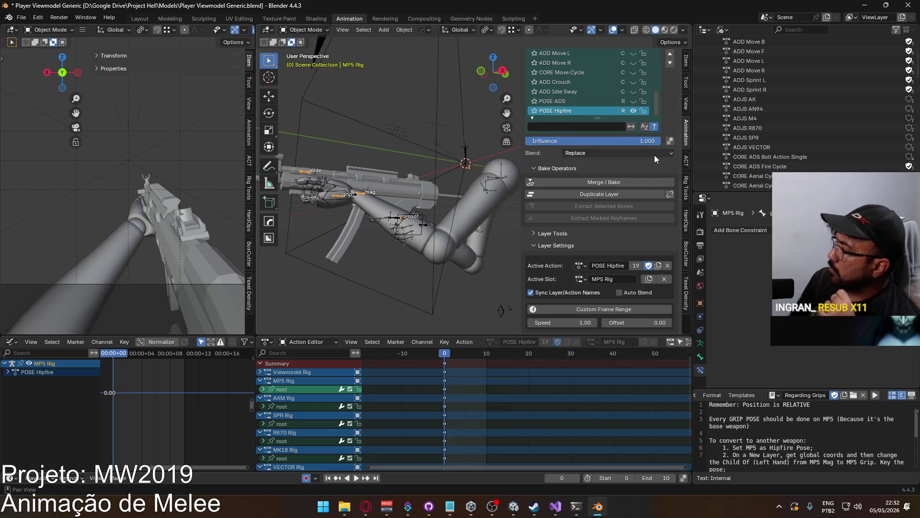
{"action": "scroll", "coordinate": [654, 154], "scroll_direction": "up", "scroll_amount": 4}
{"action": "scroll", "coordinate": [655, 135], "scroll_direction": "up", "scroll_amount": 4}
{"action": "scroll", "coordinate": [658, 137], "scroll_direction": "down", "scroll_amount": 4}
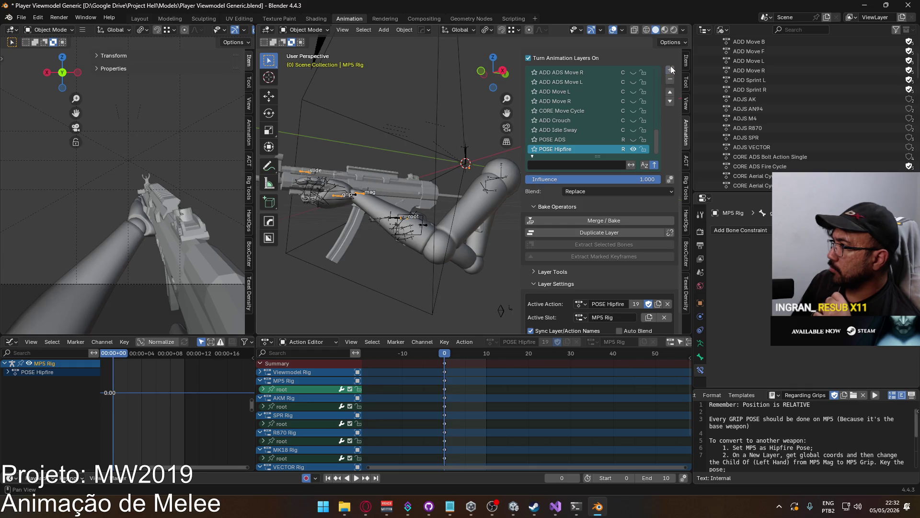
{"action": "left_click", "coordinate": [671, 68]}
{"action": "scroll", "coordinate": [660, 257], "scroll_direction": "down", "scroll_amount": 2}
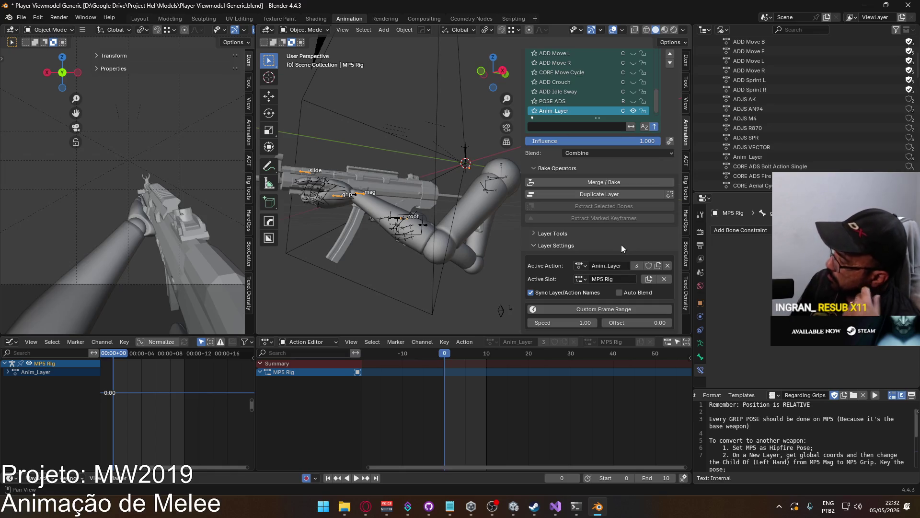
{"action": "scroll", "coordinate": [649, 223], "scroll_direction": "up", "scroll_amount": 2}
Set the new layer's blending to Replace and rename it FOUBLE.
{"action": "left_click", "coordinate": [602, 192]}
{"action": "left_click", "coordinate": [613, 203]}
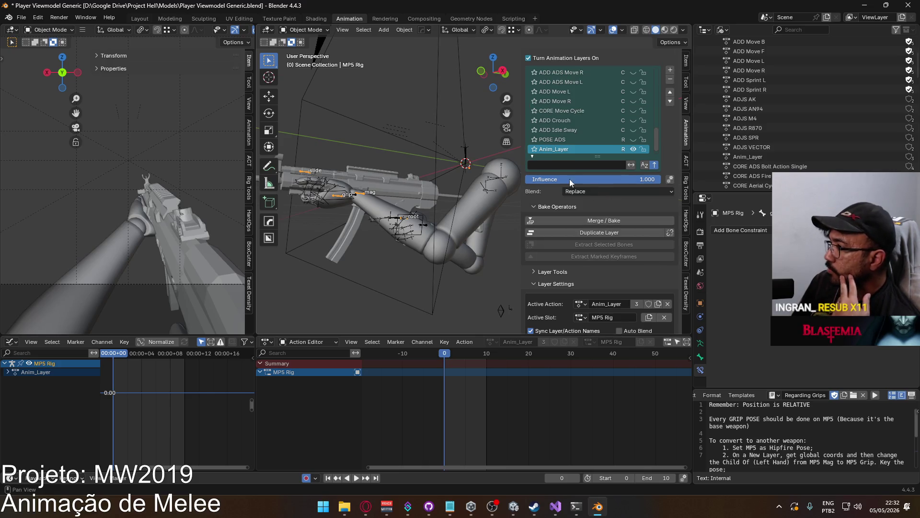
{"action": "double_click", "coordinate": [563, 151]}
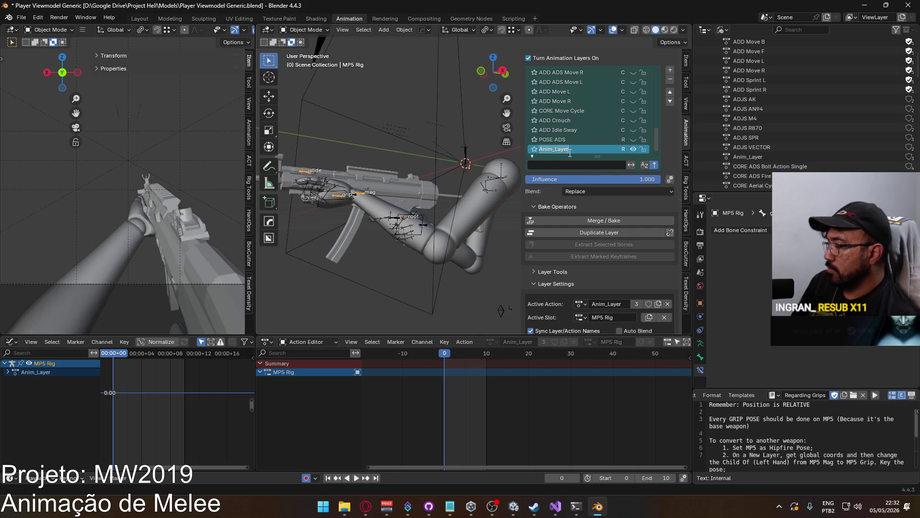
{"action": "type", "text": "FOUBLE"}
{"action": "key", "text": "Return"}
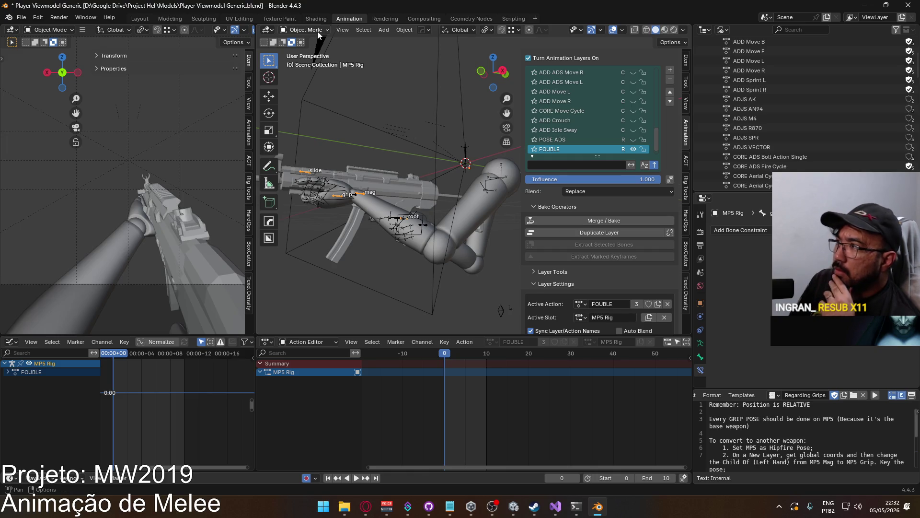
Delete the UNIQUE Melee Knife layer from the Viewmodel Rig.
{"action": "left_click", "coordinate": [342, 200]}
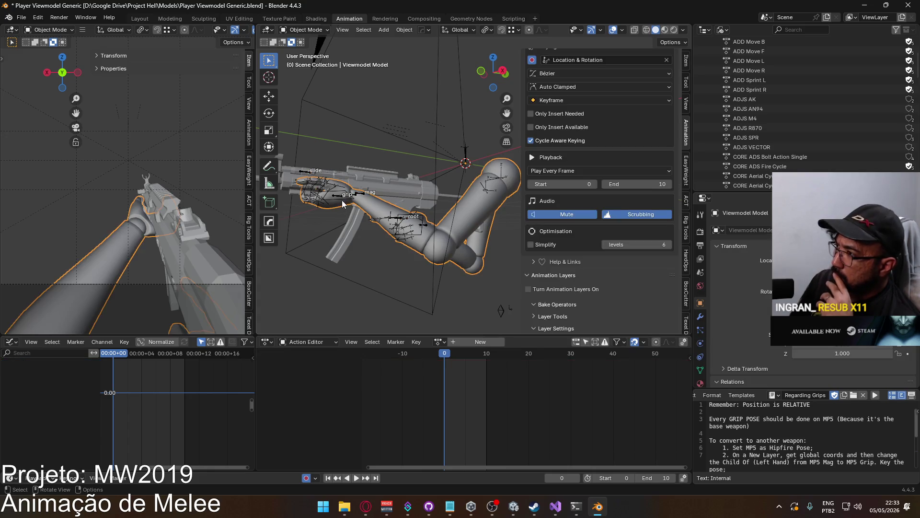
{"action": "scroll", "coordinate": [624, 158], "scroll_direction": "down", "scroll_amount": 2}
{"action": "scroll", "coordinate": [626, 186], "scroll_direction": "down", "scroll_amount": 2}
{"action": "scroll", "coordinate": [626, 218], "scroll_direction": "up", "scroll_amount": 5}
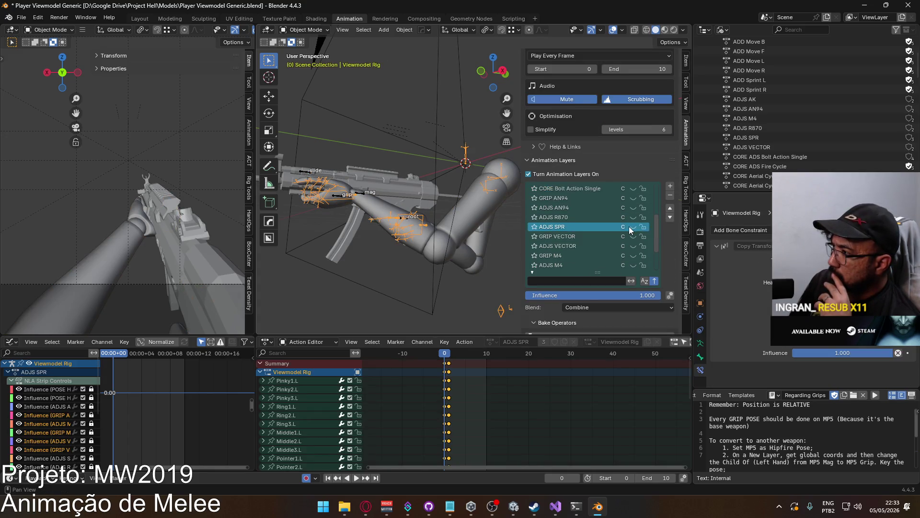
{"action": "scroll", "coordinate": [612, 231], "scroll_direction": "down", "scroll_amount": 8}
{"action": "scroll", "coordinate": [612, 228], "scroll_direction": "up", "scroll_amount": 5}
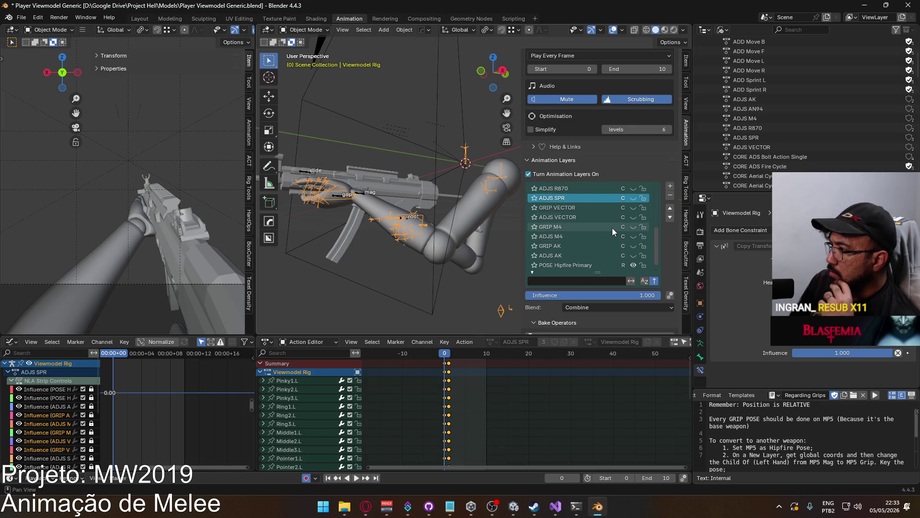
{"action": "scroll", "coordinate": [612, 229], "scroll_direction": "up", "scroll_amount": 2}
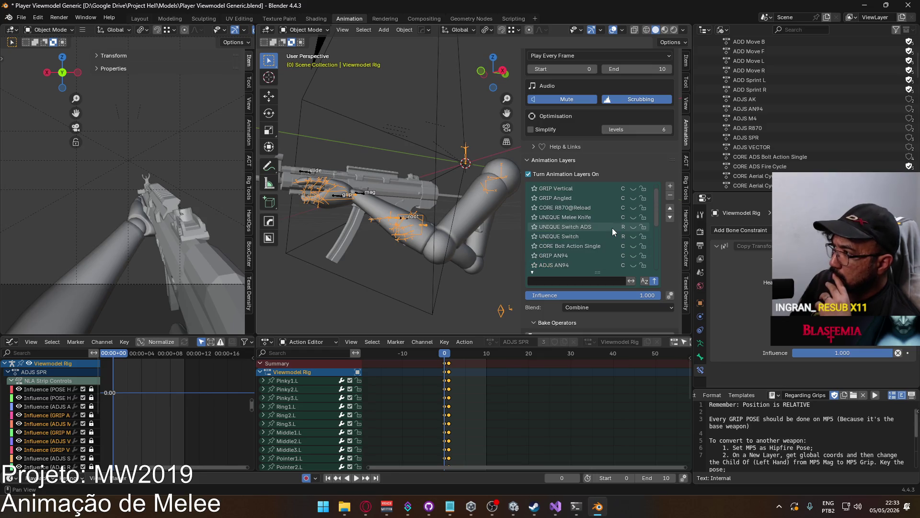
{"action": "left_click", "coordinate": [580, 218]}
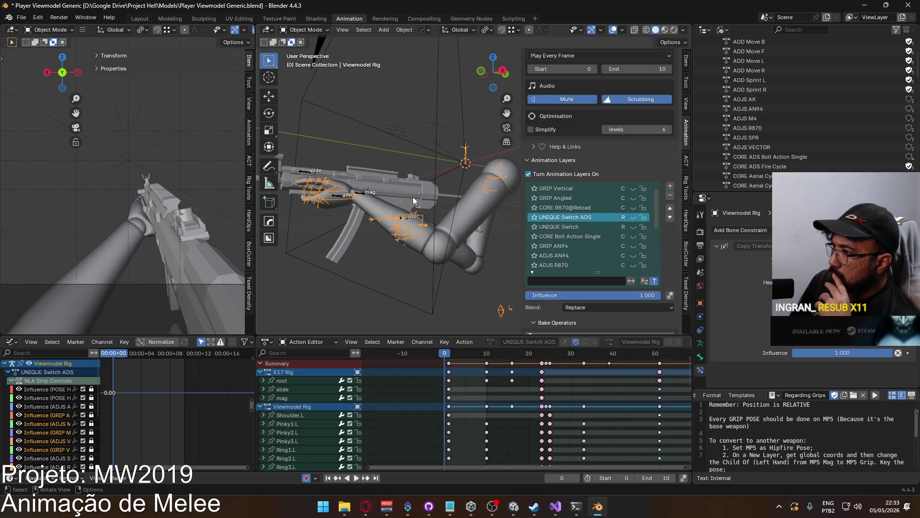
Delete the MP5 Rig's UNIQUE Melee Knife layer and check both rigs' layer lists.
{"action": "left_click", "coordinate": [367, 193]}
{"action": "scroll", "coordinate": [619, 241], "scroll_direction": "up", "scroll_amount": 8}
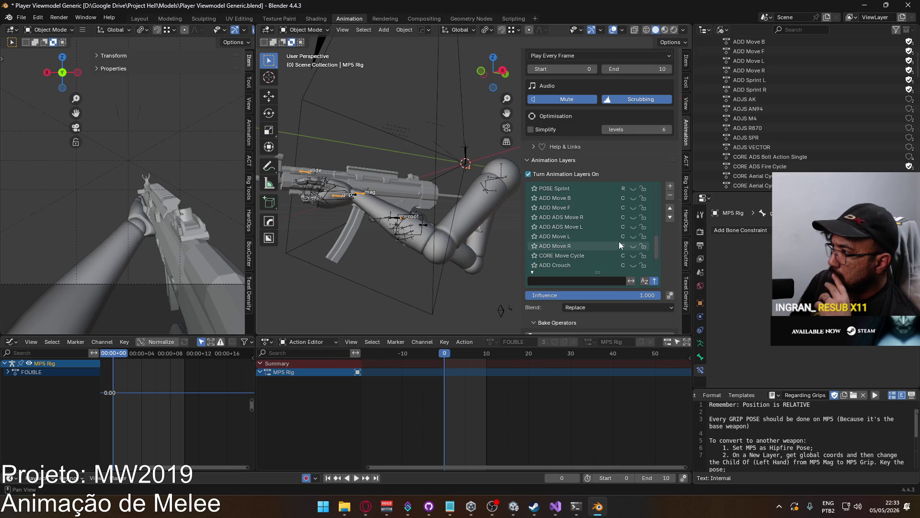
{"action": "scroll", "coordinate": [625, 245], "scroll_direction": "up", "scroll_amount": 4}
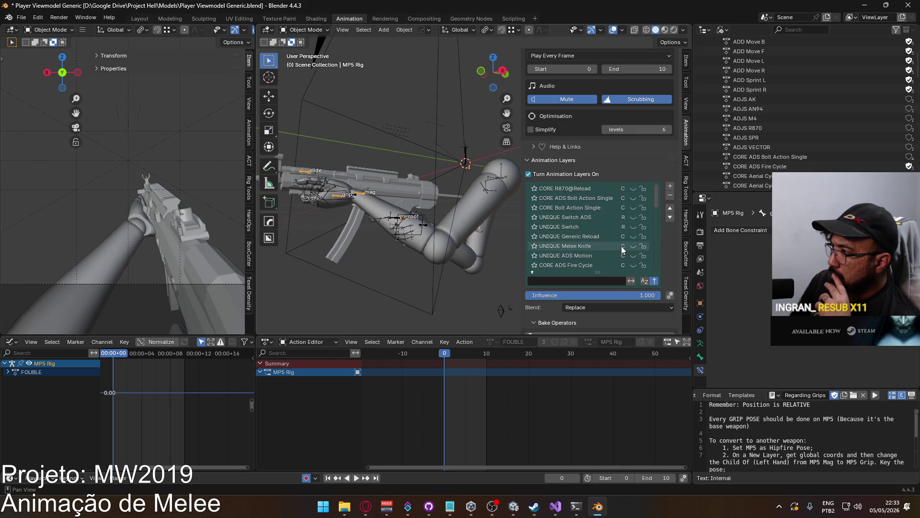
{"action": "left_click", "coordinate": [603, 246]}
{"action": "left_click", "coordinate": [670, 196]}
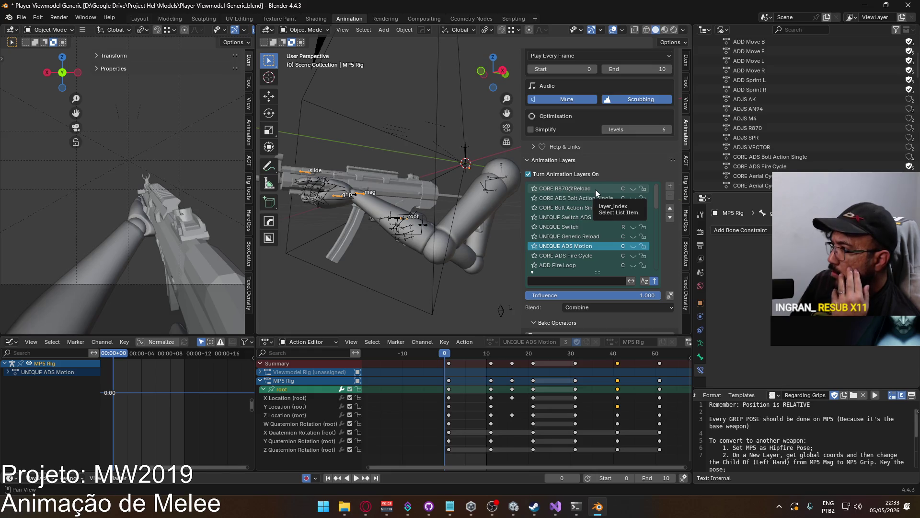
{"action": "left_click", "coordinate": [355, 198]}
{"action": "mouse_move", "coordinate": [653, 205]}
{"action": "left_mouse_down"}
{"action": "mouse_move", "coordinate": [649, 266]}
{"action": "mouse_move", "coordinate": [649, 198]}
{"action": "left_mouse_up"}
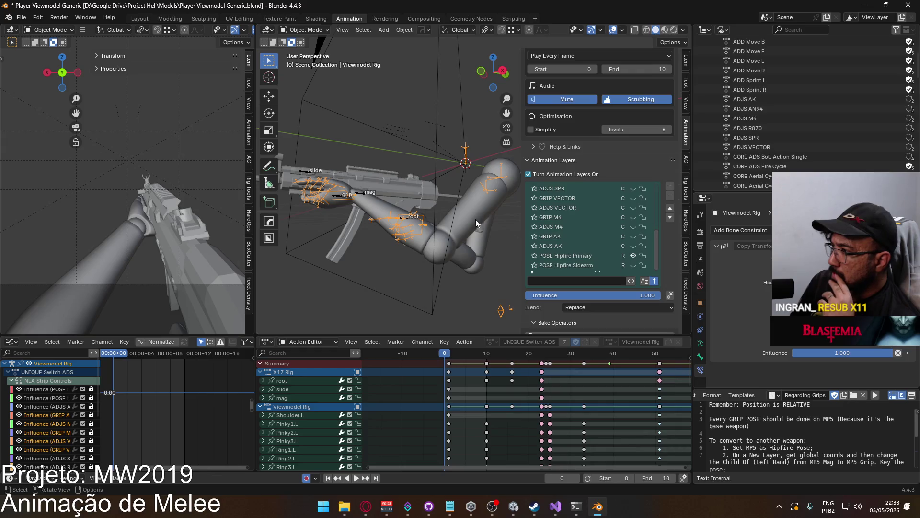
{"action": "left_click", "coordinate": [370, 195]}
{"action": "left_click_drag", "start_coordinate": [655, 208], "coordinate": [653, 260]}
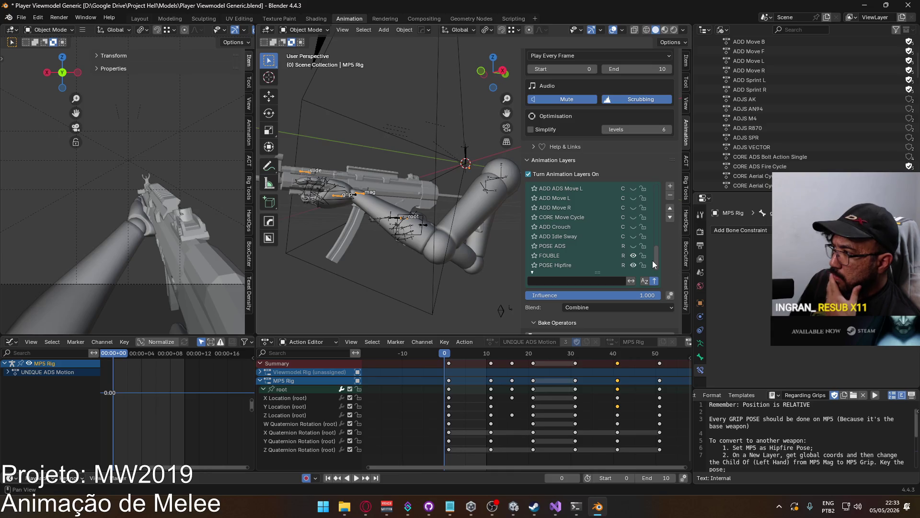
Add a Replace layer above POSE Hipfire Primary on the Viewmodel Rig, using the FOUBLE action.
{"action": "left_click", "coordinate": [332, 195]}
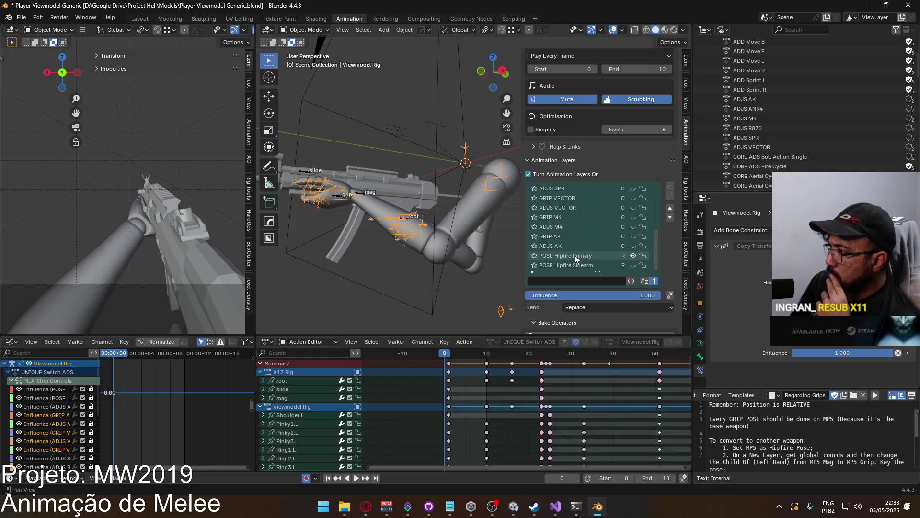
{"action": "left_click", "coordinate": [576, 257]}
{"action": "left_click", "coordinate": [671, 187]}
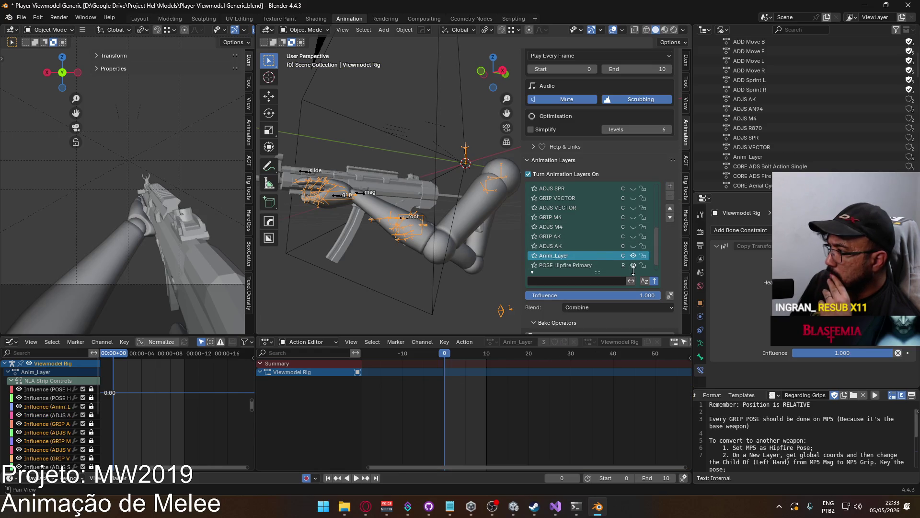
{"action": "left_click", "coordinate": [620, 307]}
{"action": "left_click", "coordinate": [604, 319]}
{"action": "scroll", "coordinate": [571, 280], "scroll_direction": "down", "scroll_amount": 7}
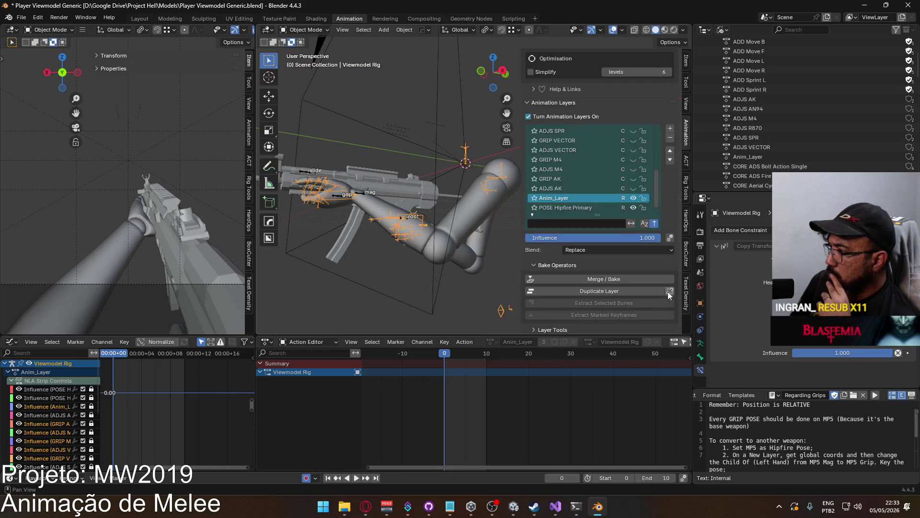
{"action": "left_click", "coordinate": [580, 286]}
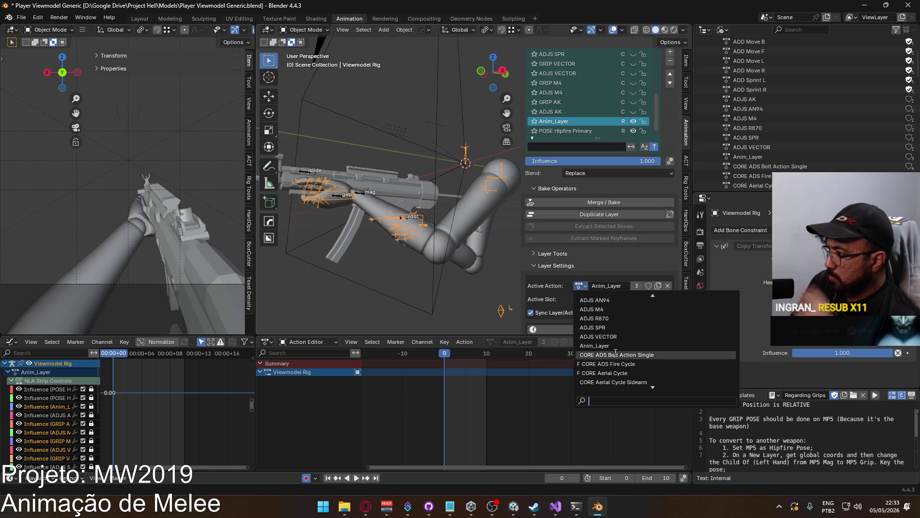
{"action": "type", "text": "fou"}
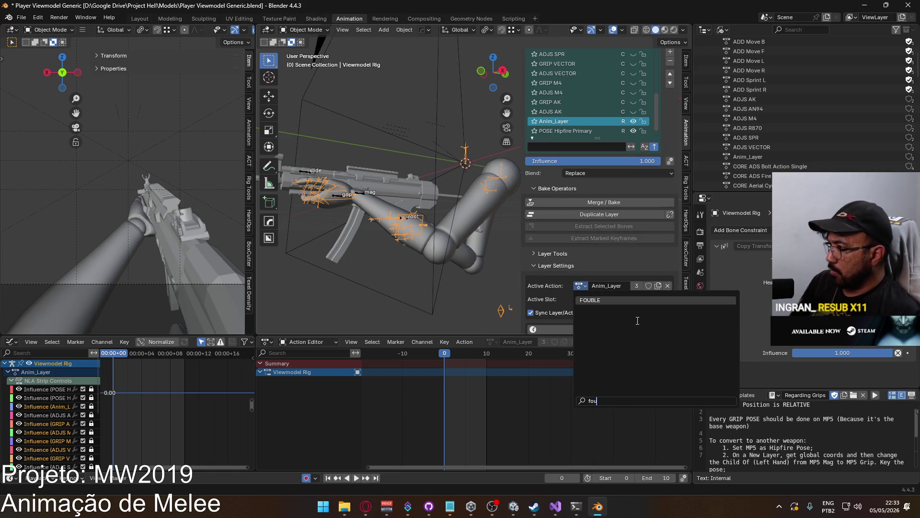
{"action": "left_click", "coordinate": [605, 299]}
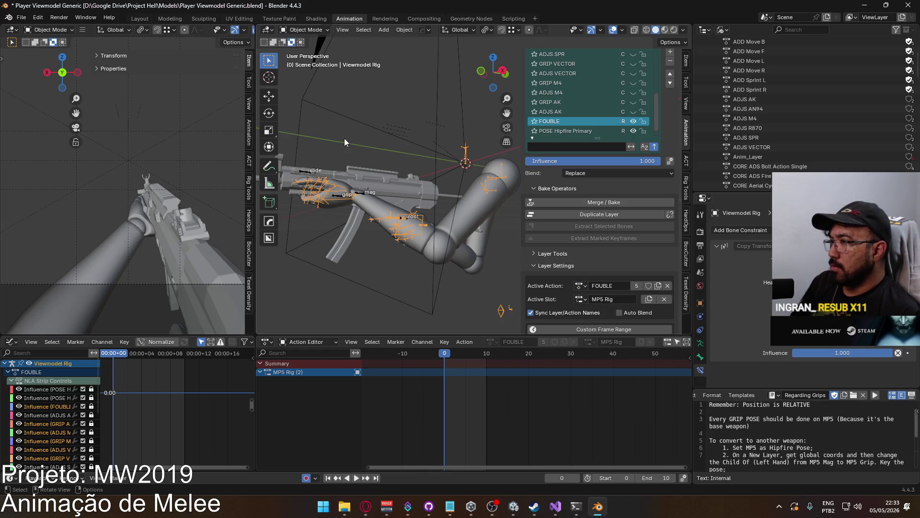
Put the MP5 Rig in Pose Mode and select its FOUBLE layer.
{"action": "left_click", "coordinate": [362, 194]}
{"action": "left_click", "coordinate": [312, 31]}
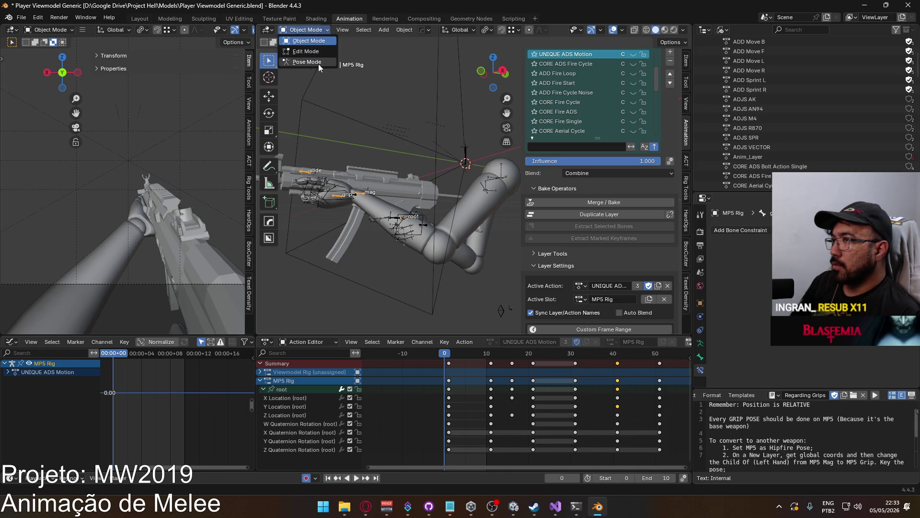
{"action": "left_click", "coordinate": [318, 65]}
{"action": "left_click_drag", "start_coordinate": [651, 99], "coordinate": [656, 149]}
{"action": "left_click", "coordinate": [577, 151]}
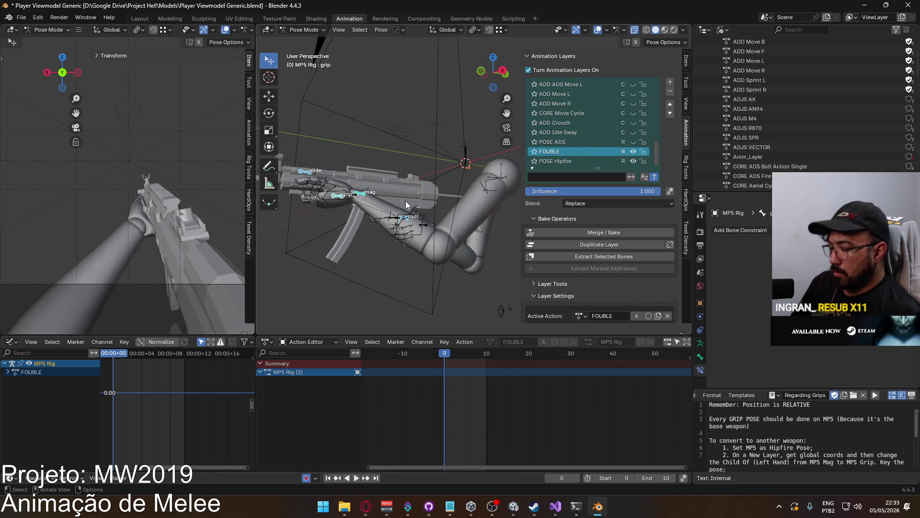
Insert location and rotation keys on the root, slide, grip and mag bones at frame 0.
{"action": "key", "text": "i"}
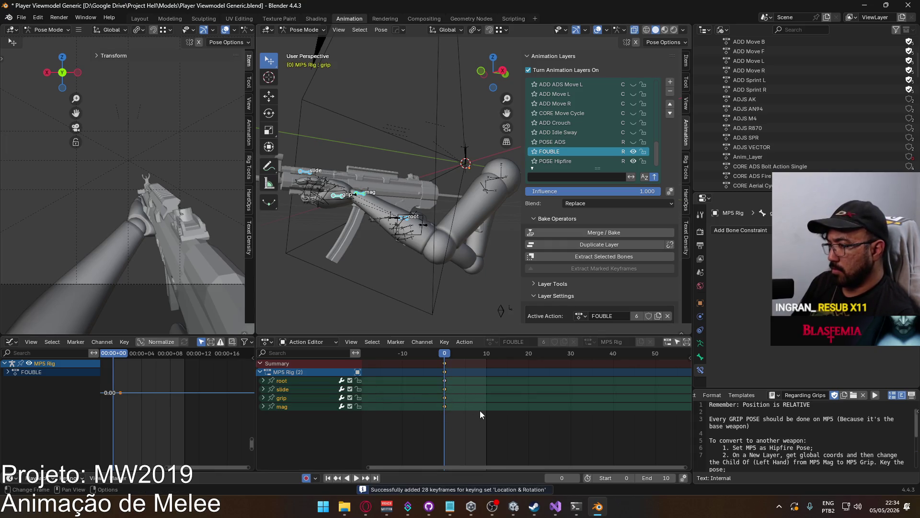
{"action": "key", "text": "ctrl+z"}
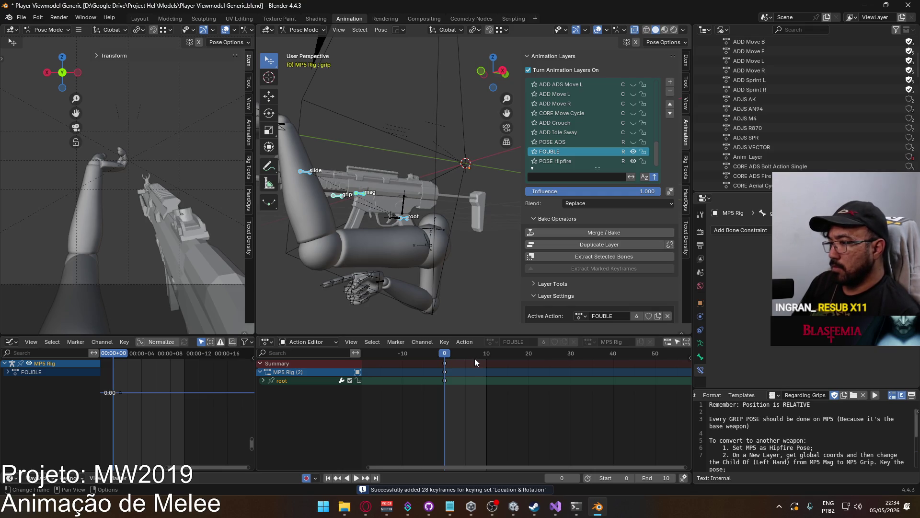
{"action": "key", "text": "ctrl+shift+z"}
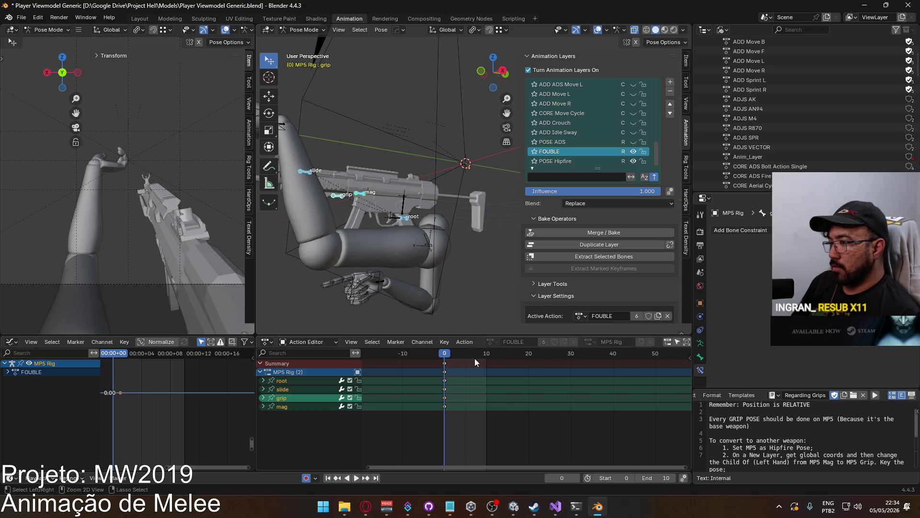
{"action": "key", "text": "ctrl+z"}
{"action": "key", "text": "ctrl+z"}
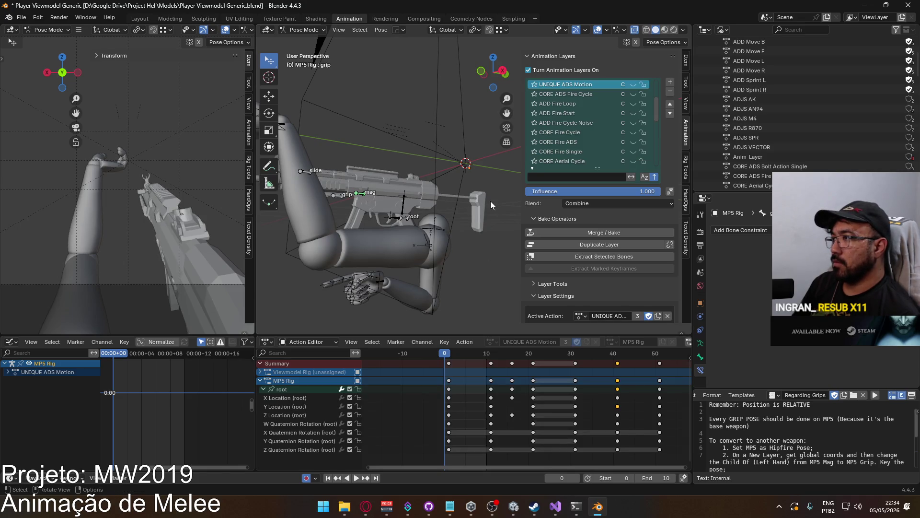
Revert Player Viewmodel Generic.blend to its last saved version.
{"action": "left_click", "coordinate": [21, 18]}
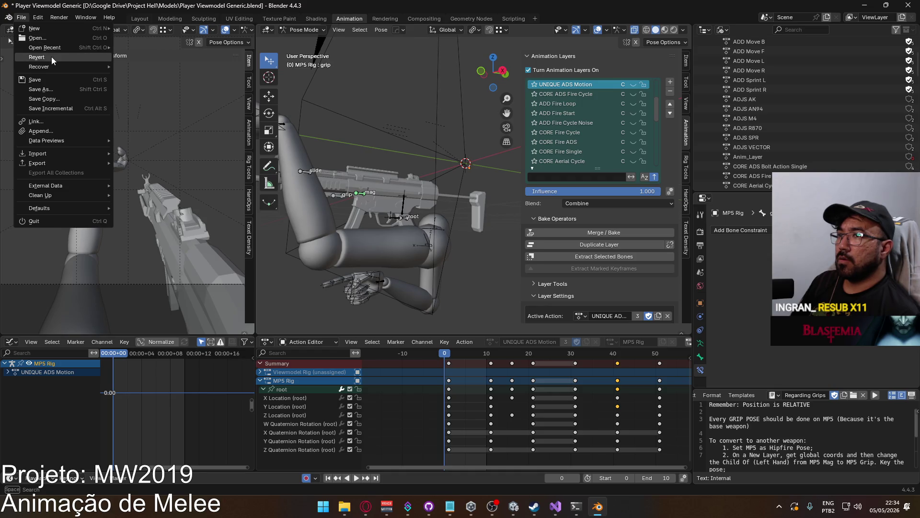
{"action": "left_click", "coordinate": [52, 57]}
{"action": "left_click", "coordinate": [445, 270]}
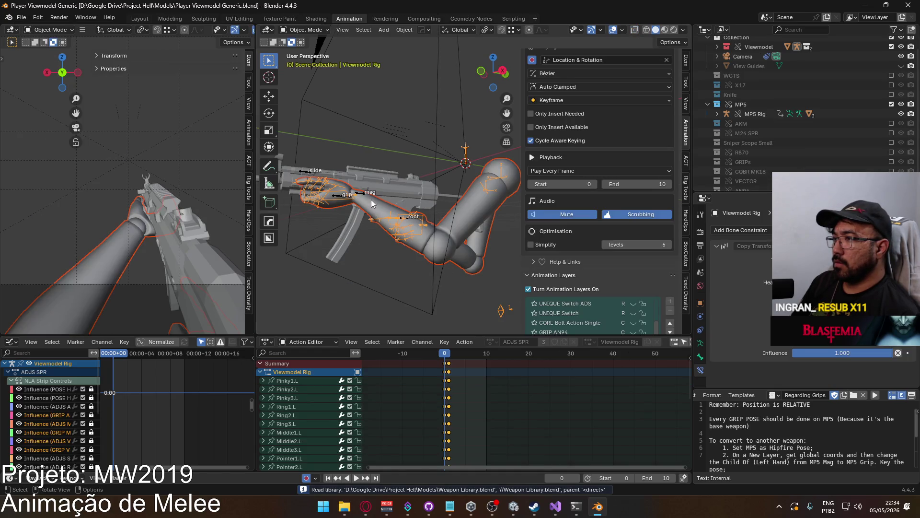
Select the MP5 Rig and bring up its POSE Hipfire layer in the animation settings.
{"action": "left_click", "coordinate": [365, 197]}
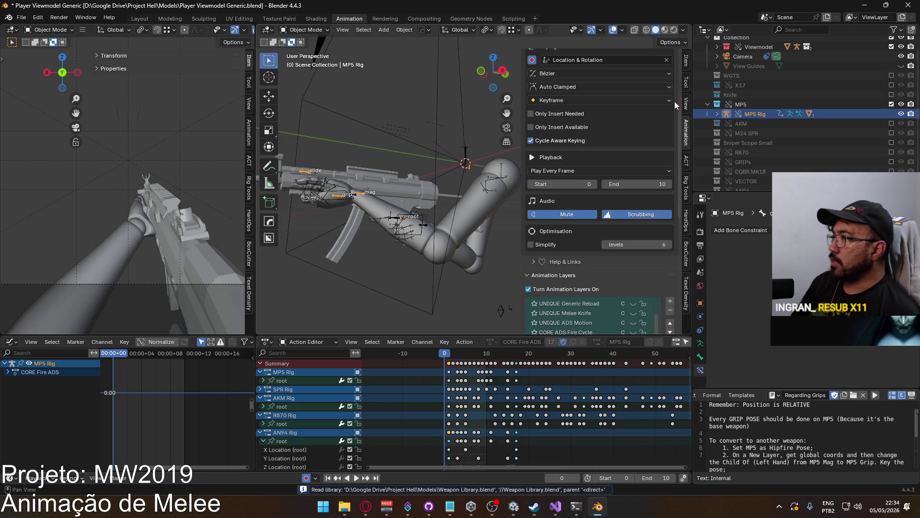
{"action": "left_click", "coordinate": [686, 61]}
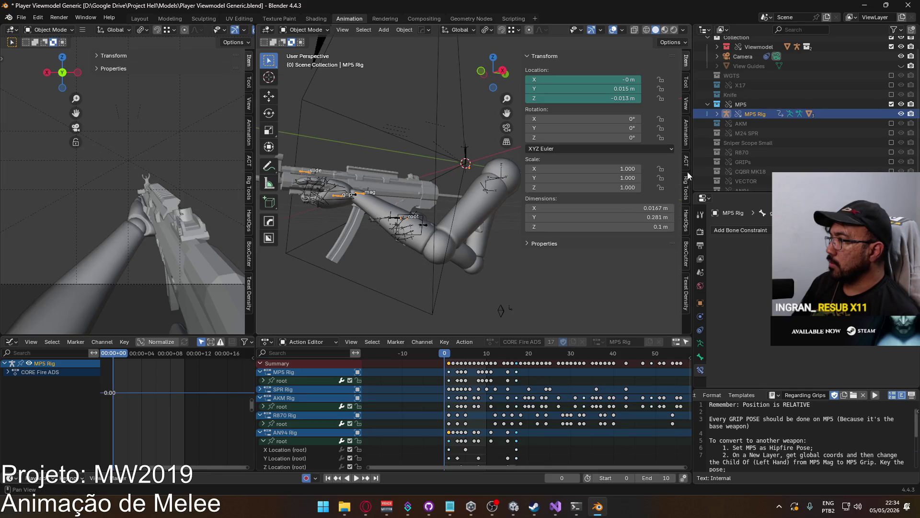
{"action": "left_click", "coordinate": [688, 142]}
{"action": "scroll", "coordinate": [631, 253], "scroll_direction": "down", "scroll_amount": 5}
{"action": "scroll", "coordinate": [631, 253], "scroll_direction": "down", "scroll_amount": 5}
{"action": "scroll", "coordinate": [663, 310], "scroll_direction": "down", "scroll_amount": 5}
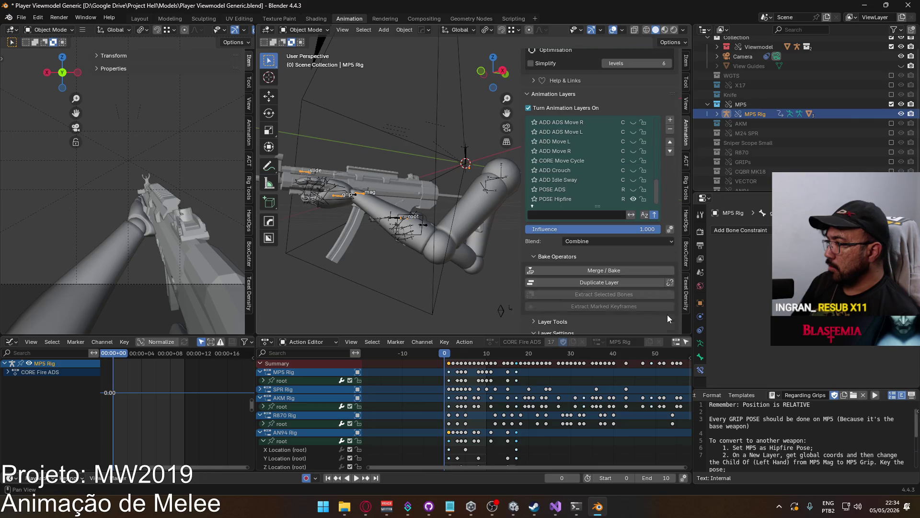
{"action": "left_click", "coordinate": [593, 202]}
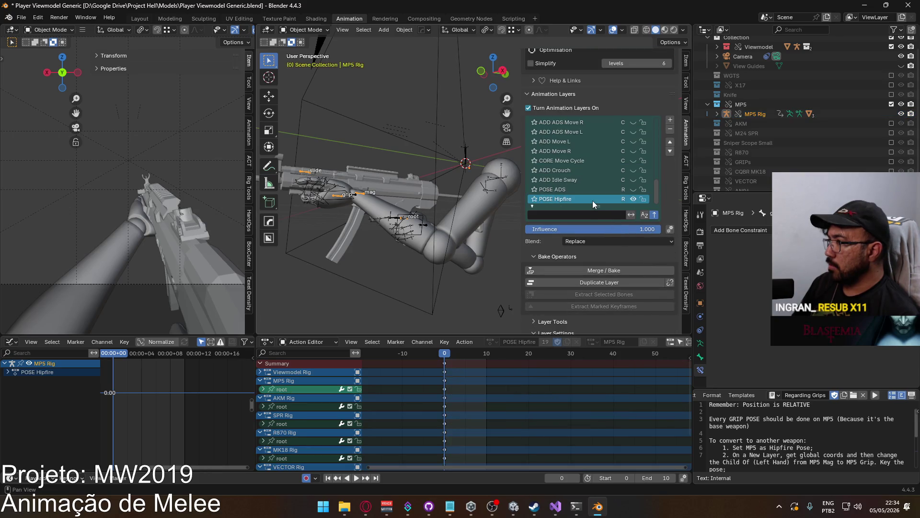